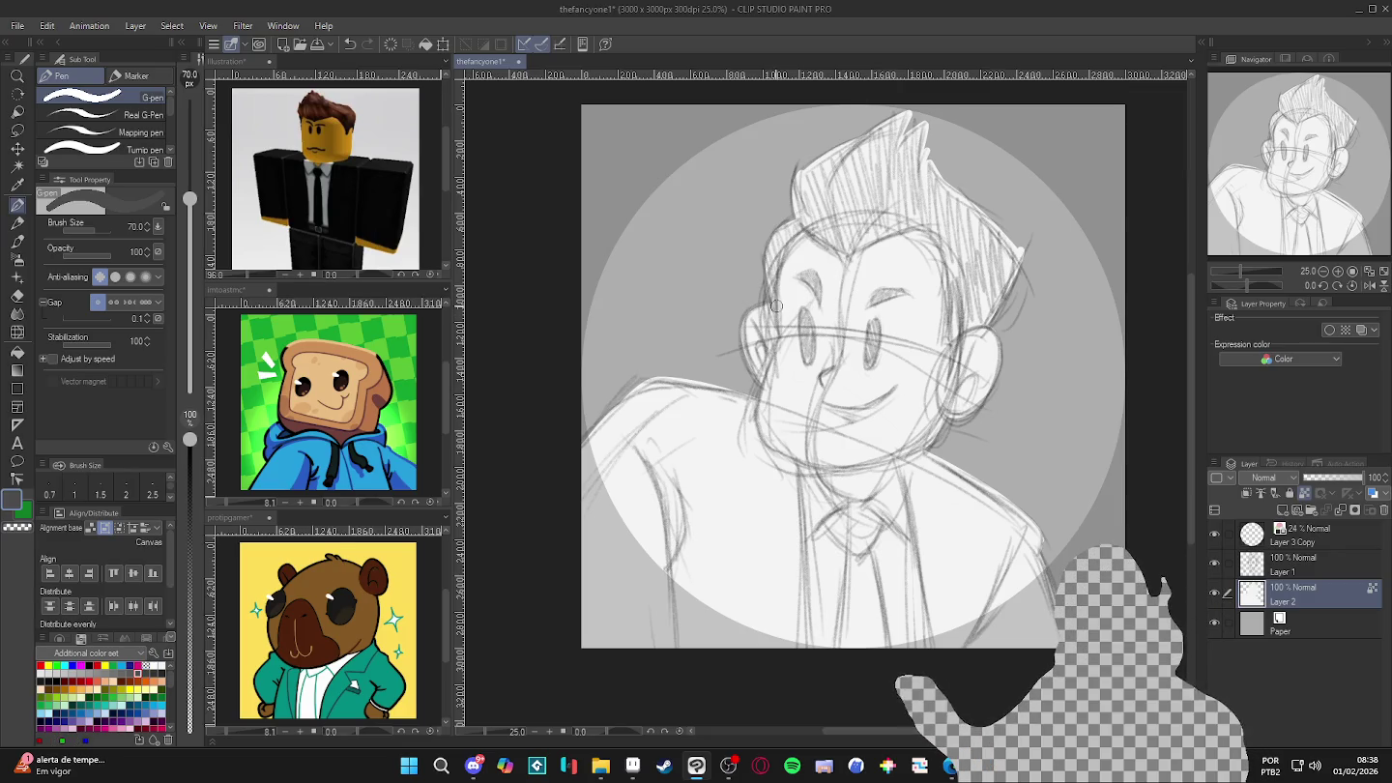
# - Ink the hairline with a size-30 pen and fill the hair dark grey
pyautogui.press('[')
pyautogui.press('[')
pyautogui.press('[')
pyautogui.press('[')
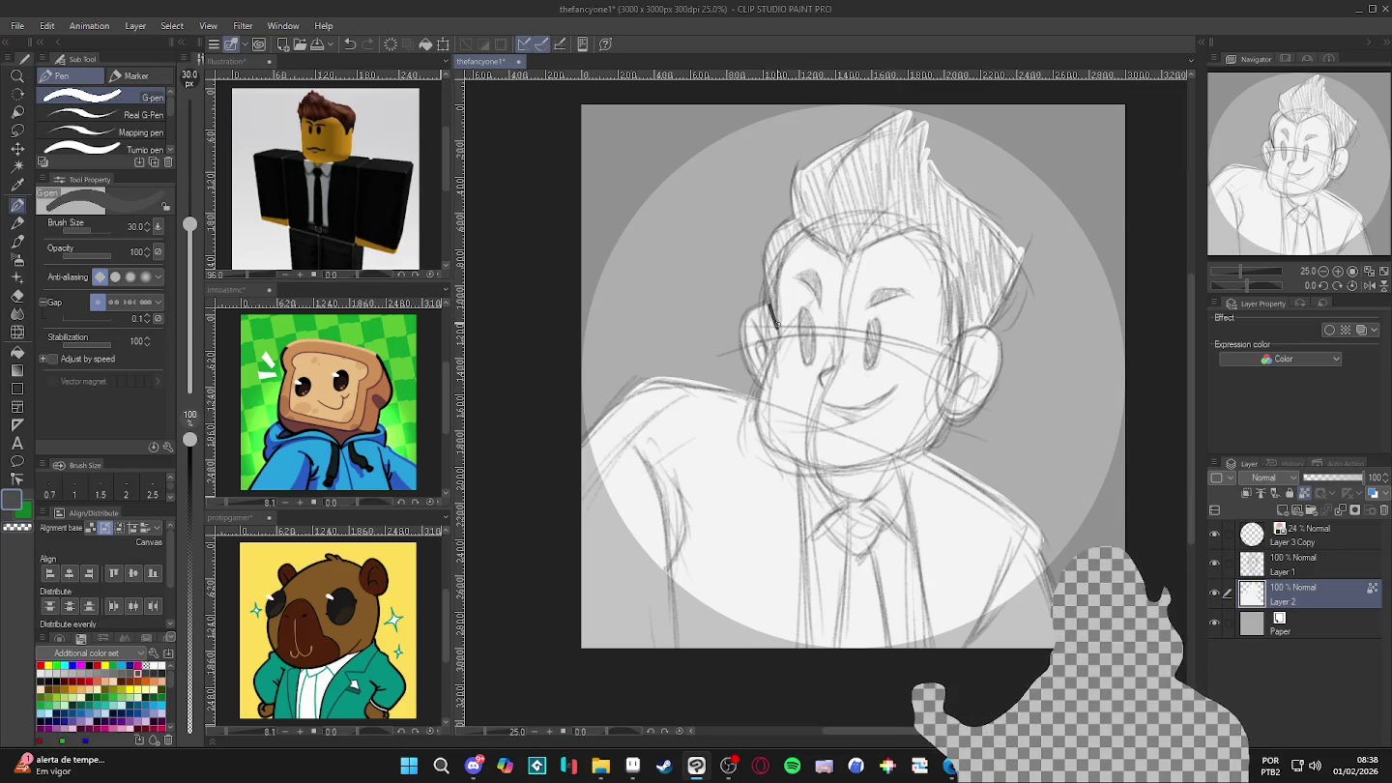
pyautogui.moveTo(773, 309); pyautogui.dragTo(822, 231)
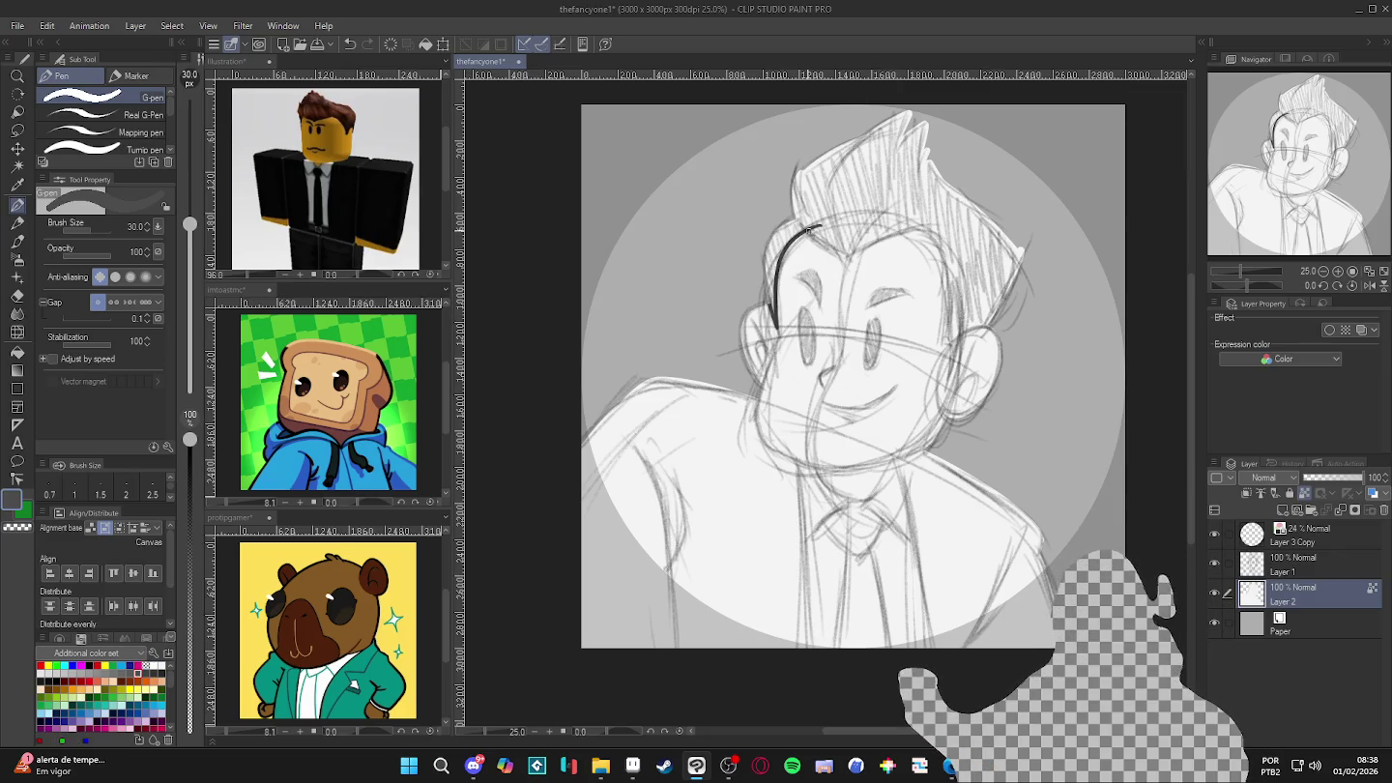
pyautogui.moveTo(849, 256)
pyautogui.mouseDown()
pyautogui.moveTo(953, 222)
pyautogui.moveTo(953, 362)
pyautogui.mouseUp()
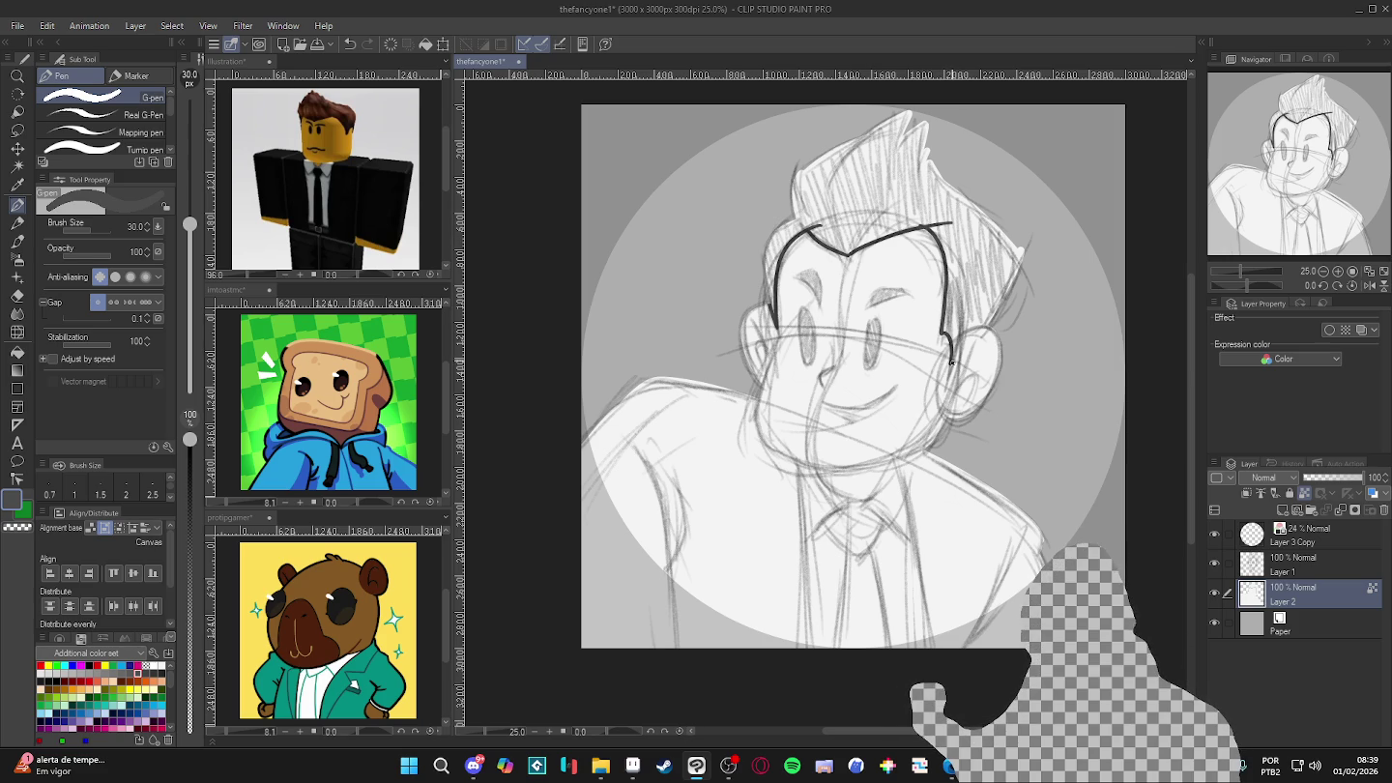
pyautogui.press('g')
pyautogui.click(1005, 296)
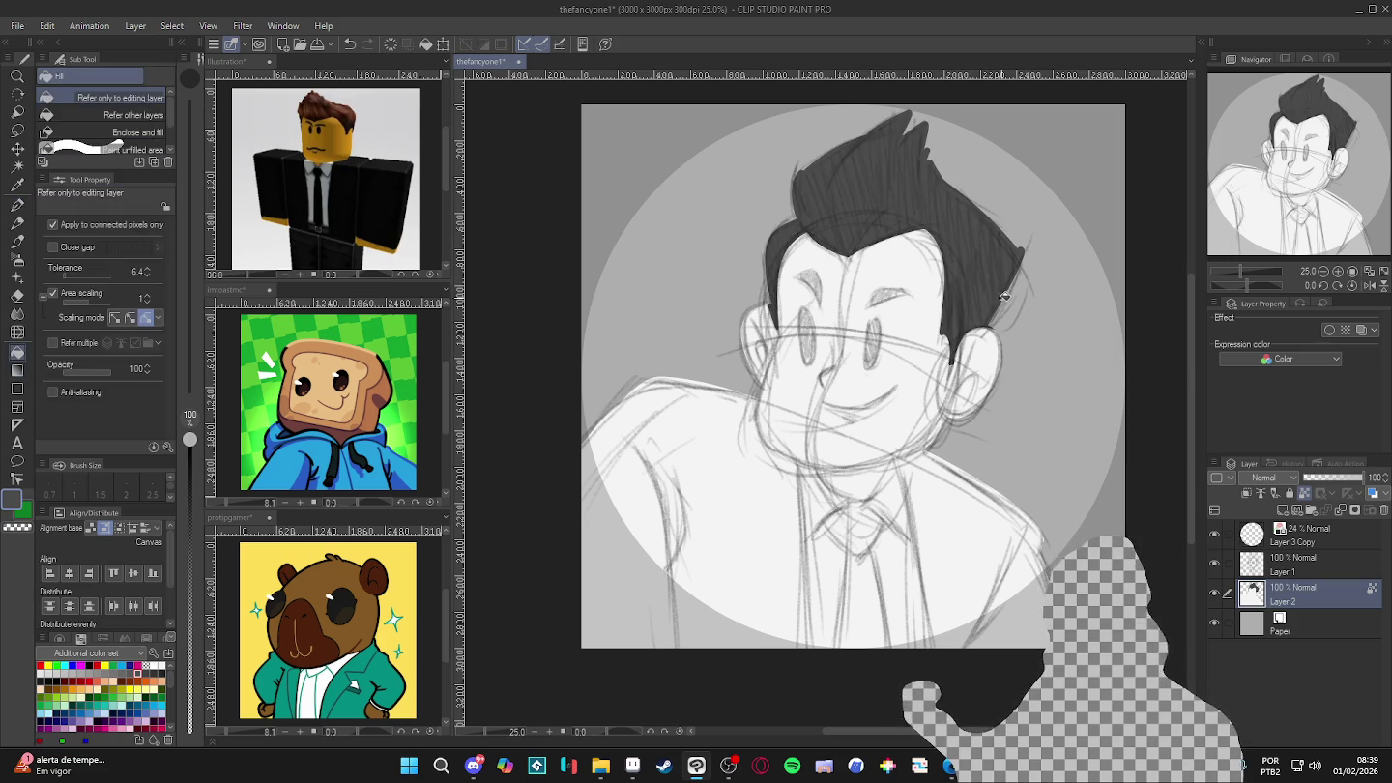
# - Ink the jacket front edge, the collar-to-neck line and the jaw-neck line
pyautogui.press('p')
pyautogui.moveTo(1011, 606)
pyautogui.mouseDown()
pyautogui.moveTo(1020, 522)
pyautogui.moveTo(1033, 543)
pyautogui.mouseUp()
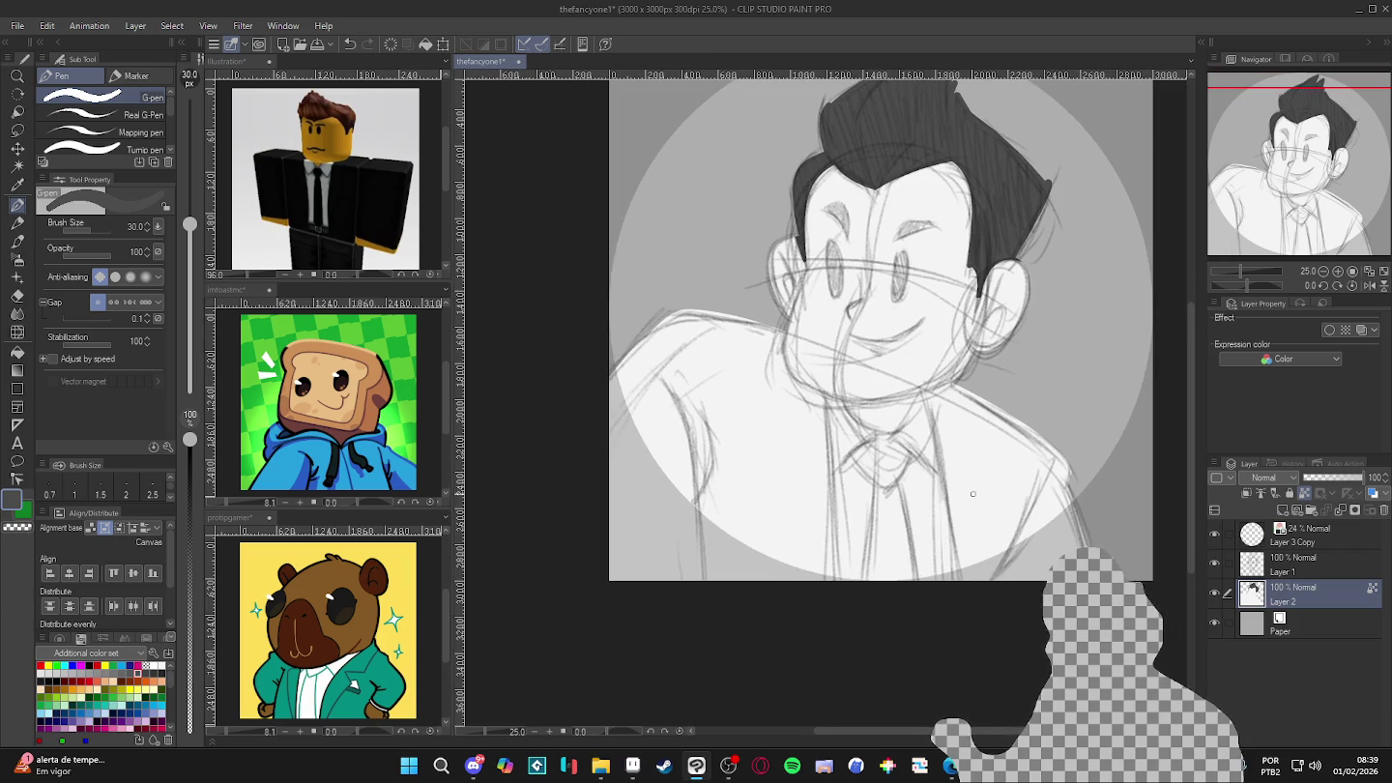
pyautogui.moveTo(824, 395); pyautogui.dragTo(829, 581)
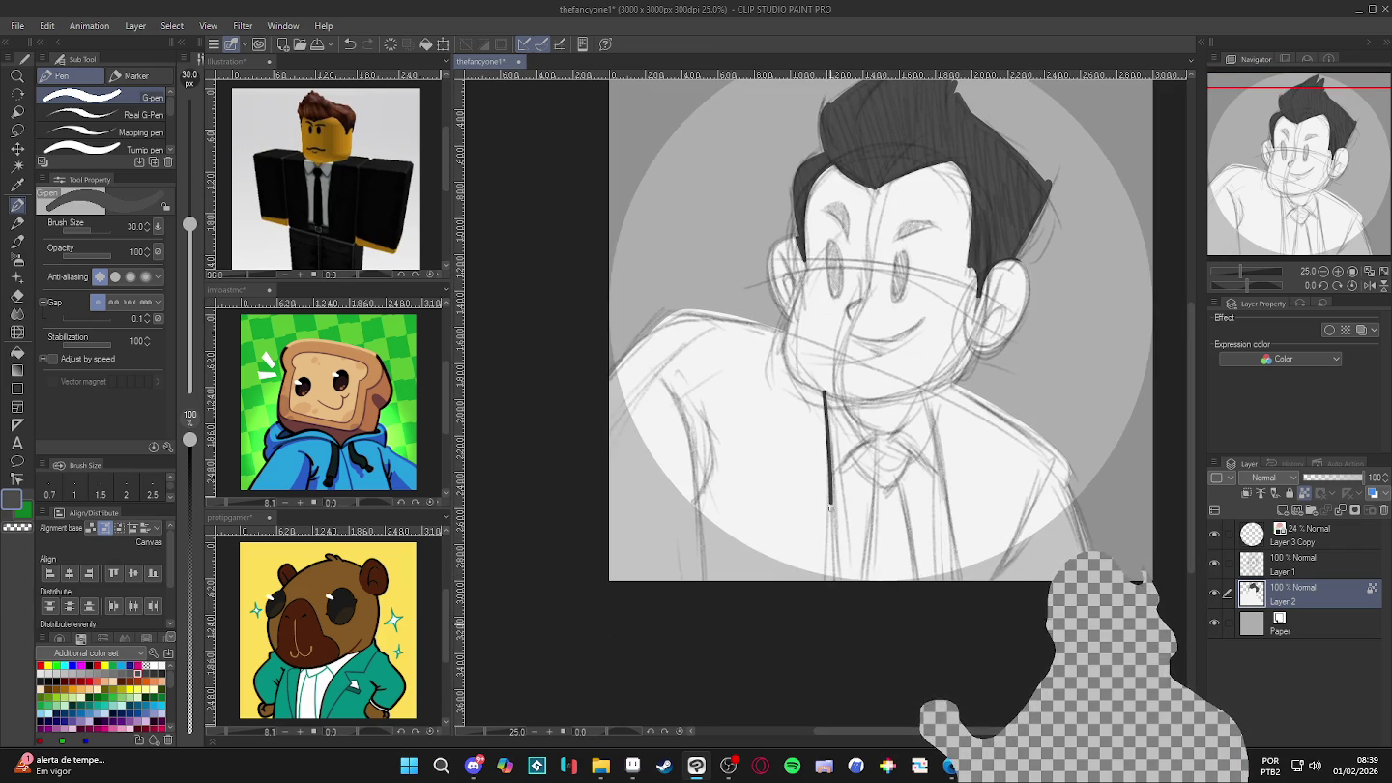
pyautogui.moveTo(822, 392)
pyautogui.mouseDown()
pyautogui.moveTo(793, 379)
pyautogui.moveTo(783, 326)
pyautogui.mouseUp()
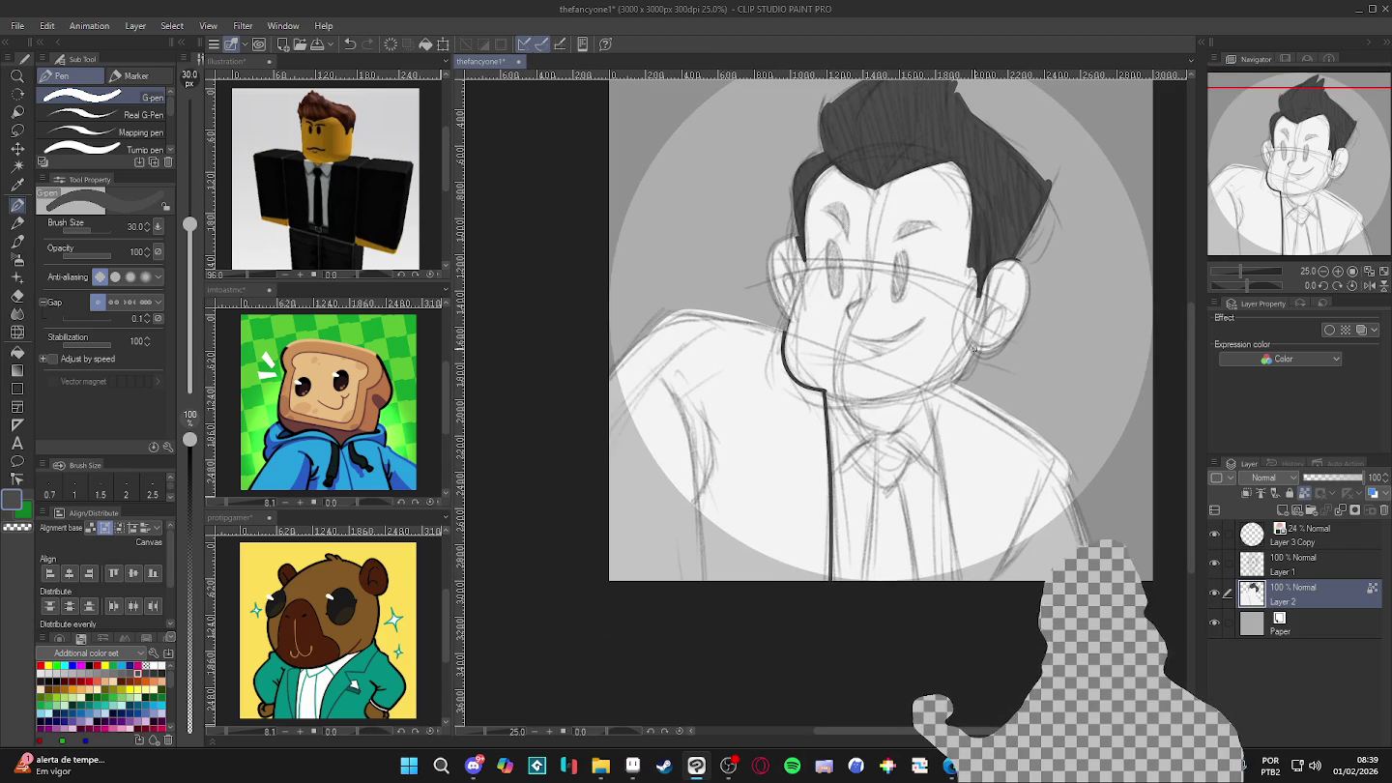
pyautogui.moveTo(935, 385)
pyautogui.mouseDown()
pyautogui.moveTo(924, 392)
pyautogui.moveTo(954, 579)
pyautogui.mouseUp()
# - Fill the right and left sides of the suit jacket dark grey
pyautogui.press('g')
pyautogui.click(994, 430)
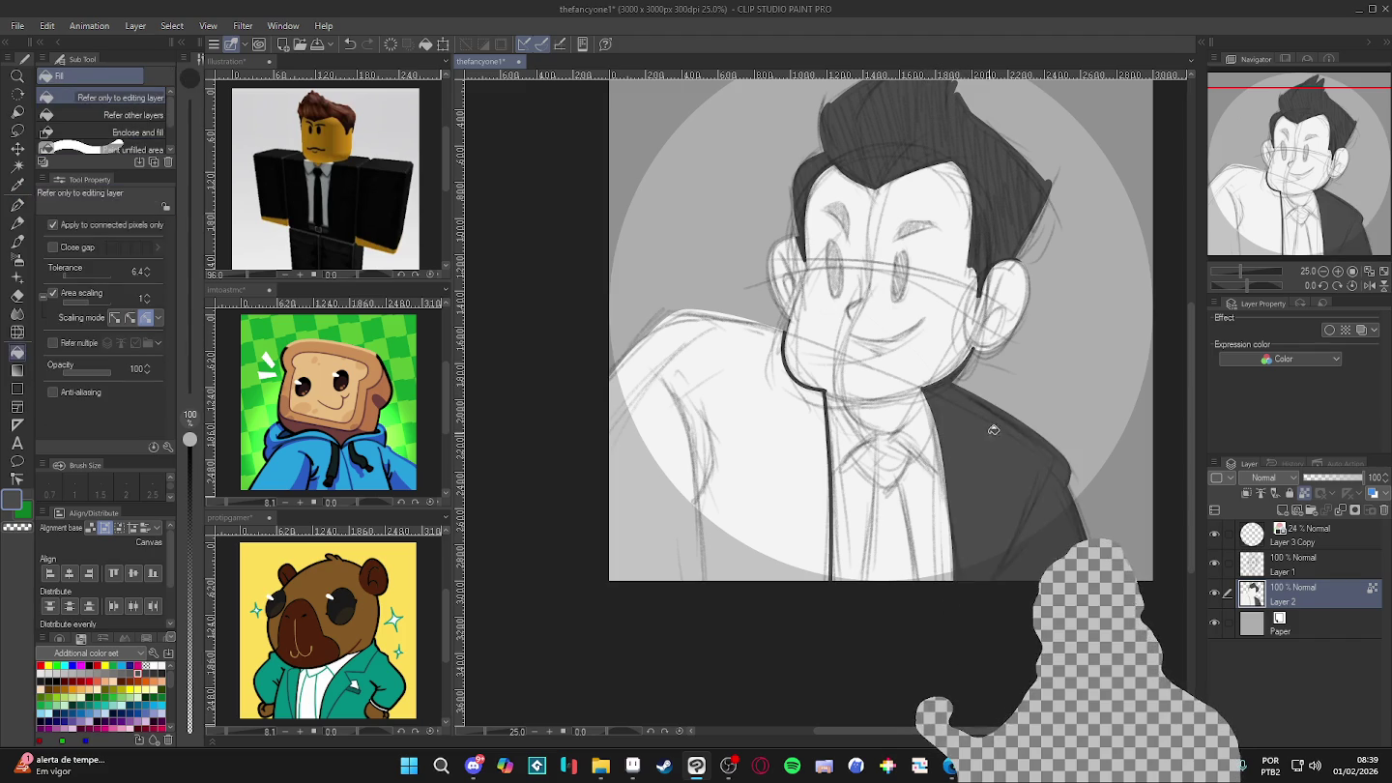
pyautogui.hotkey('ctrl', 'z')
pyautogui.press('p')
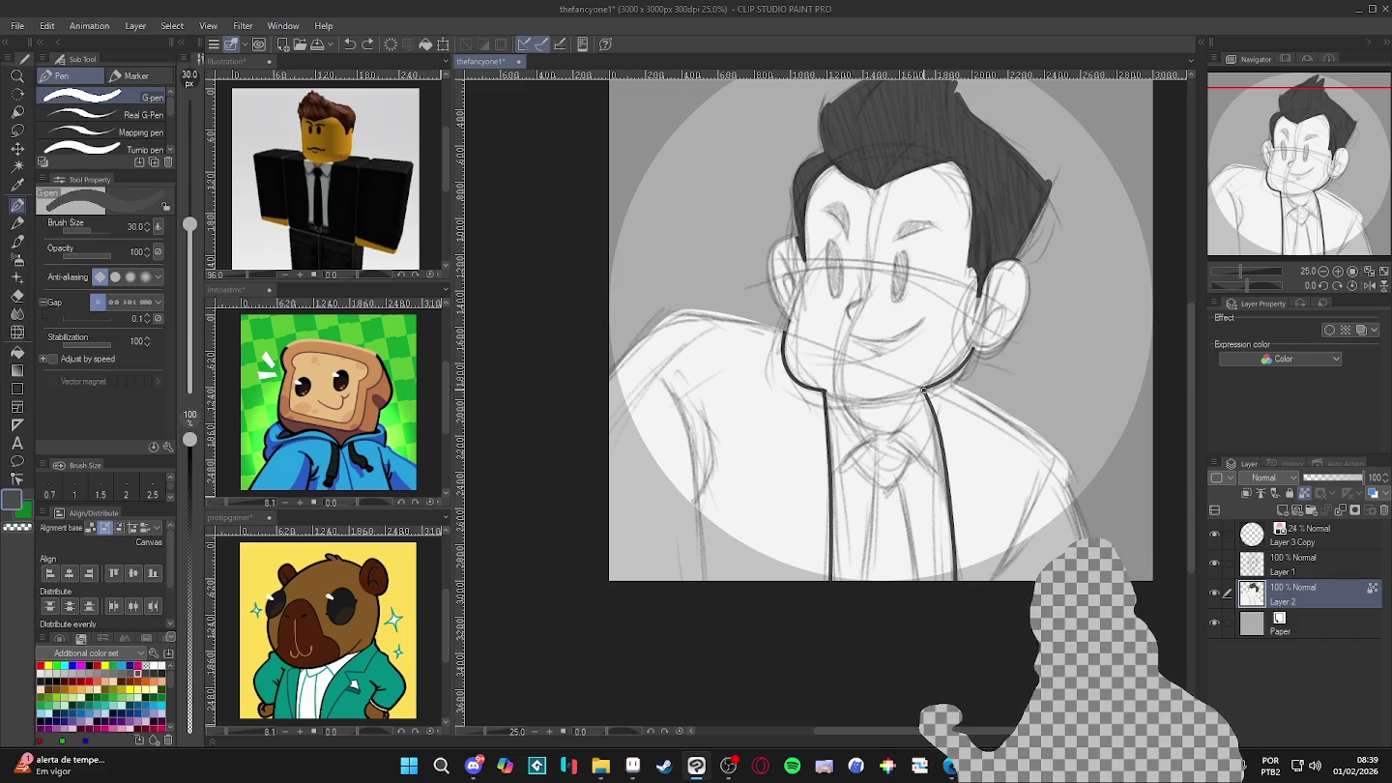
pyautogui.press('g')
pyautogui.click(994, 430)
pyautogui.press('p')
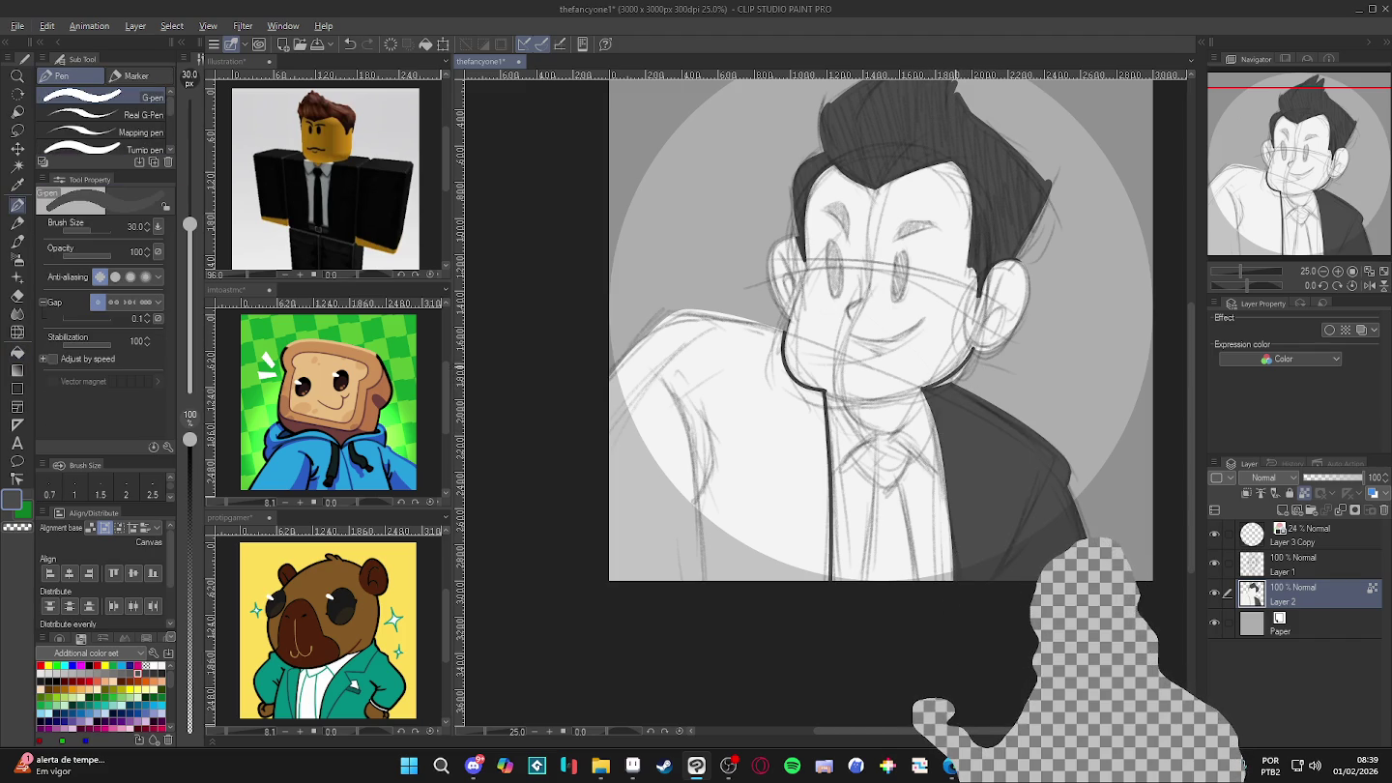
pyautogui.press('g')
pyautogui.click(744, 454)
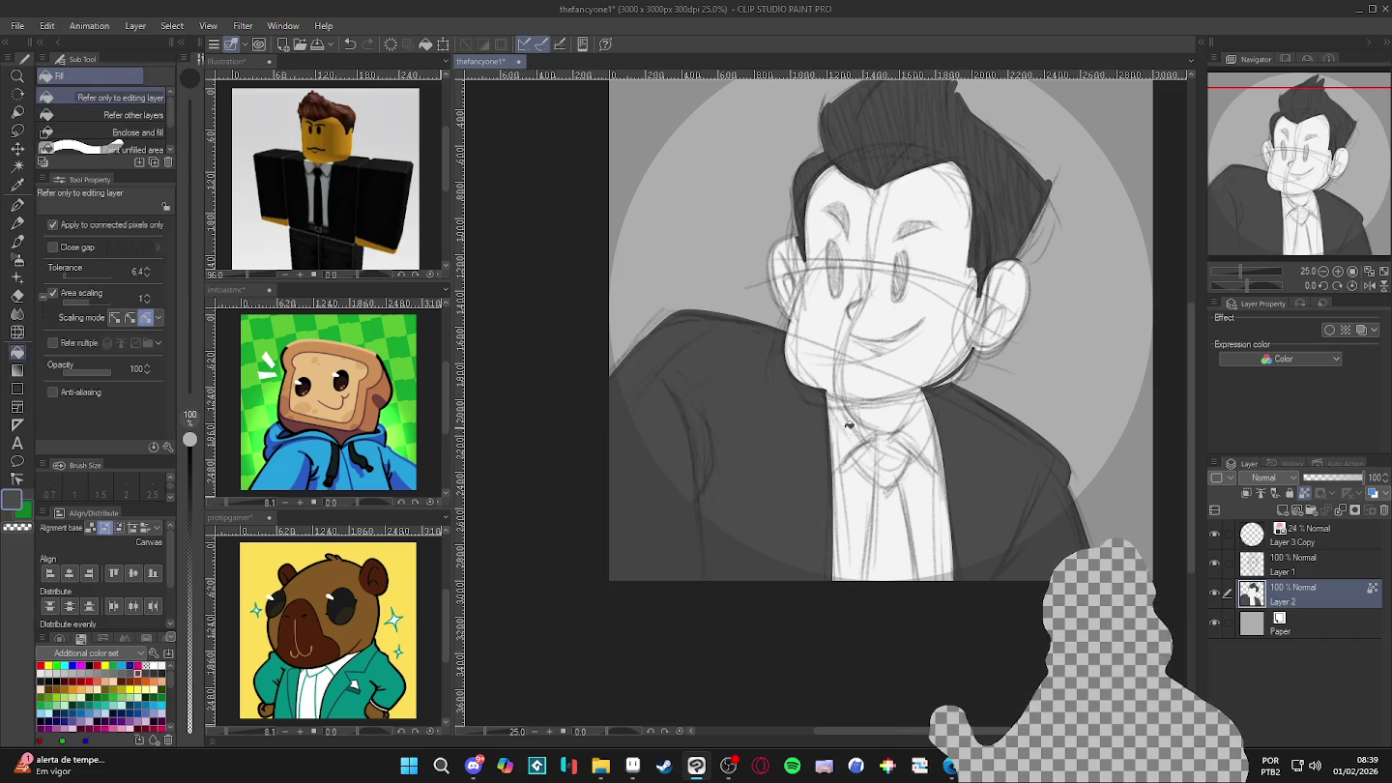
pyautogui.press('p')
# - Ink the necktie's lower line, right edge and knot, then pan back to the head
pyautogui.scroll(-1, 983, 513)
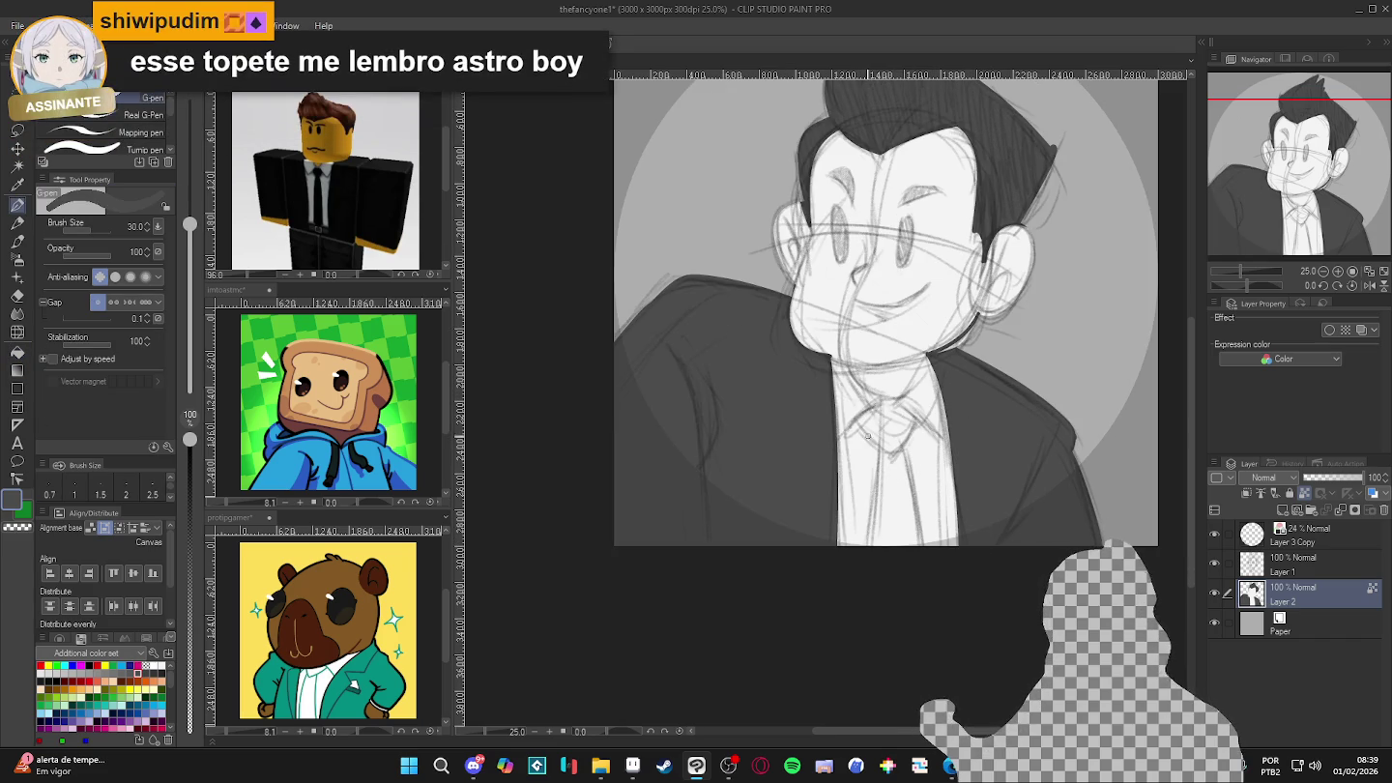
pyautogui.moveTo(876, 442); pyautogui.dragTo(868, 544)
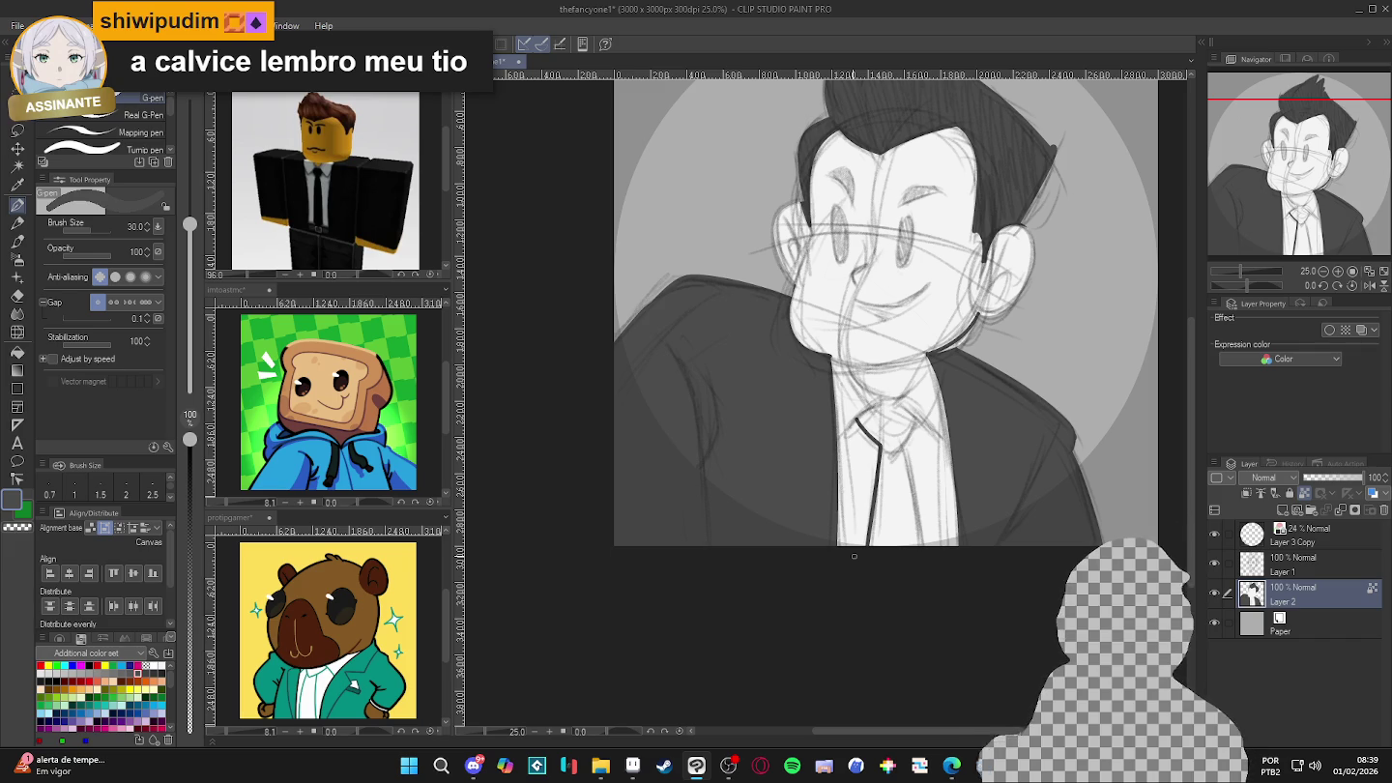
pyautogui.moveTo(917, 417); pyautogui.dragTo(907, 441)
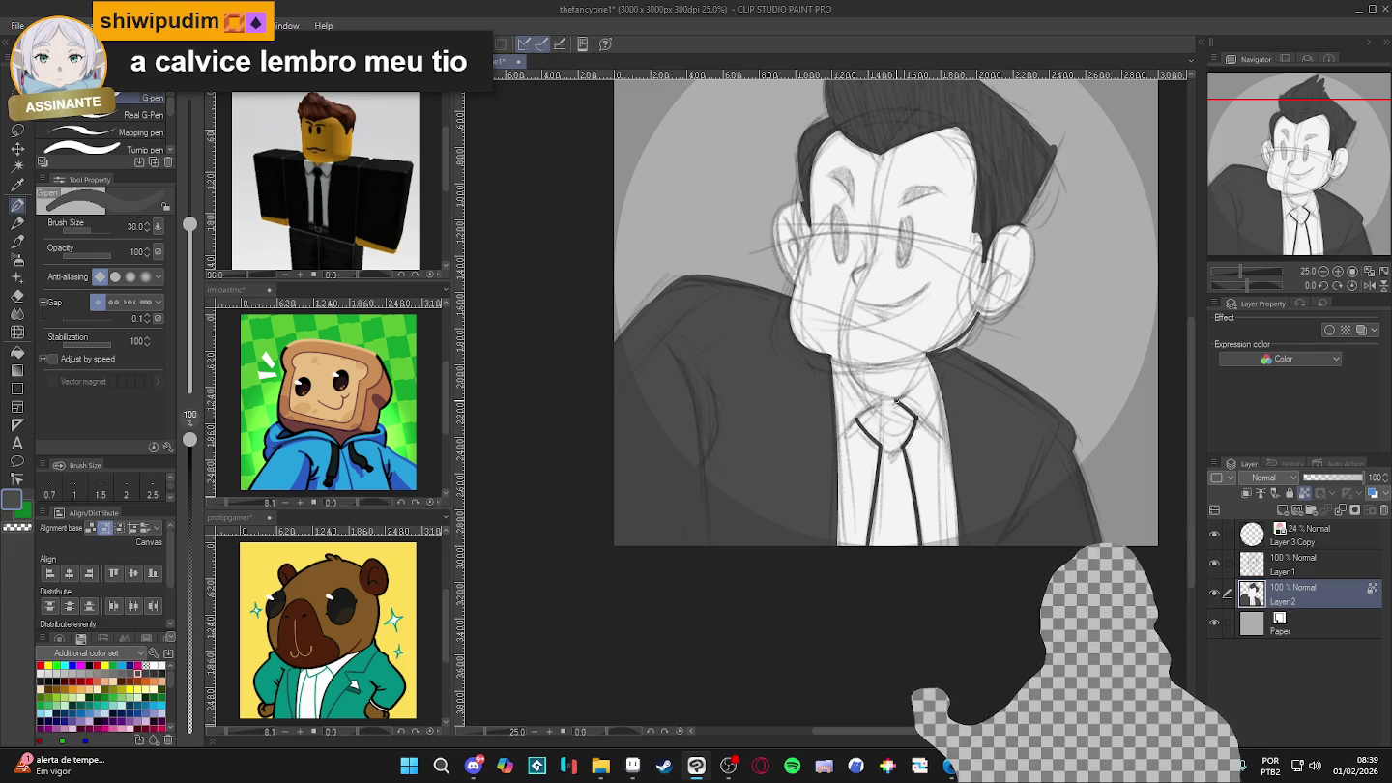
pyautogui.moveTo(890, 399); pyautogui.dragTo(866, 413)
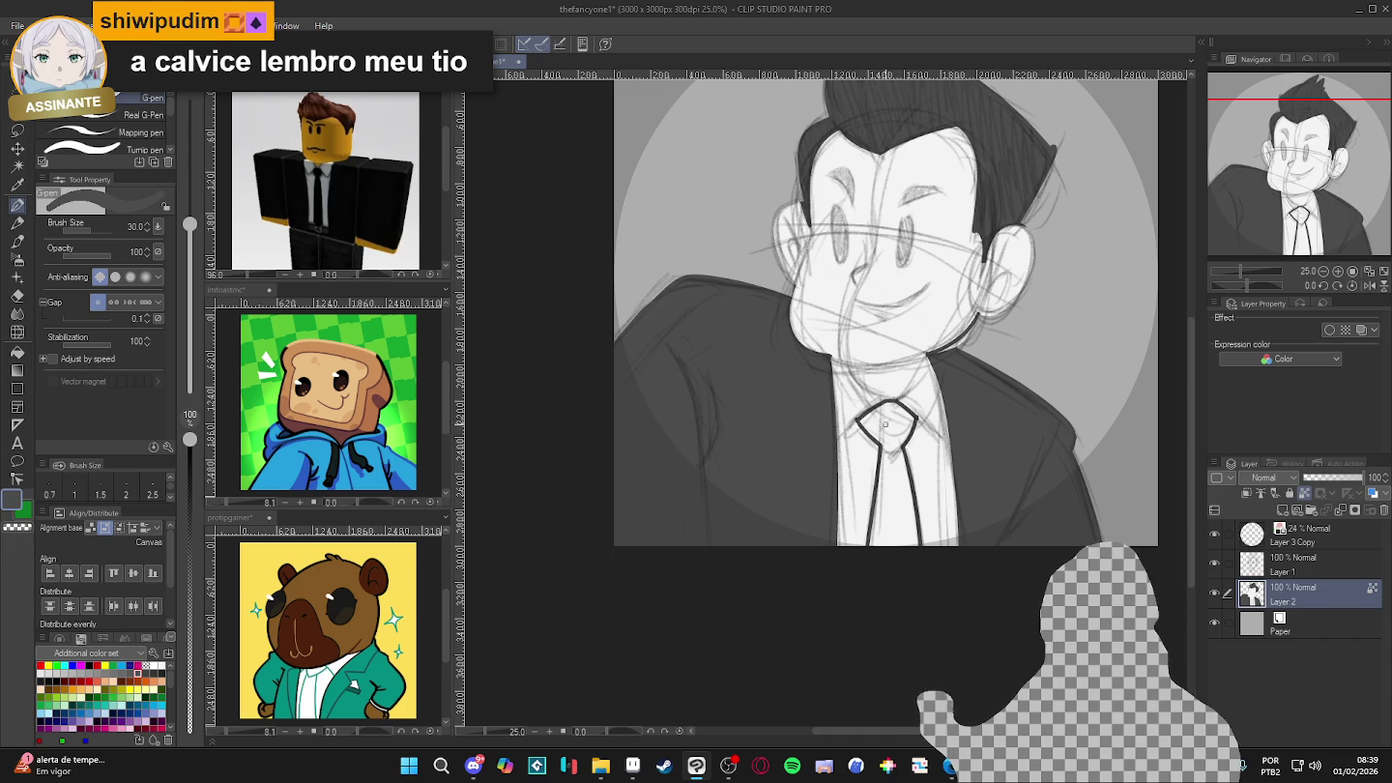
pyautogui.hotkey('ctrl', 'z')
pyautogui.moveTo(978, 563); pyautogui.dragTo(979, 644)
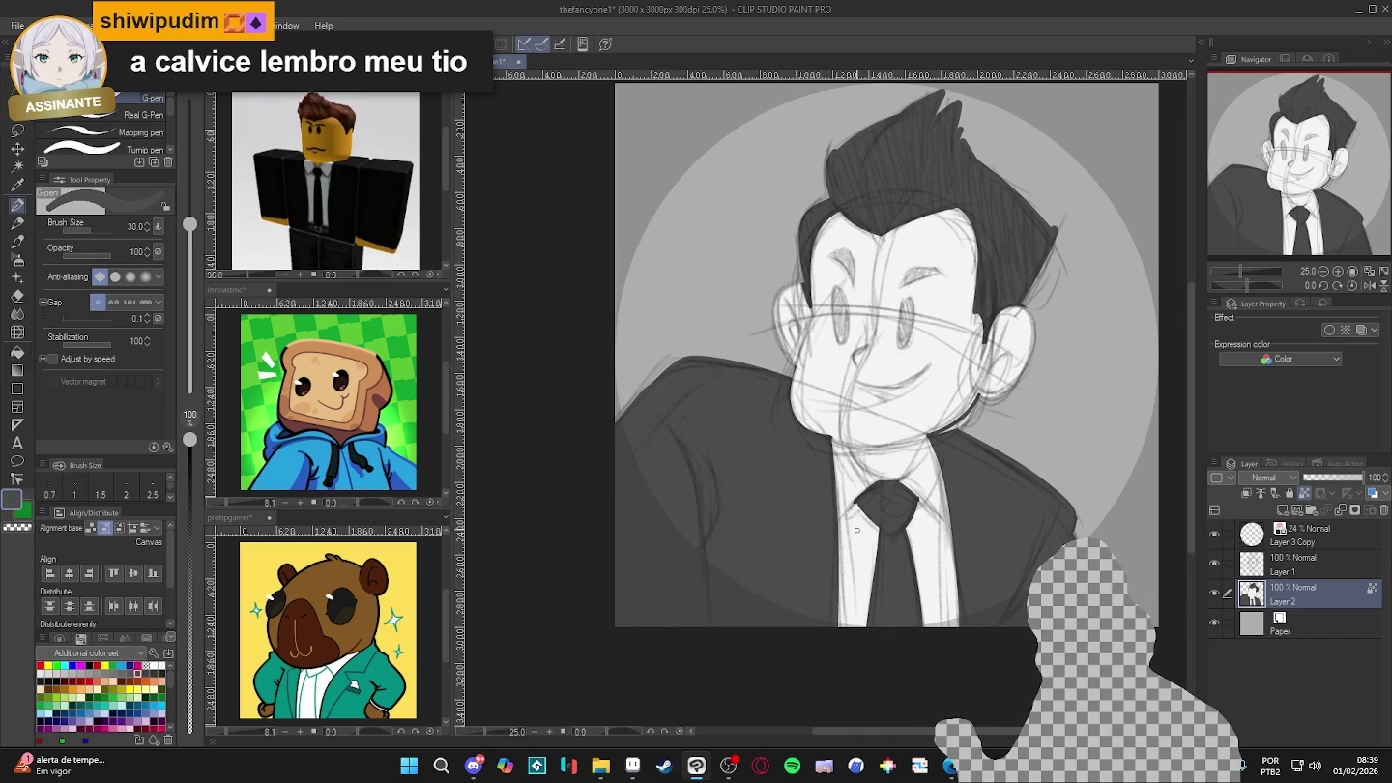
# - Swap the drawing colour to white, zoom out to 22.5%, and start a region screen capture
pyautogui.press('x')
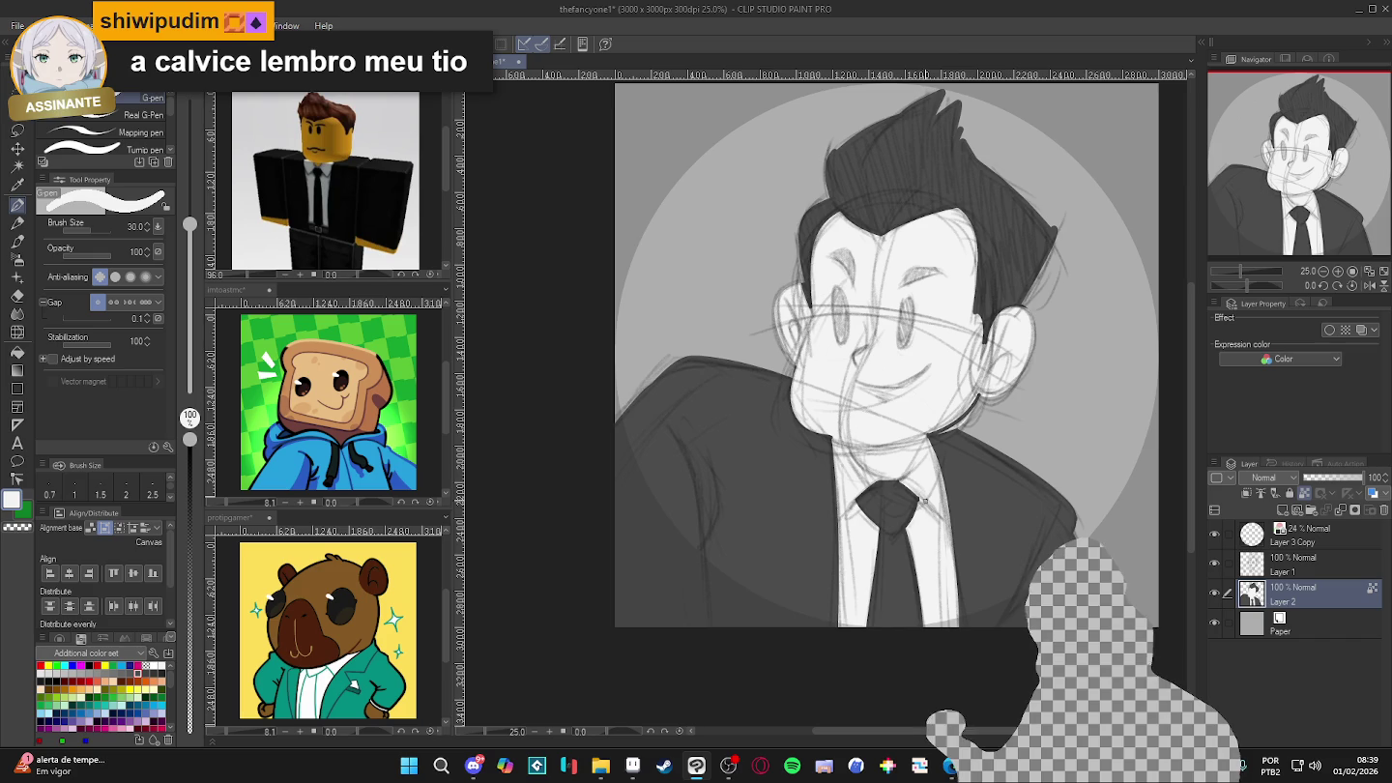
pyautogui.scroll(1, 924, 500)
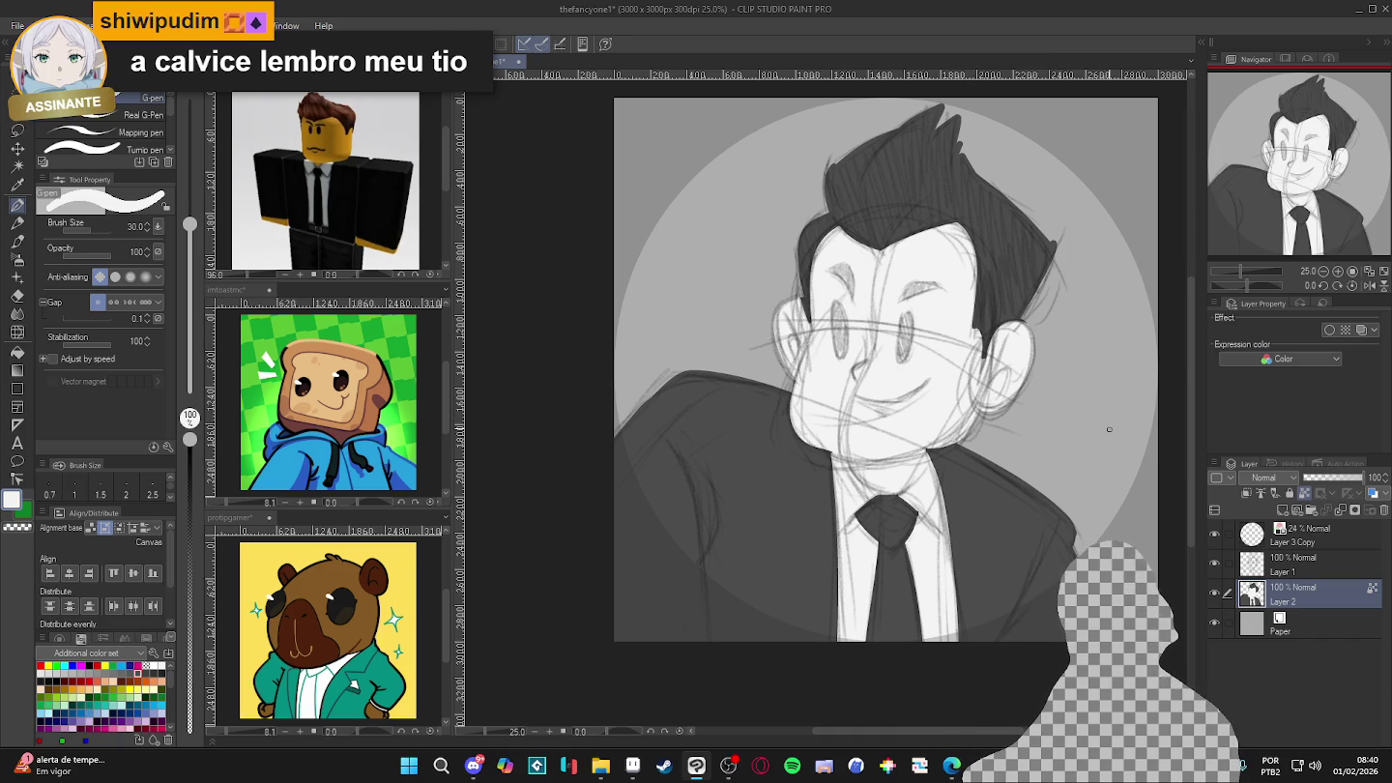
pyautogui.scroll(-1, 1071, 459)
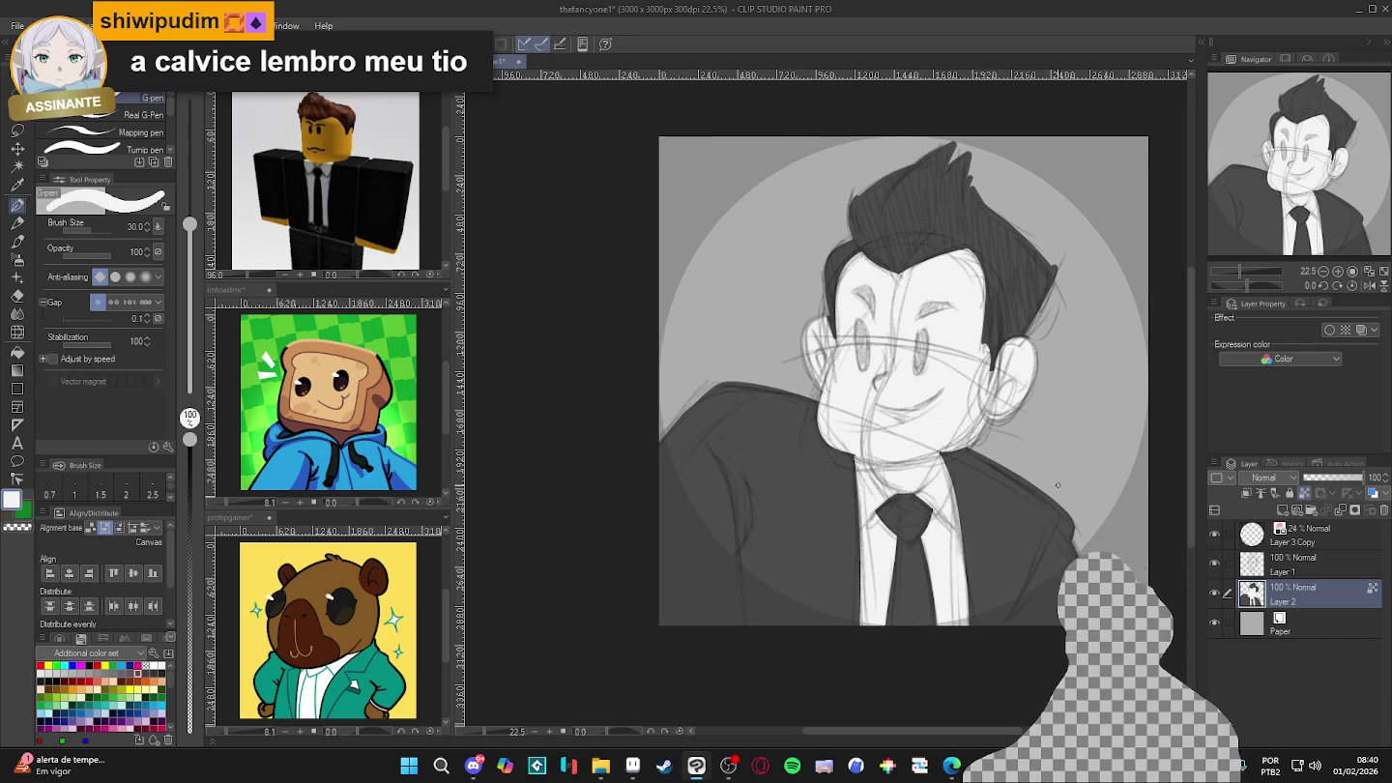
pyautogui.scroll(-1, 1016, 495)
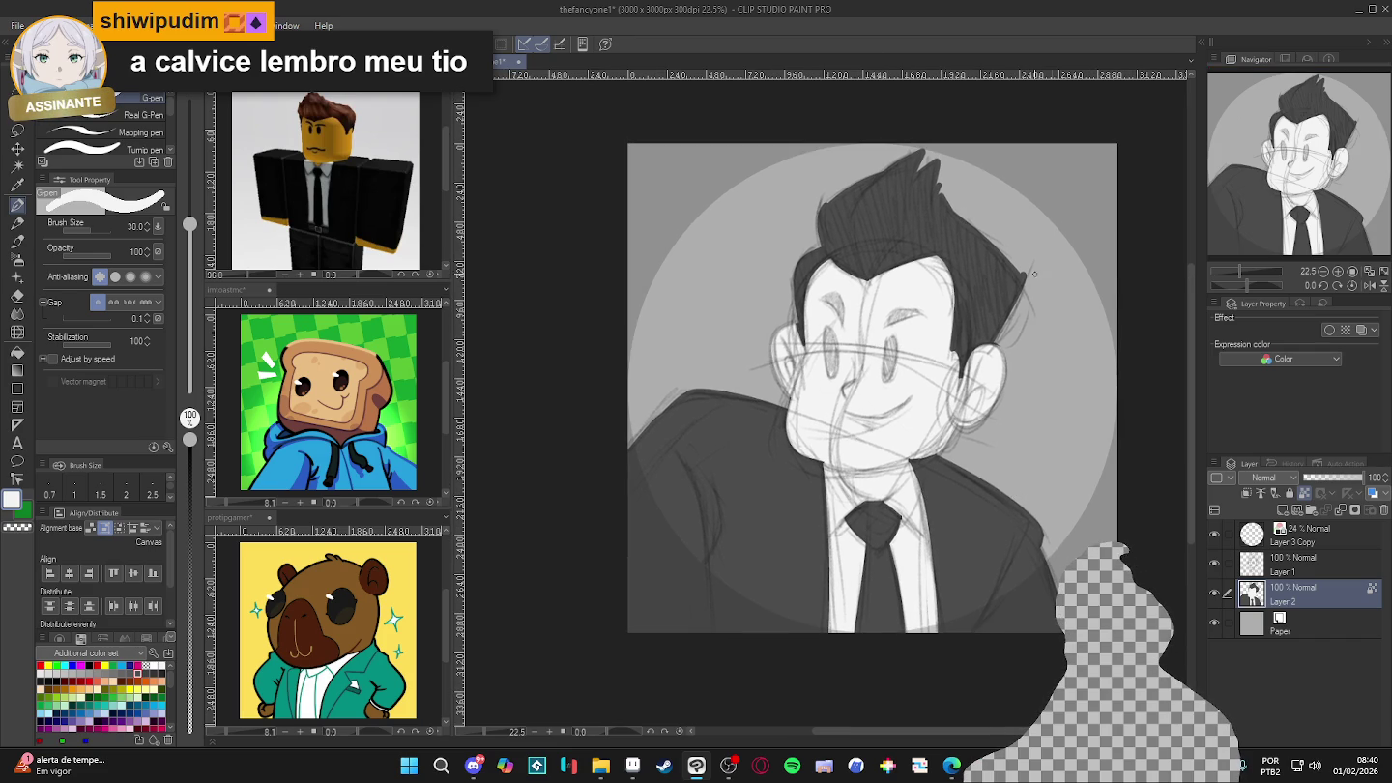
pyautogui.press('super+shift+s')
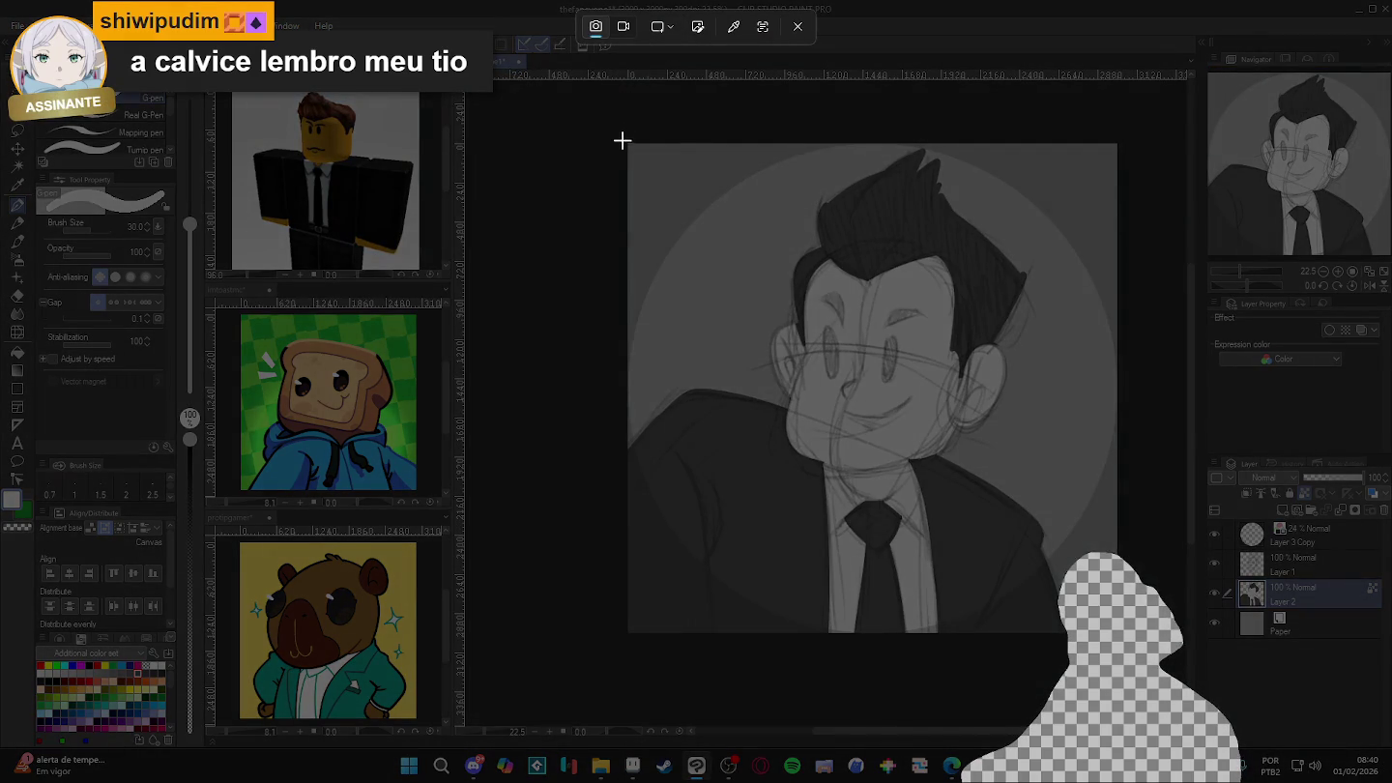
# - Capture the square portrait canvas to the clipboard and dismiss the capture notification
pyautogui.moveTo(627, 144); pyautogui.dragTo(1116, 631)
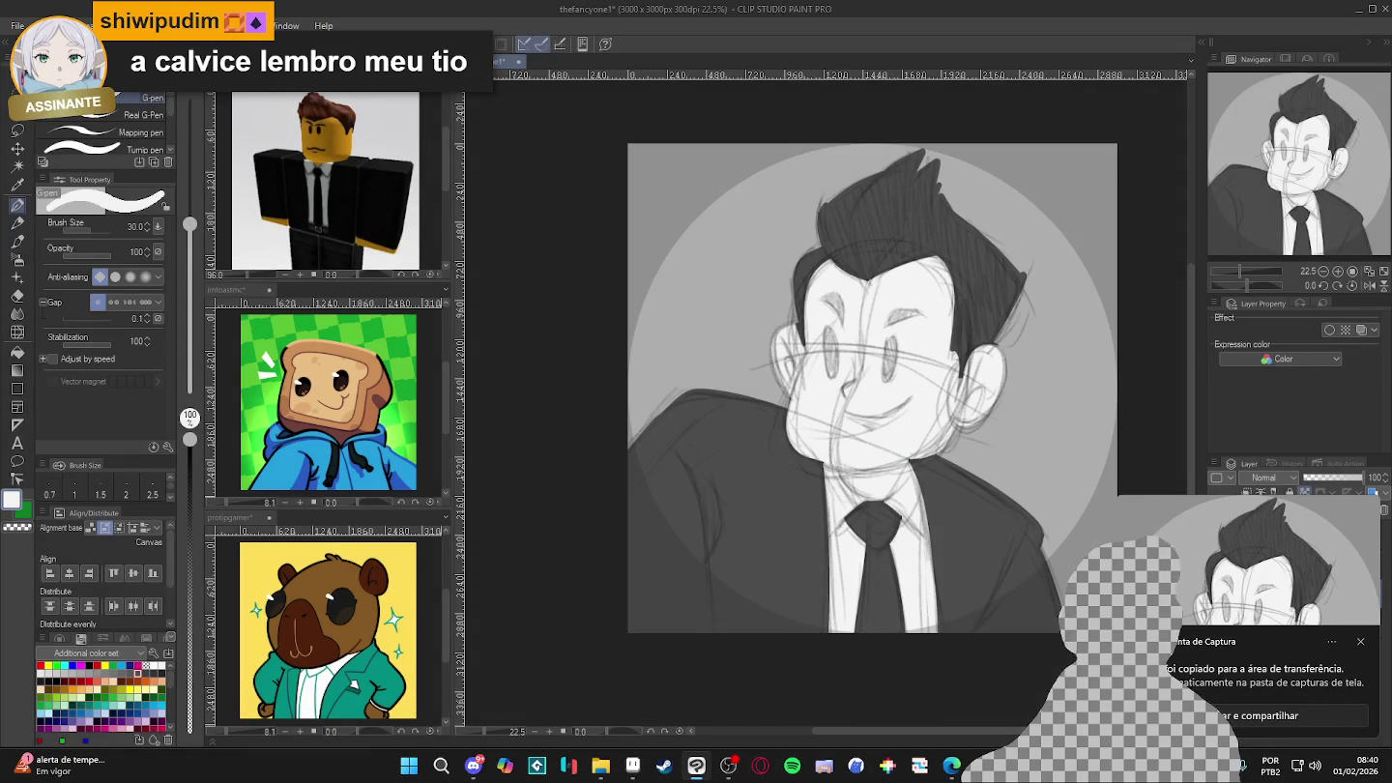
pyautogui.click(1359, 642)
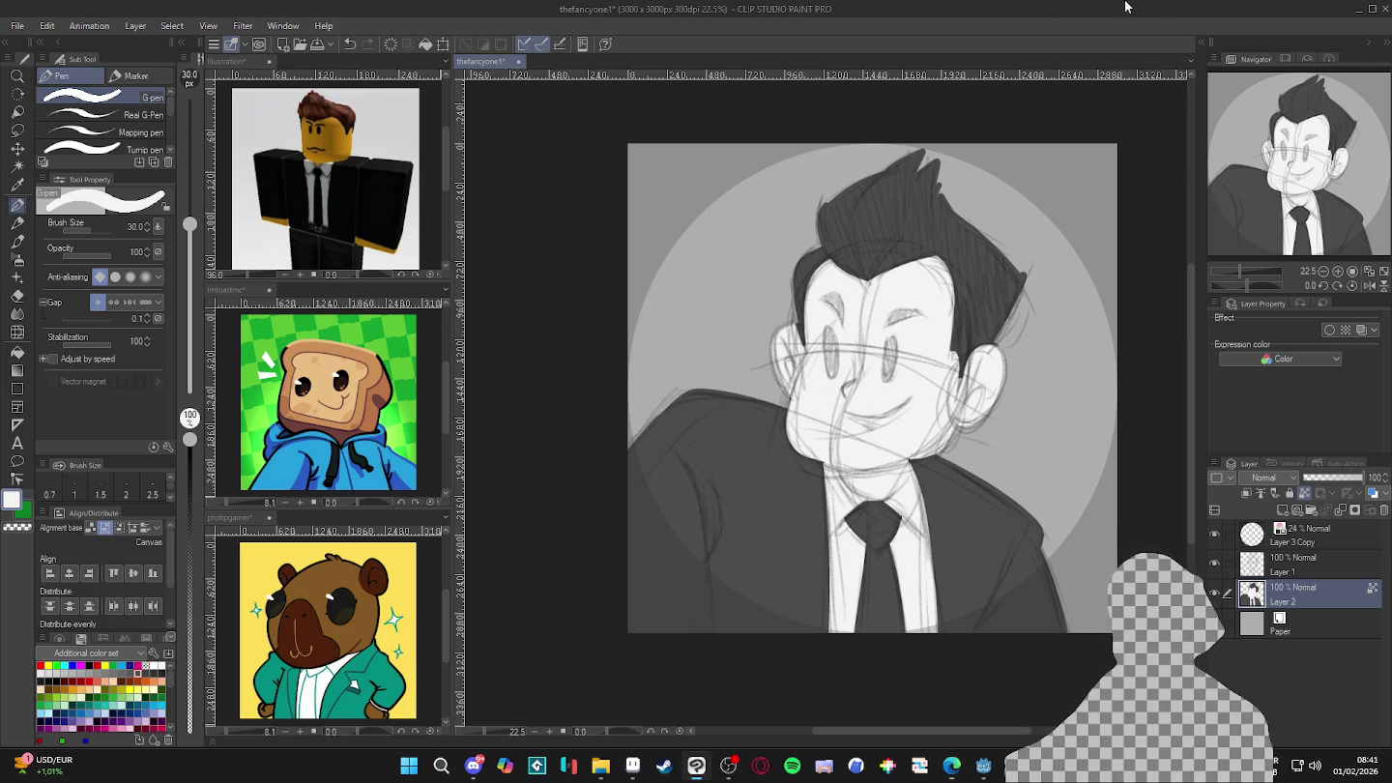
# - Save the portrait with Ctrl+S, adjust the zoom, and bring up the Windows Start menu
pyautogui.scroll(1, 916, 287)
pyautogui.hotkey('ctrl', 's')
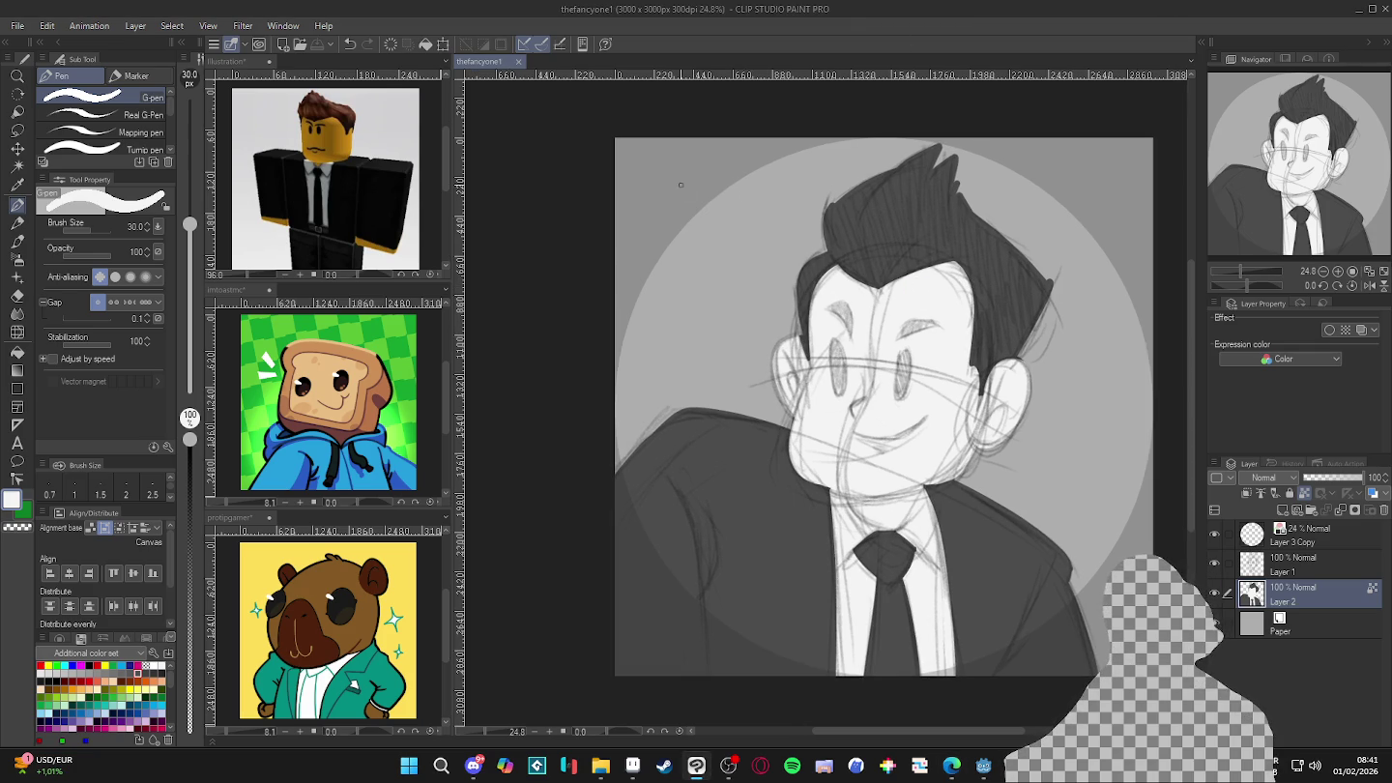
pyautogui.scroll(1, 831, 345)
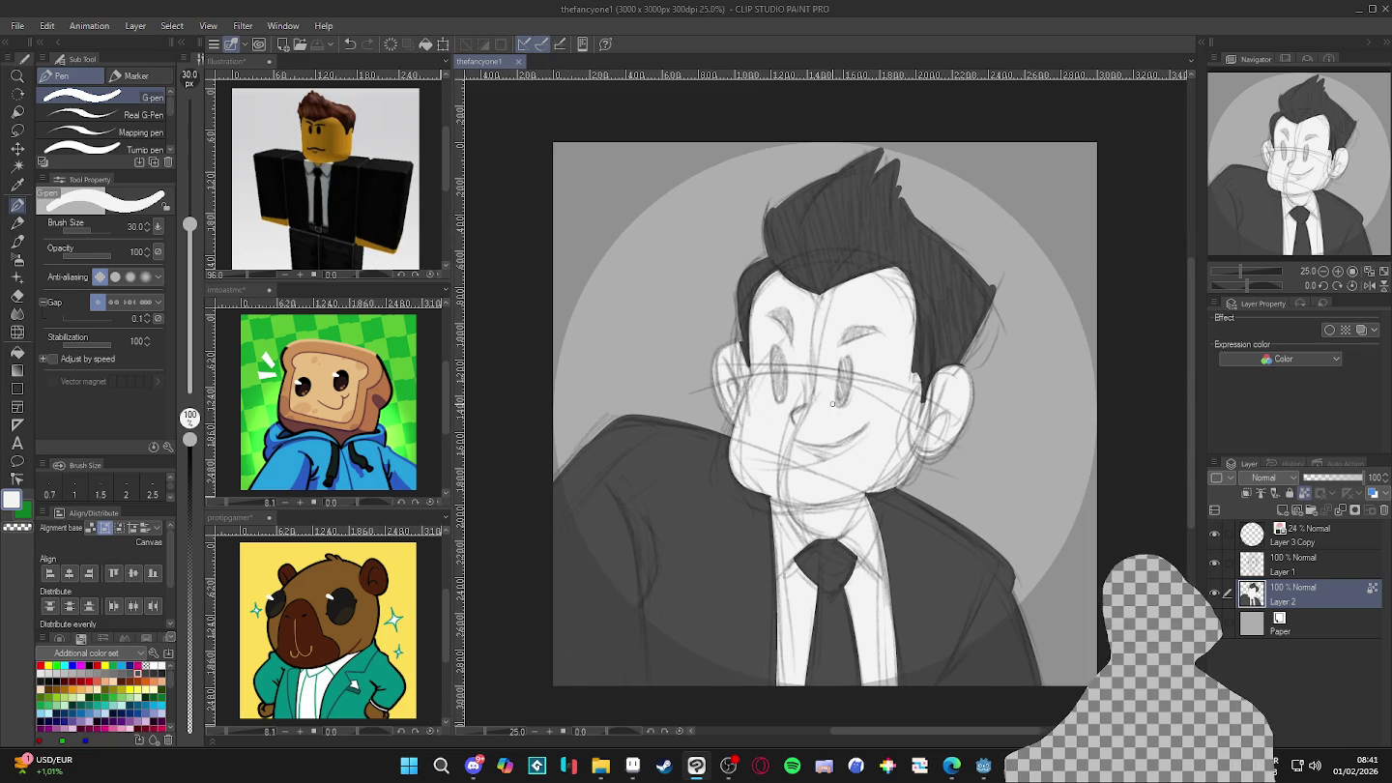
pyautogui.scroll(1, 832, 403)
pyautogui.scroll(-1, 666, 421)
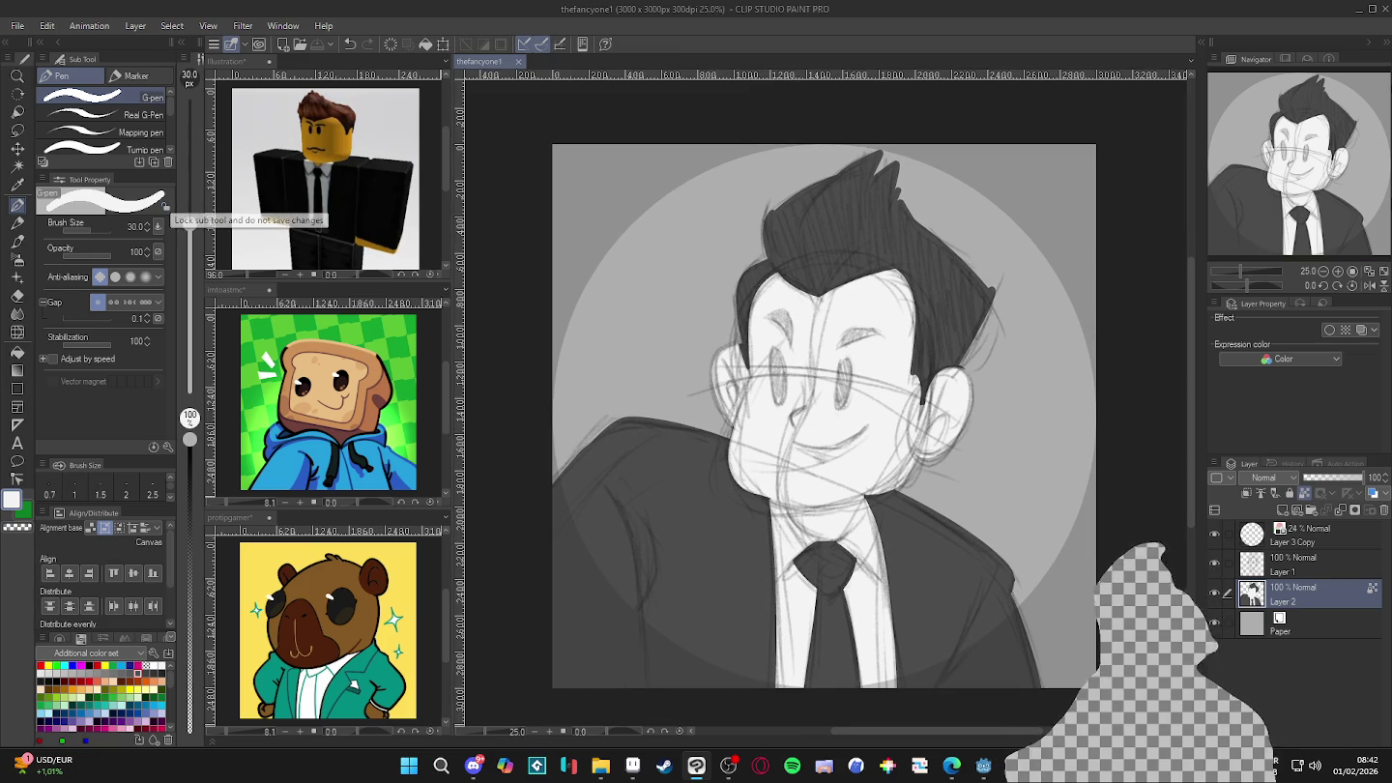
pyautogui.click(410, 766)
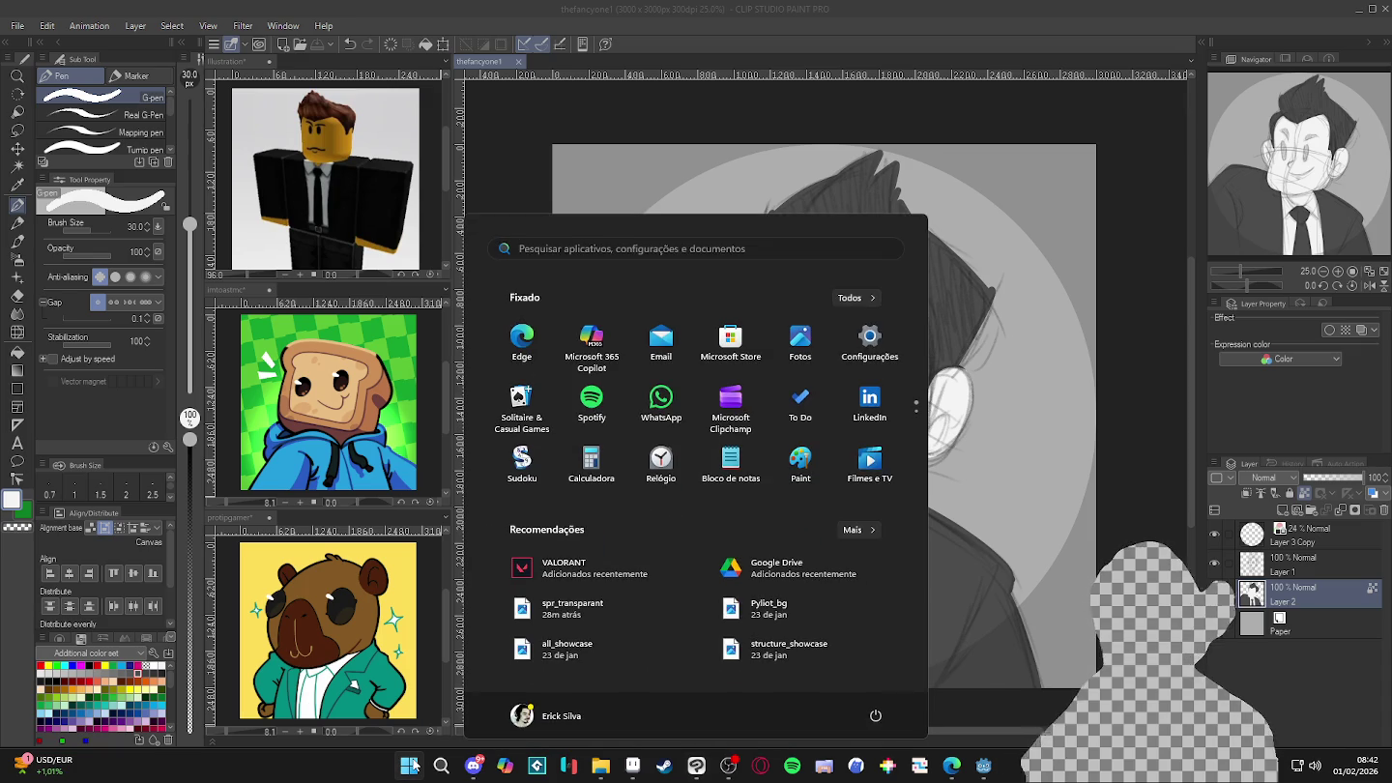
# - Launch Tiled, pan across the cave room, and toggle the cliff_2 layer off and on
pyautogui.write('tiled')
pyautogui.press('Return')
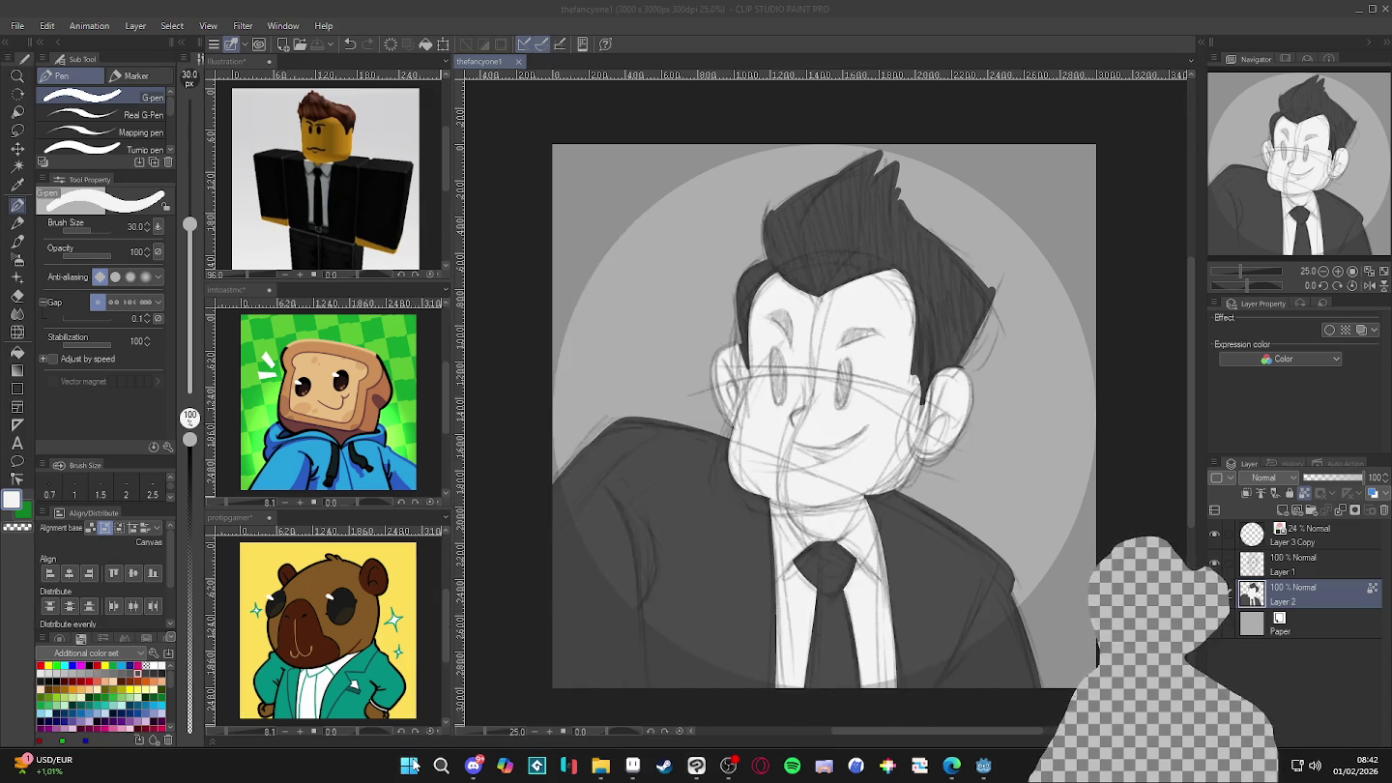
pyautogui.scroll(2, 387, 188)
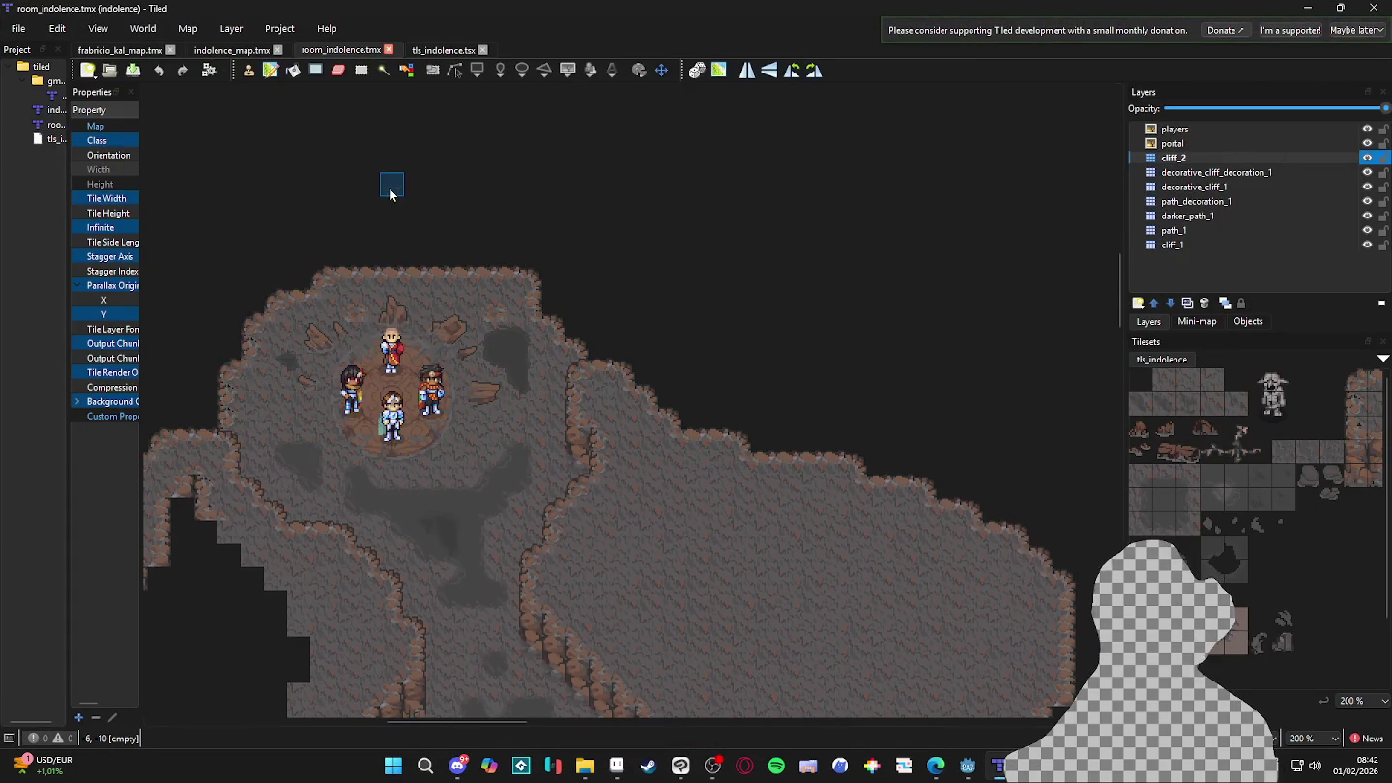
pyautogui.scroll(1, 348, 280)
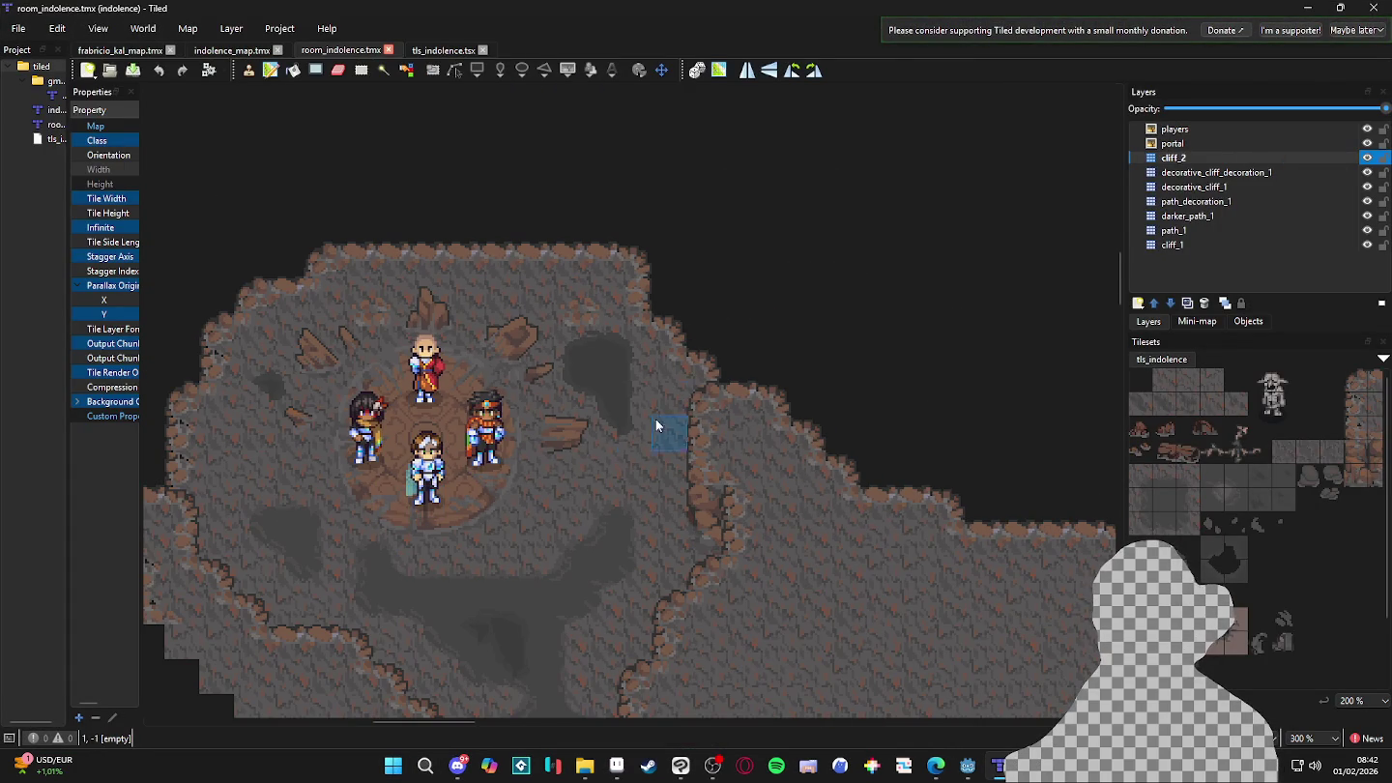
pyautogui.moveTo(553, 499); pyautogui.dragTo(744, 363)
pyautogui.moveTo(740, 368); pyautogui.dragTo(713, 348)
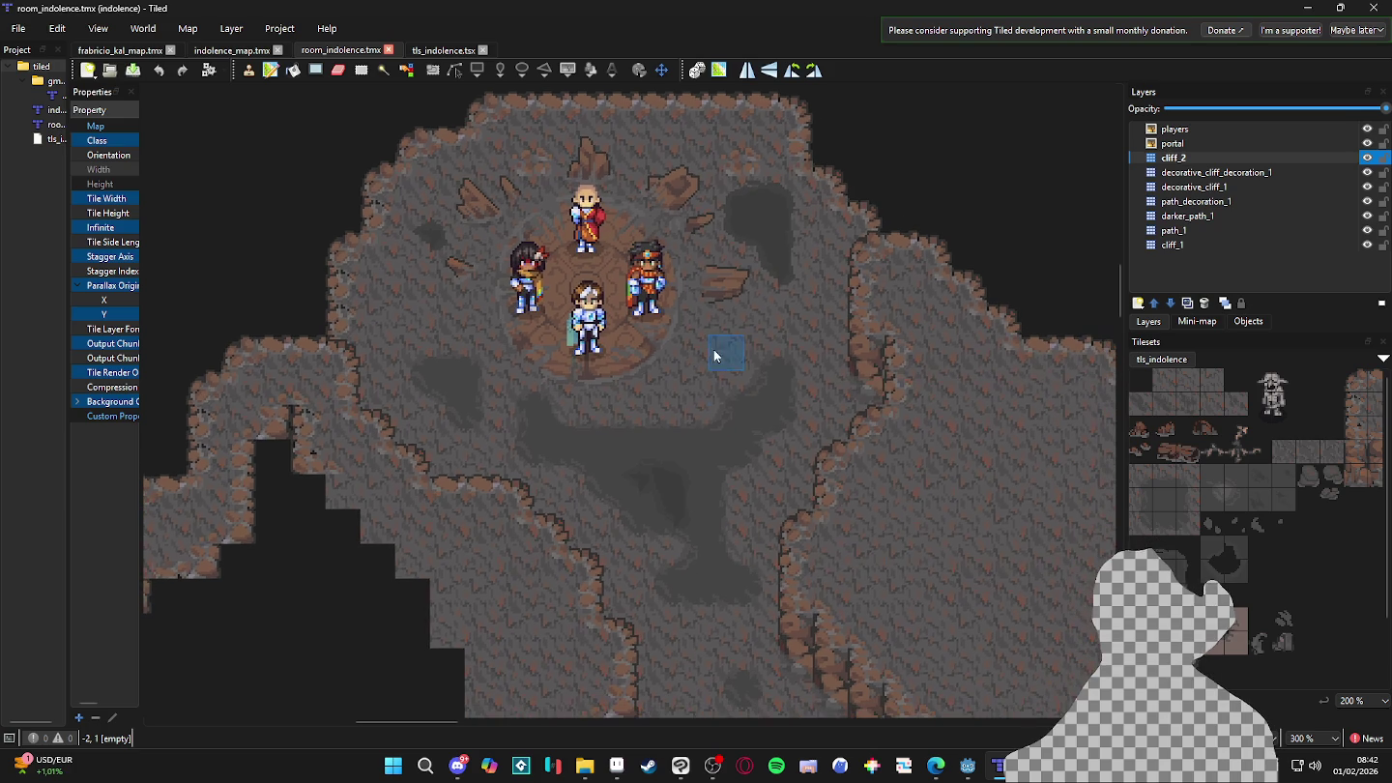
pyautogui.click(1367, 158)
pyautogui.click(1367, 157)
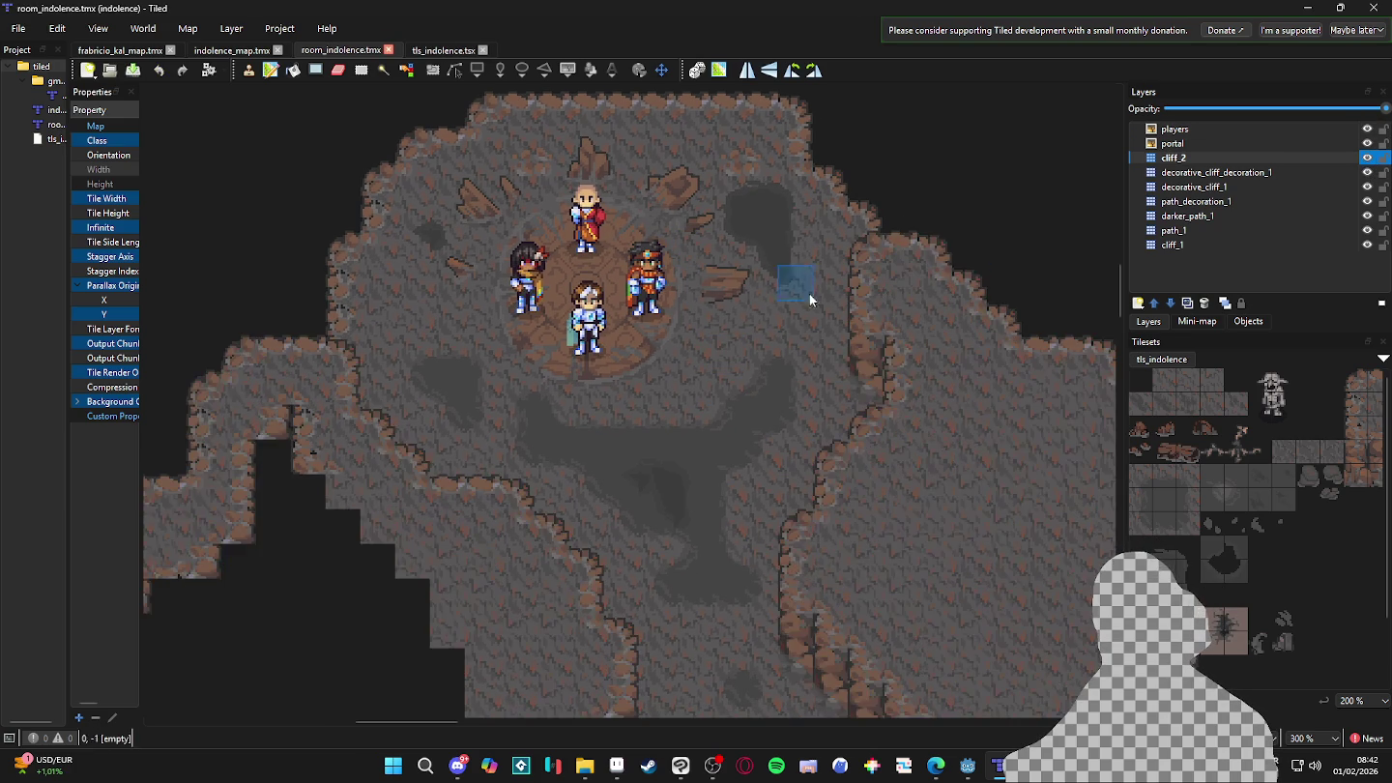
# - Zoom and pan around the map to view the whole winding cave path
pyautogui.scroll(-5, 810, 292)
pyautogui.scroll(-4, 771, 496)
pyautogui.scroll(4, 788, 498)
pyautogui.keyDown('ctrl'); pyautogui.scroll(-2, 787, 498); pyautogui.keyUp('ctrl')
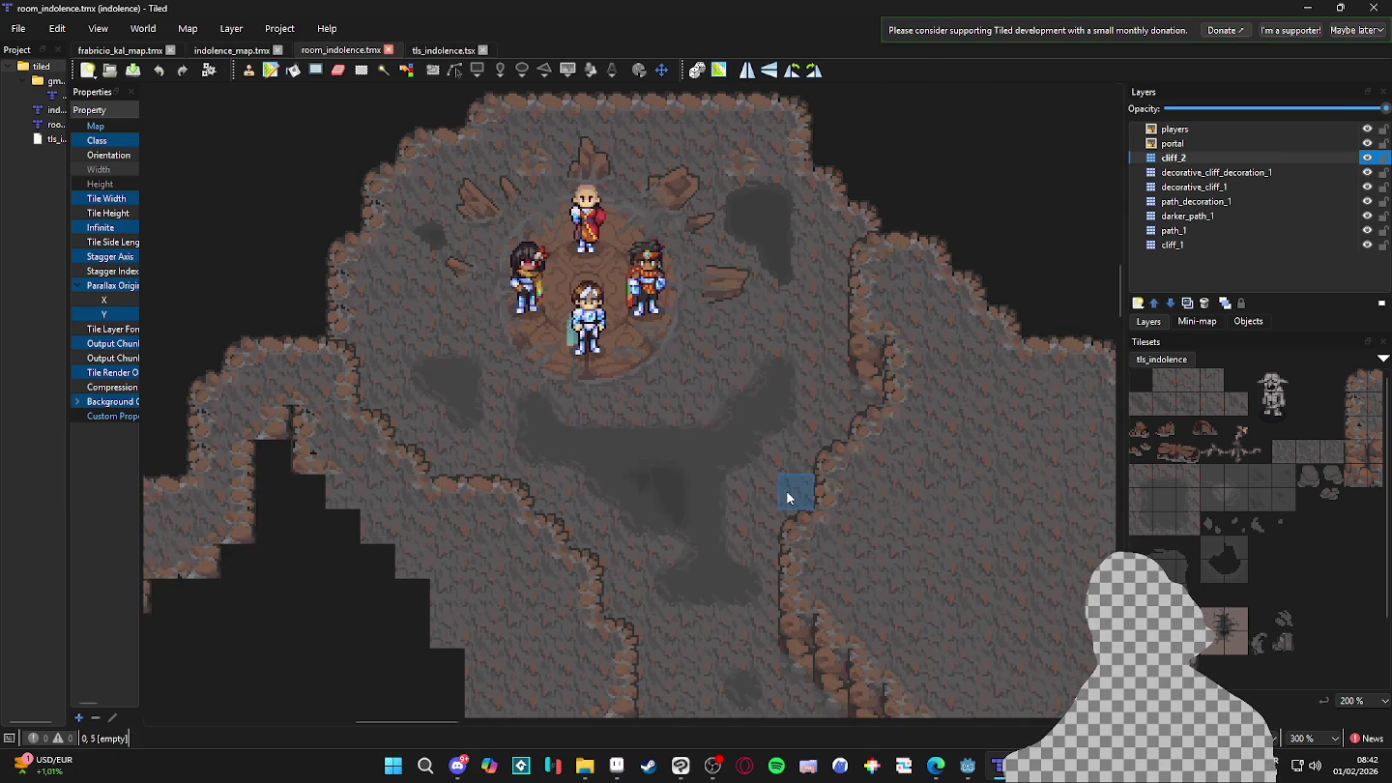
pyautogui.scroll(-3, 701, 435)
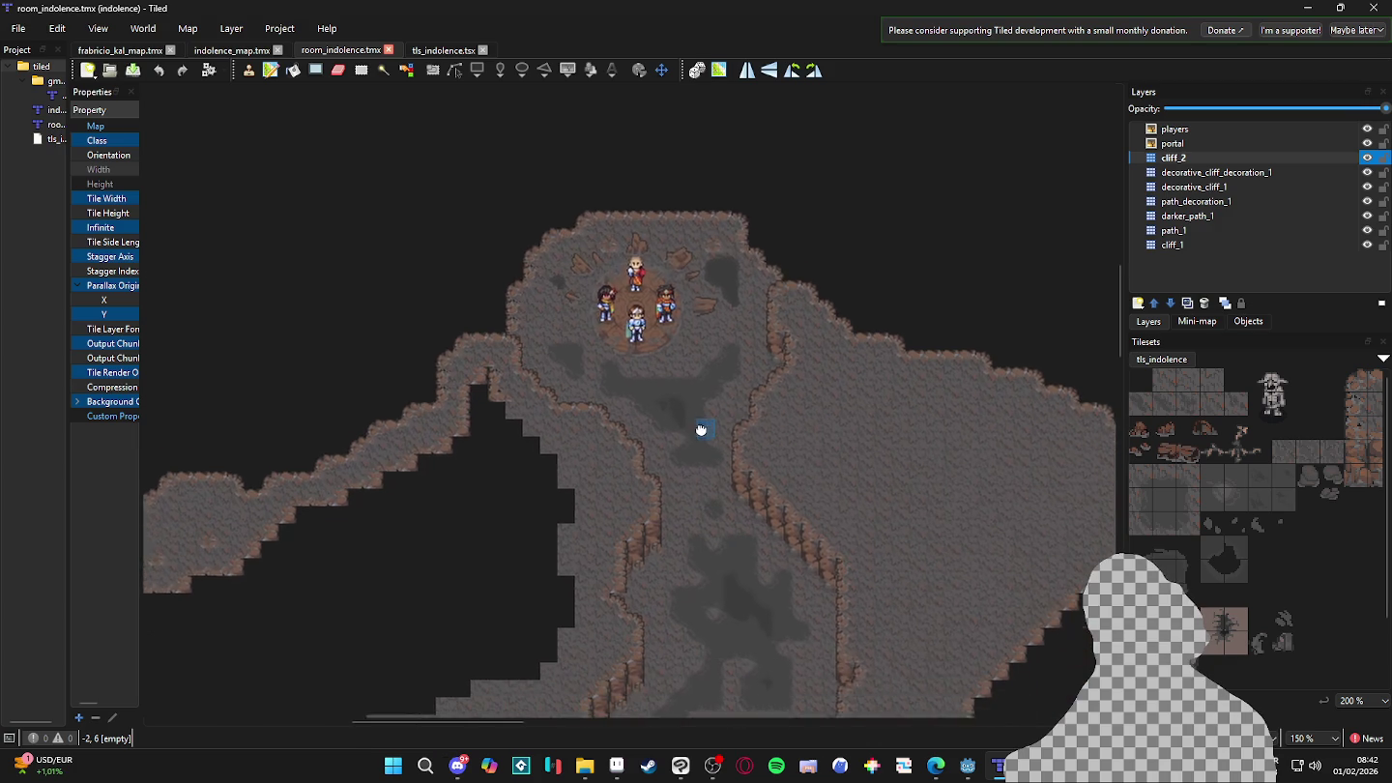
pyautogui.scroll(-3, 676, 349)
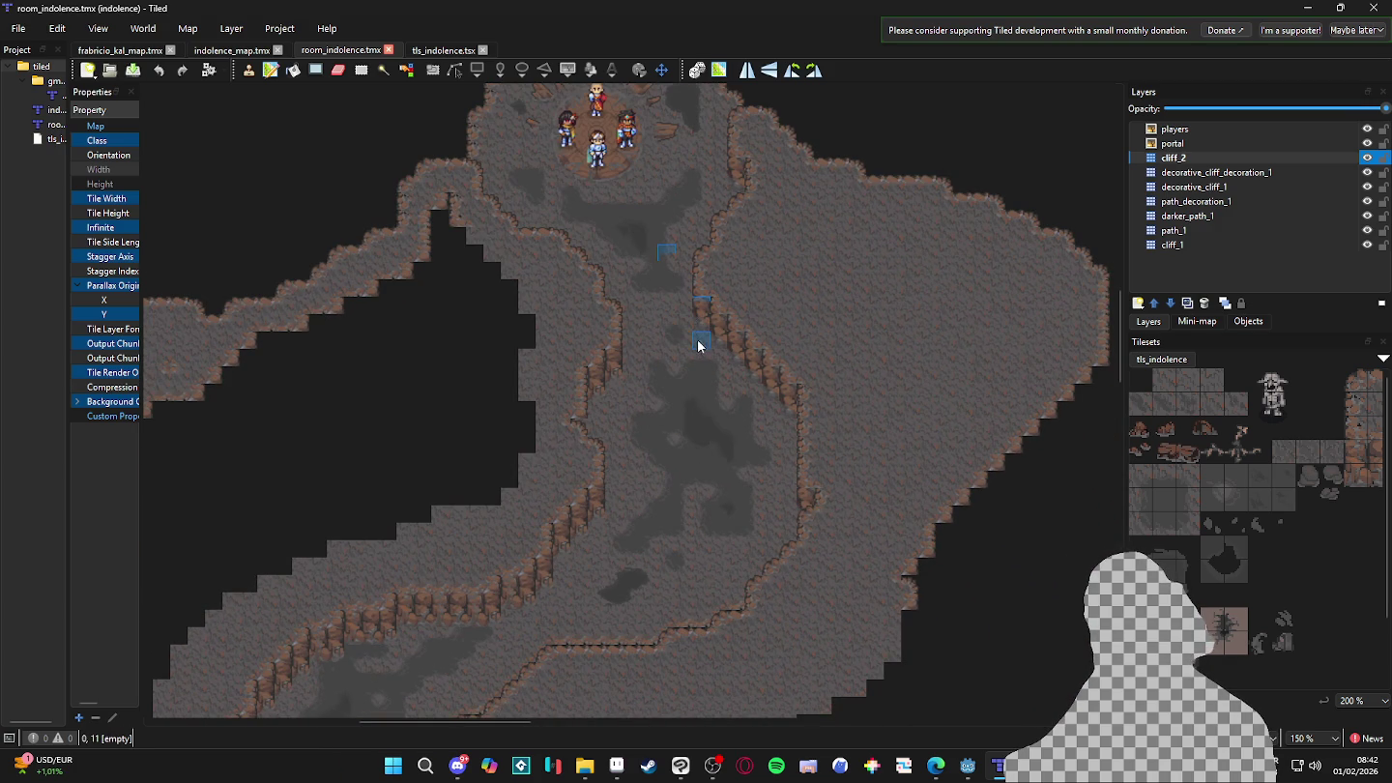
pyautogui.scroll(-2, 752, 491)
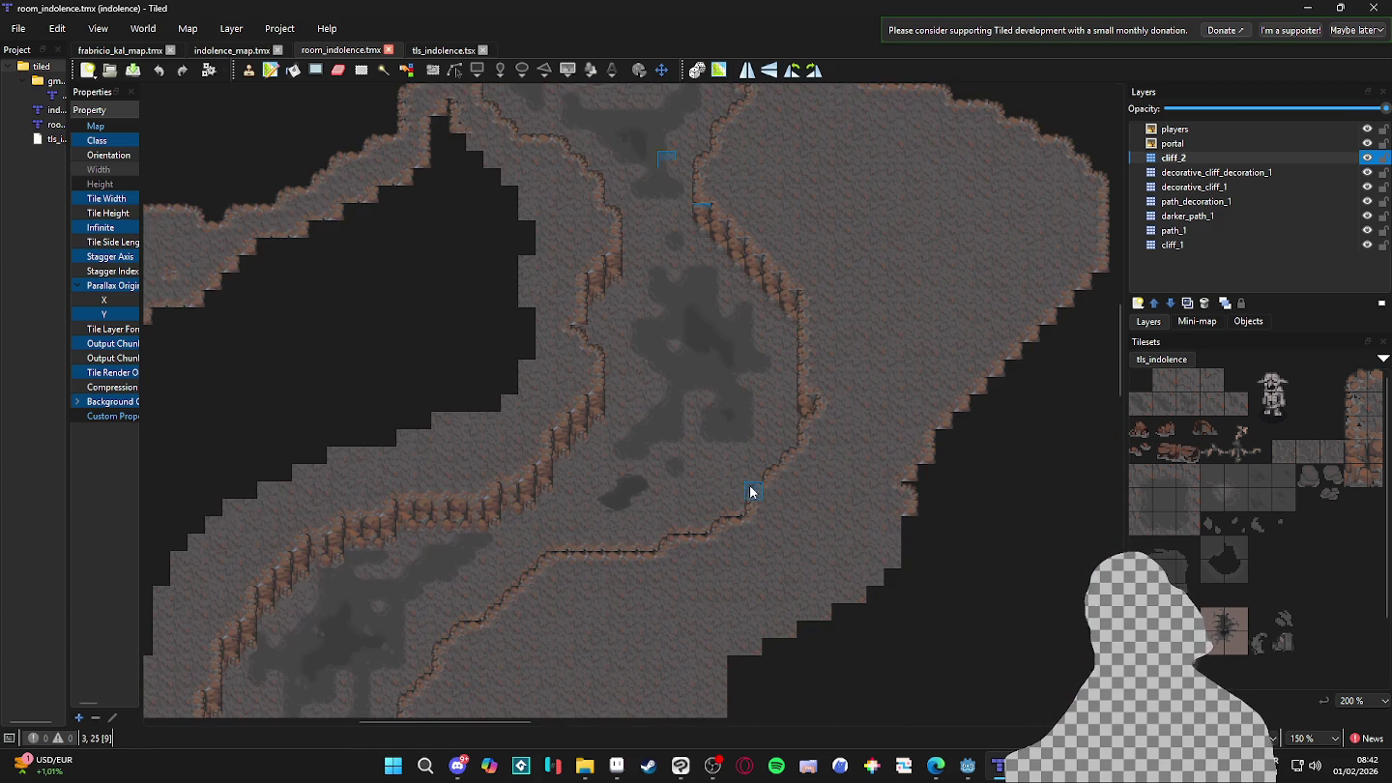
pyautogui.scroll(2, 778, 426)
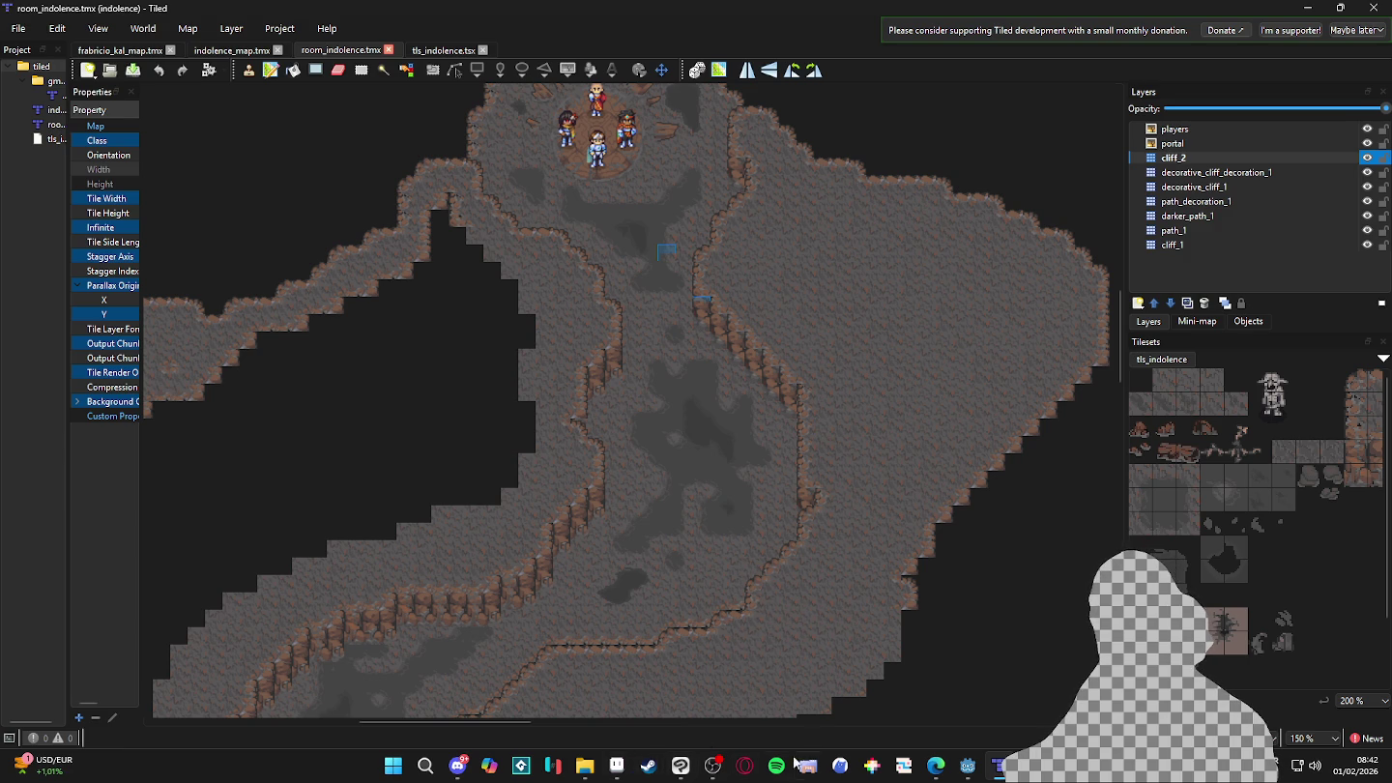
pyautogui.scroll(-5, 640, 554)
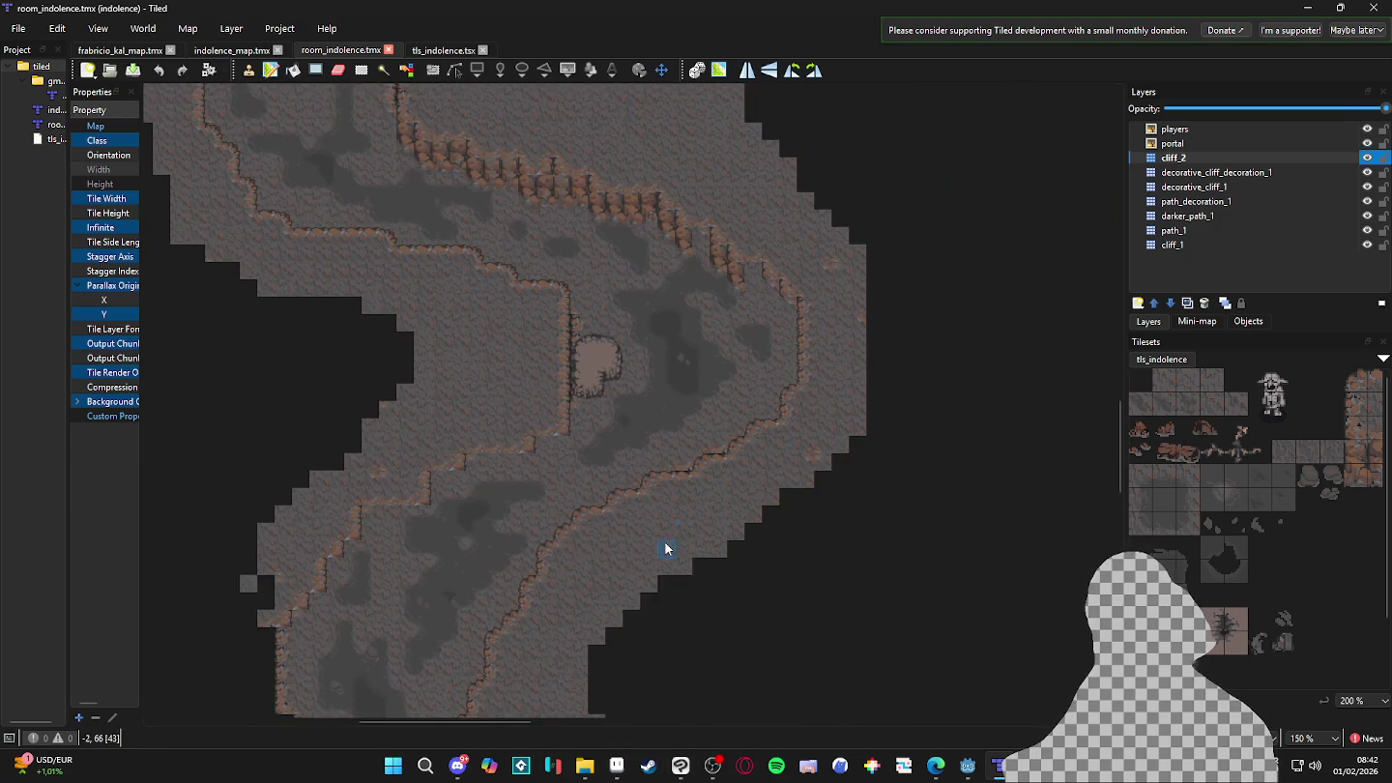
pyautogui.scroll(-2, 1039, 402)
pyautogui.scroll(-2, 1009, 407)
pyautogui.scroll(1, 1010, 424)
pyautogui.moveTo(1010, 423)
pyautogui.mouseDown()
pyautogui.moveTo(604, 365)
pyautogui.moveTo(655, 404)
pyautogui.mouseUp()
pyautogui.scroll(-1, 655, 404)
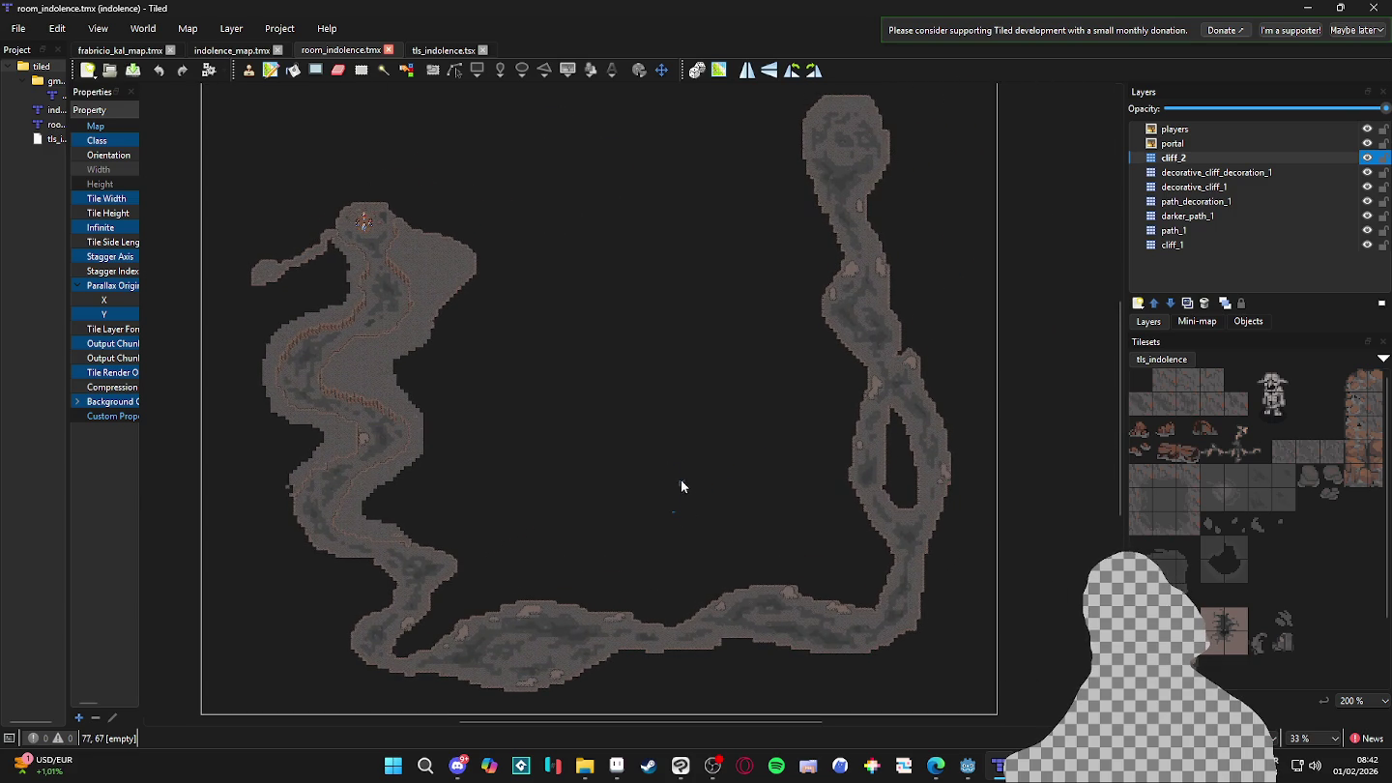
pyautogui.scroll(1, 594, 405)
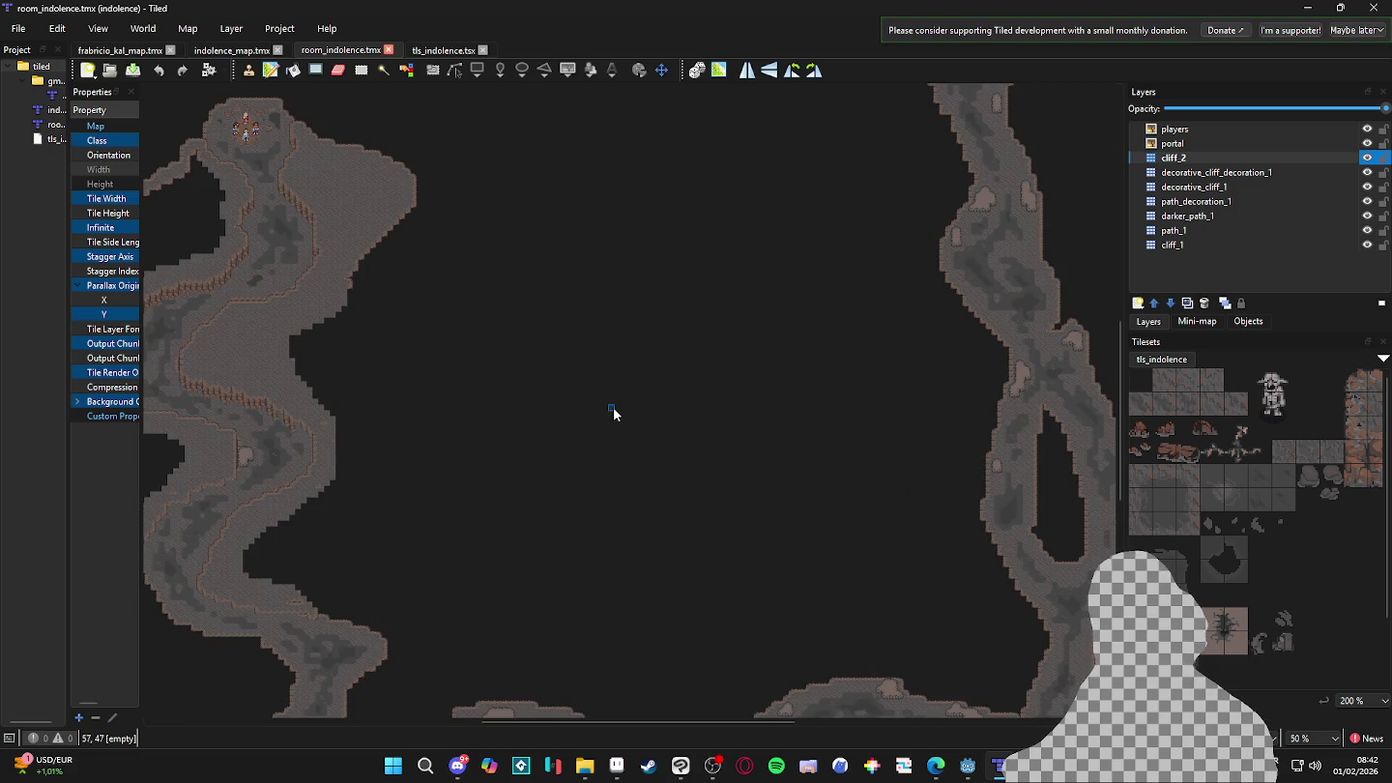
pyautogui.scroll(1, 271, 161)
pyautogui.scroll(-1, 401, 191)
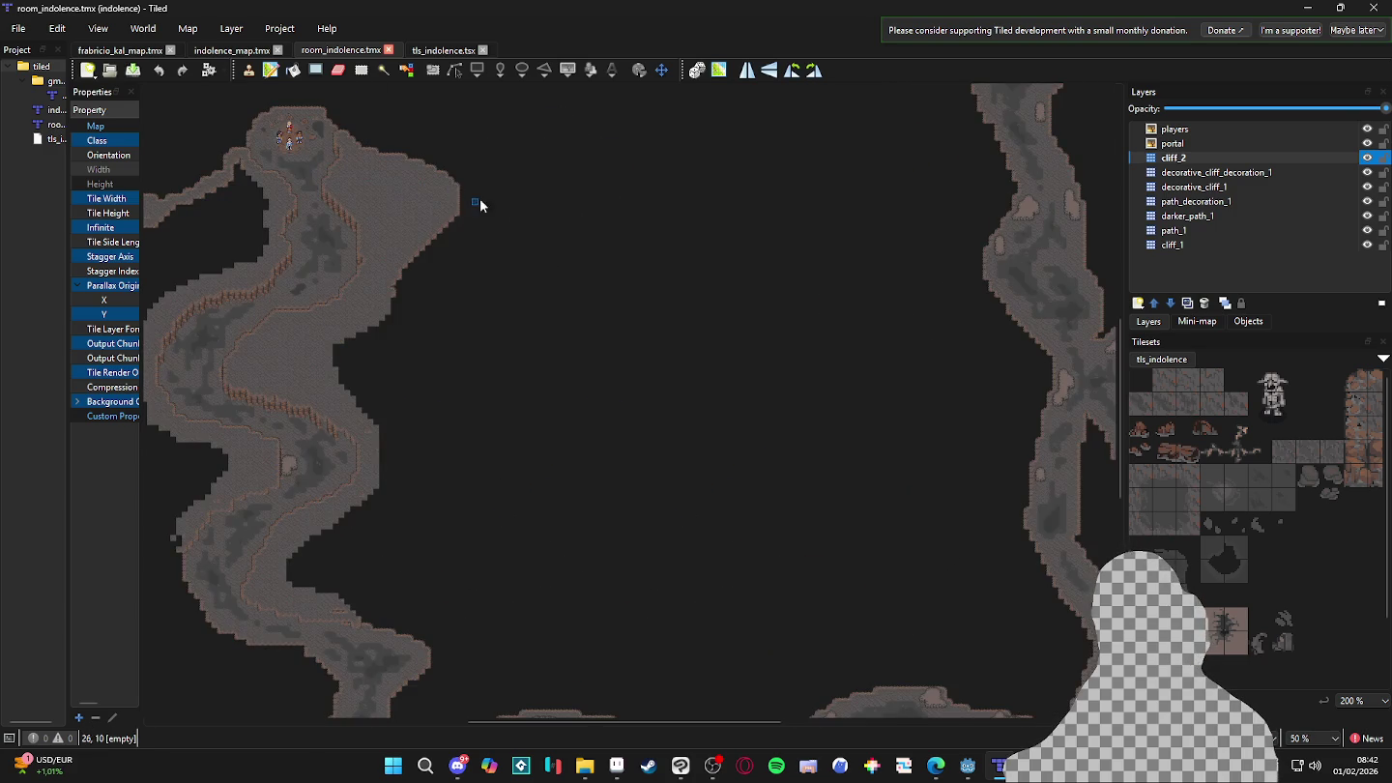
pyautogui.scroll(-1, 481, 204)
pyautogui.moveTo(643, 201); pyautogui.dragTo(641, 272)
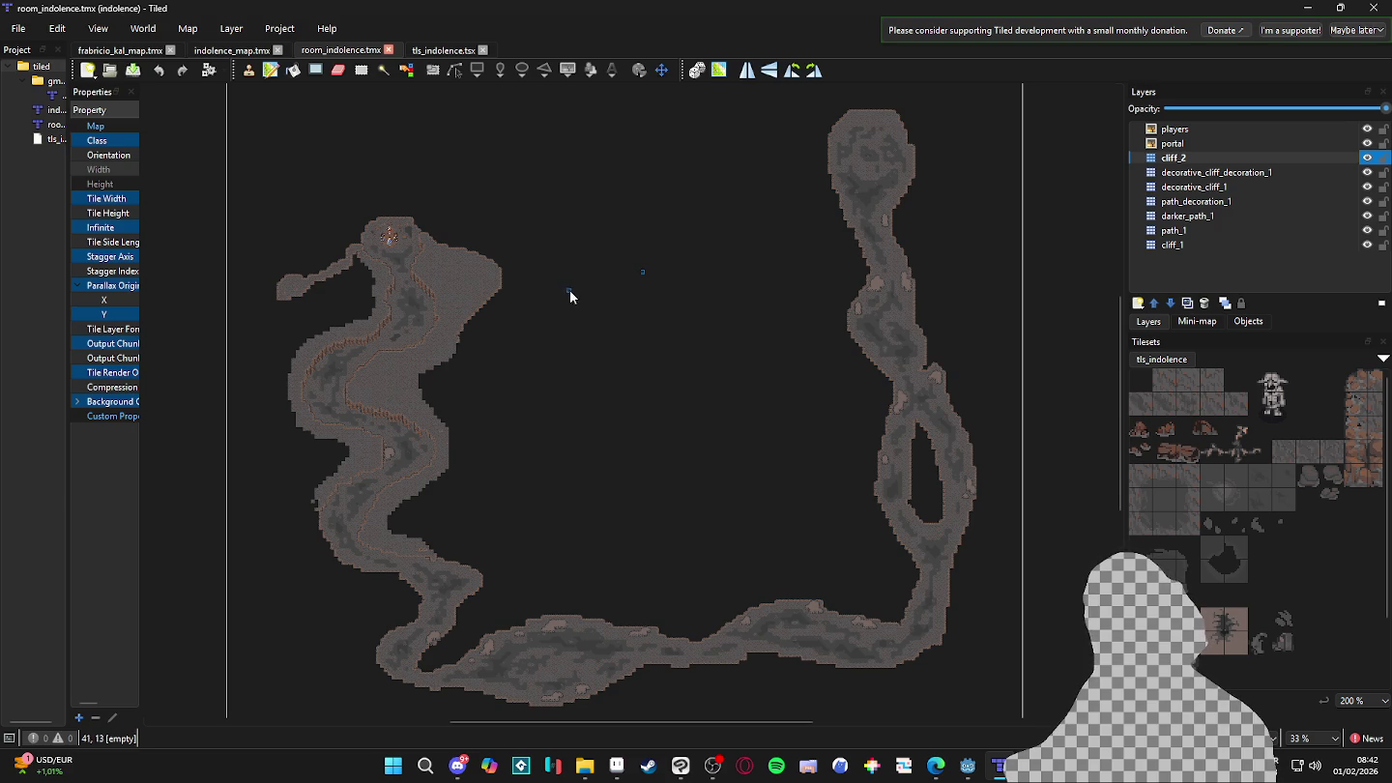
pyautogui.scroll(1, 563, 384)
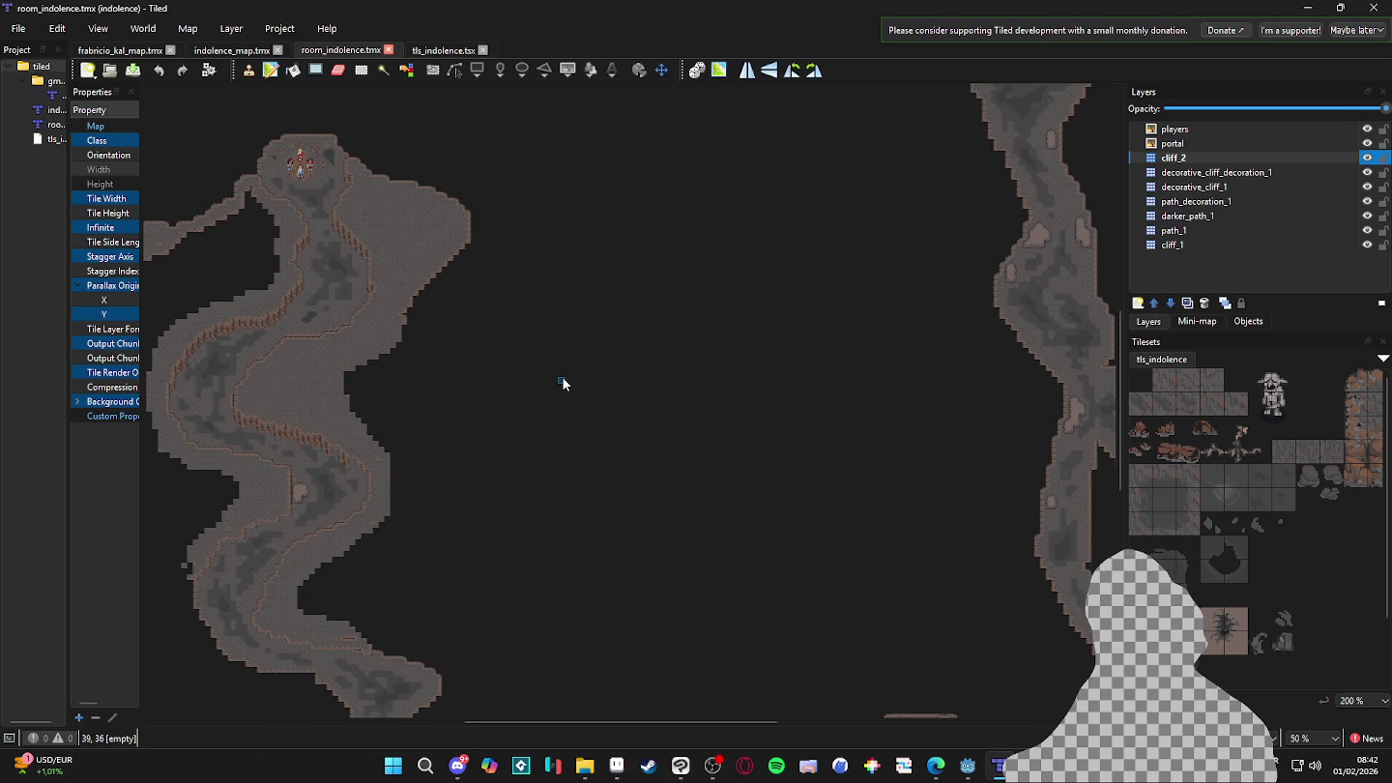
pyautogui.scroll(-1, 564, 385)
# - Bring the Discord chat forward, then minimise it to reveal the Tiled cave map
pyautogui.click(458, 766)
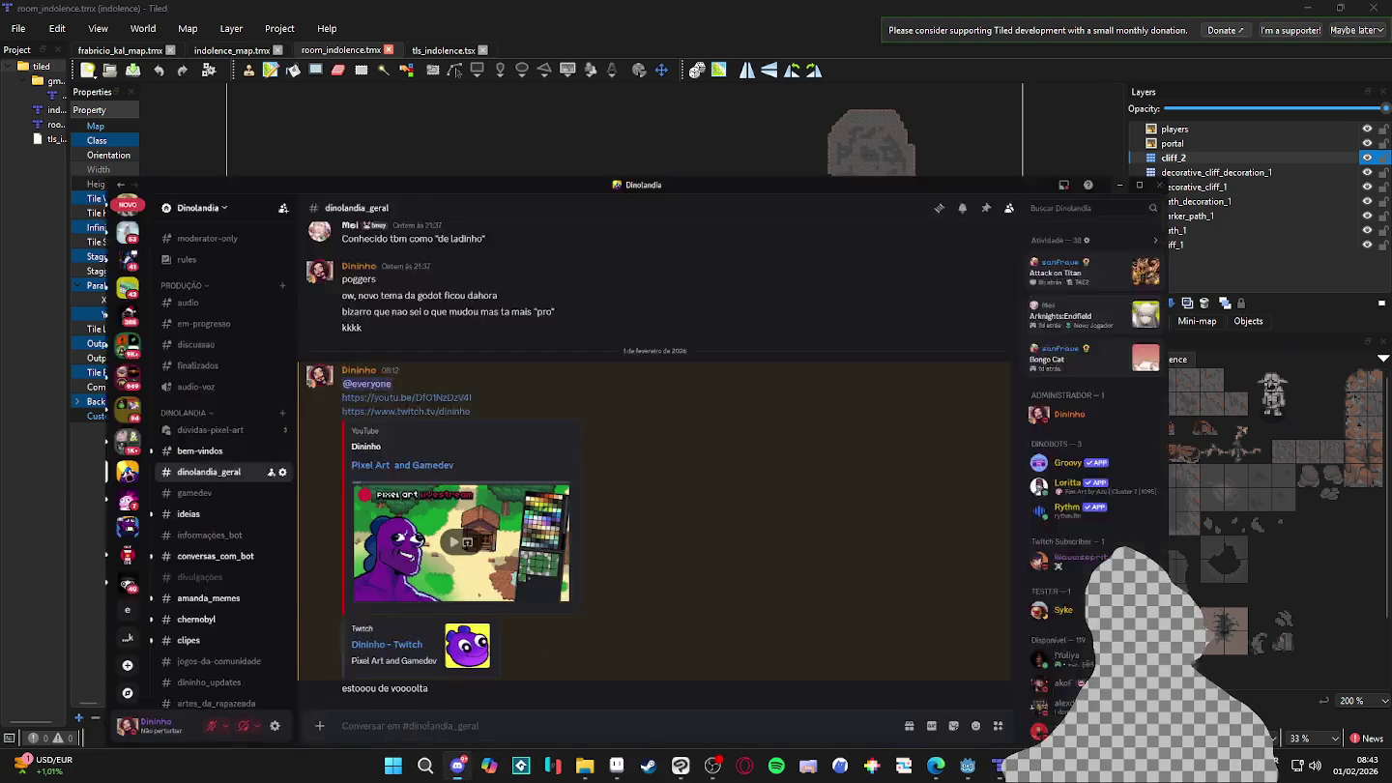
pyautogui.click(457, 766)
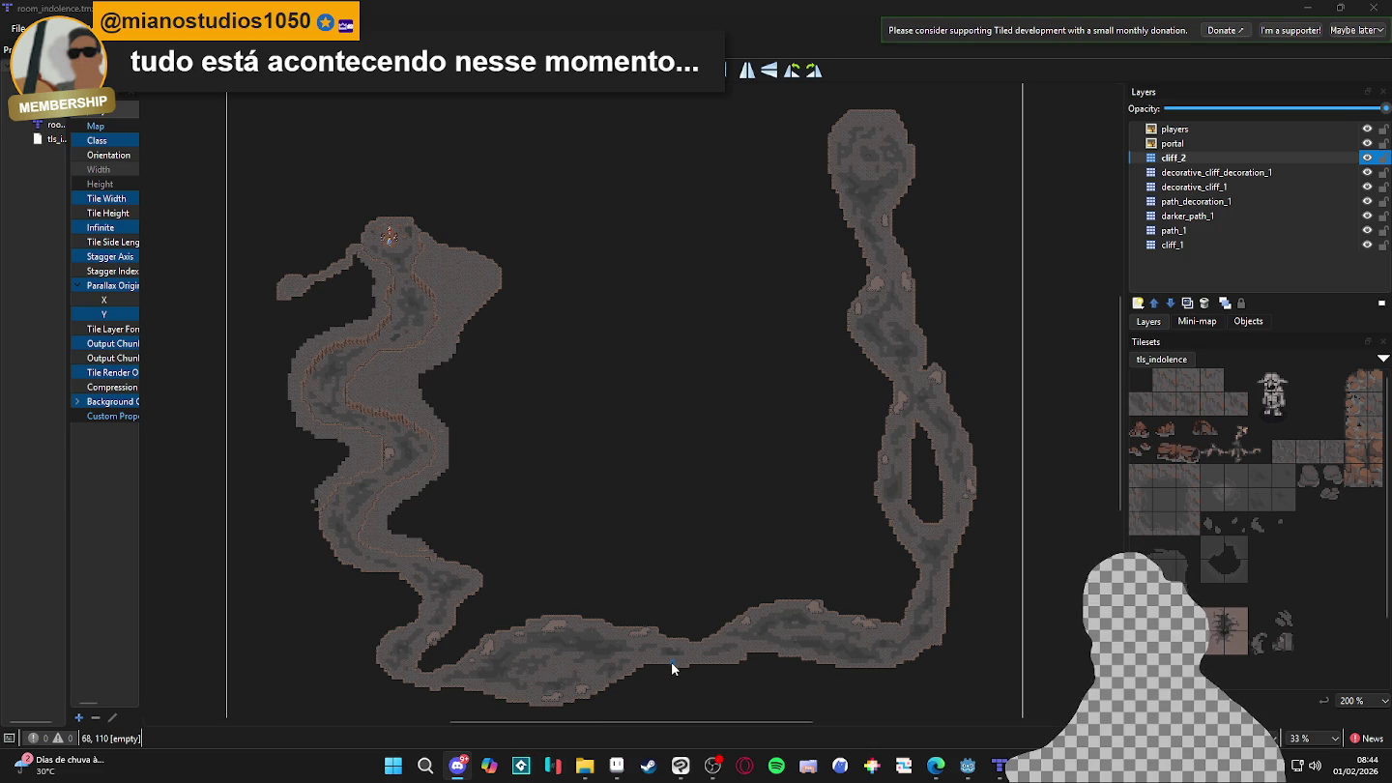
pyautogui.hotkey('ctrl', 'z')
pyautogui.hotkey('ctrl', 'y')
pyautogui.scroll(-3, 673, 667)
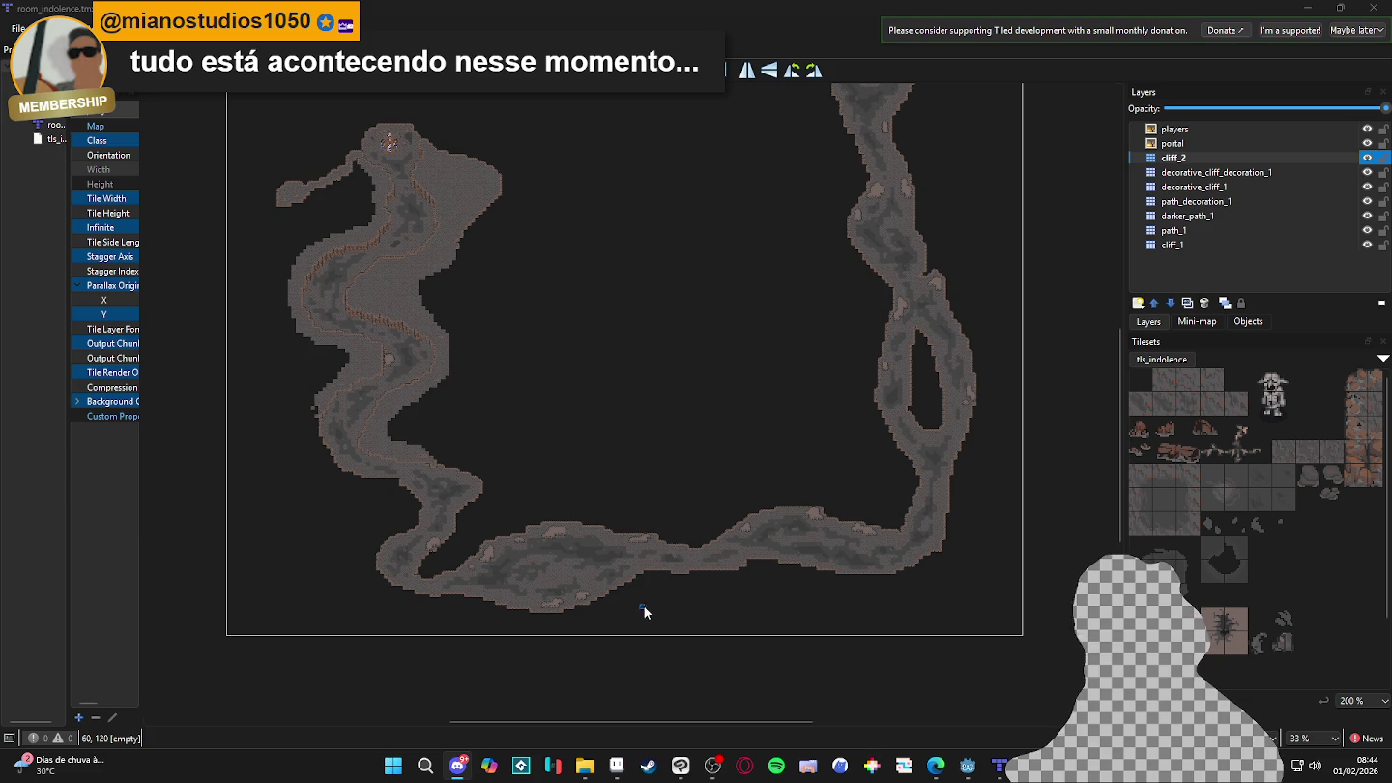
pyautogui.scroll(2, 352, 316)
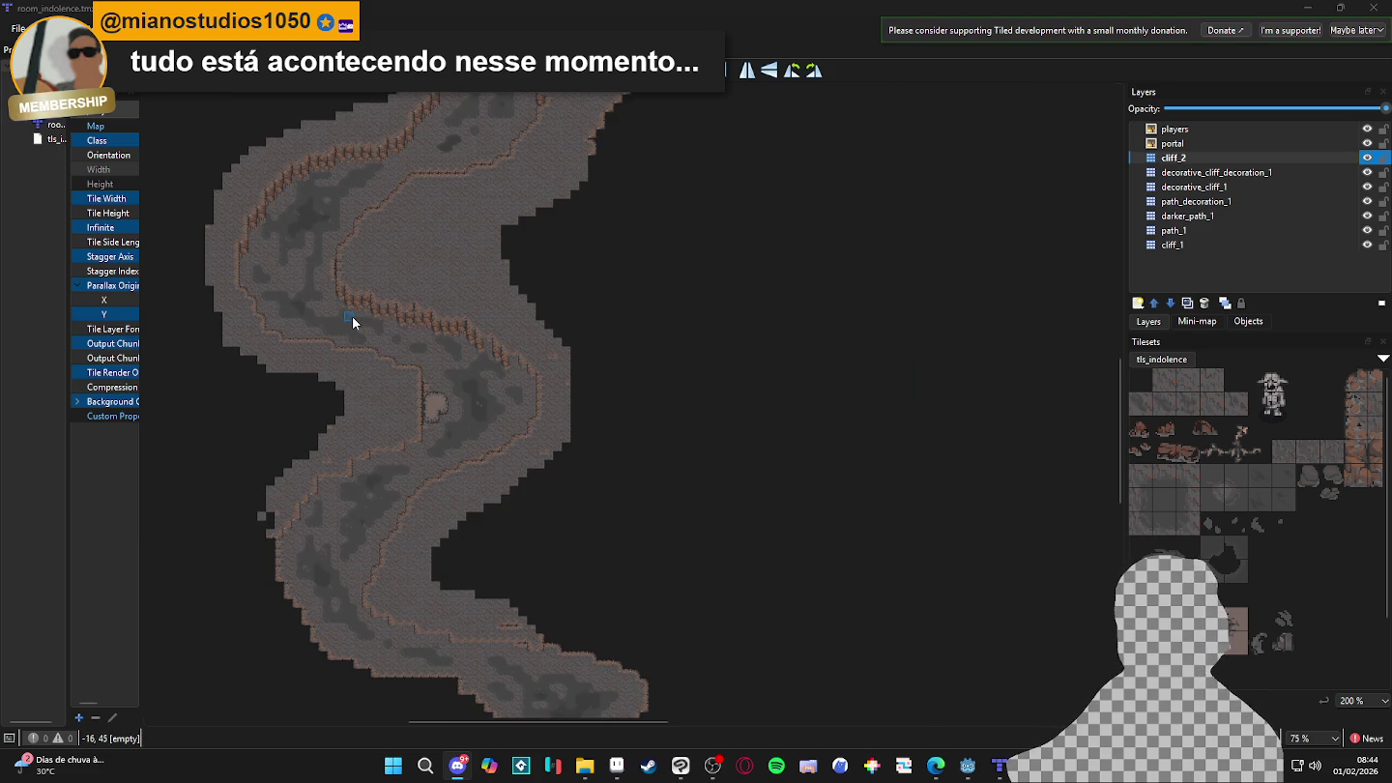
pyautogui.scroll(5, 351, 317)
pyautogui.scroll(1, 436, 350)
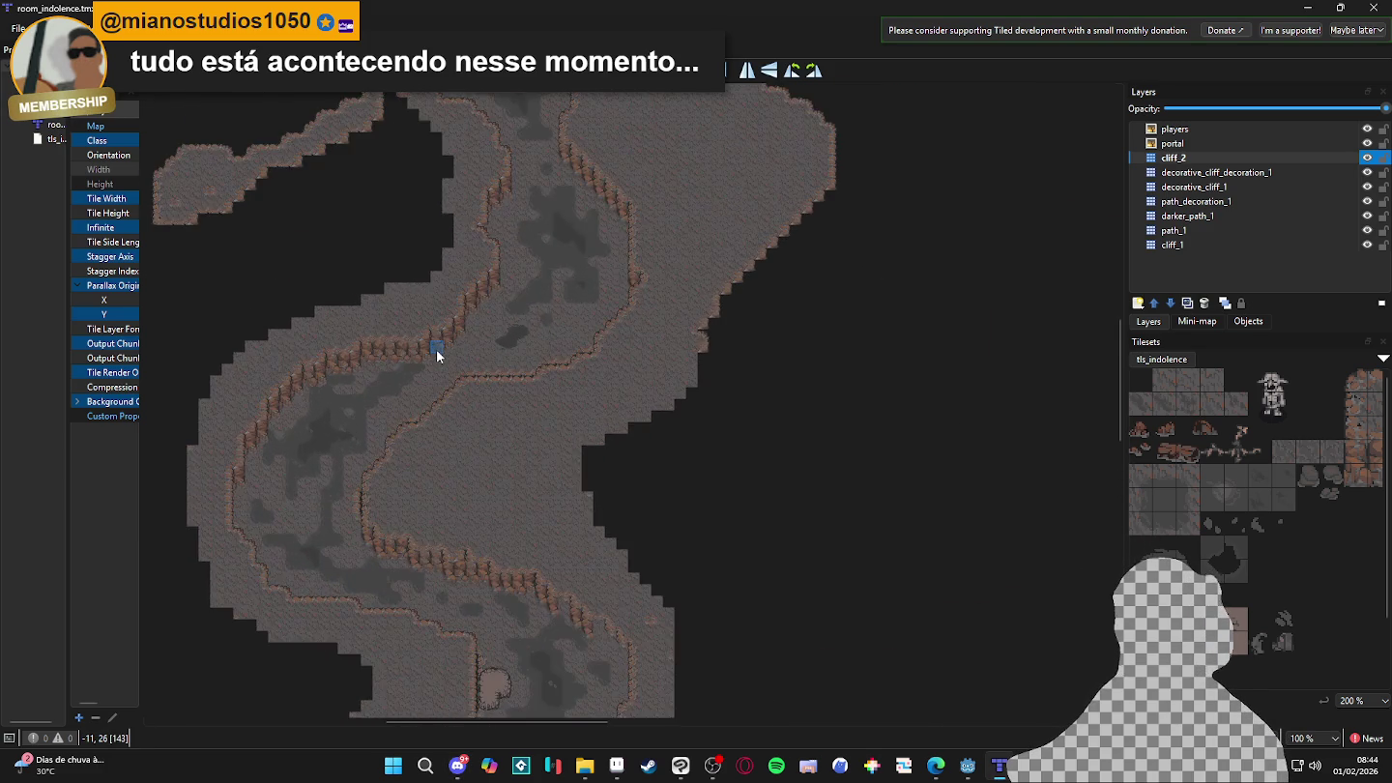
pyautogui.scroll(1, 436, 349)
pyautogui.scroll(-1, 436, 349)
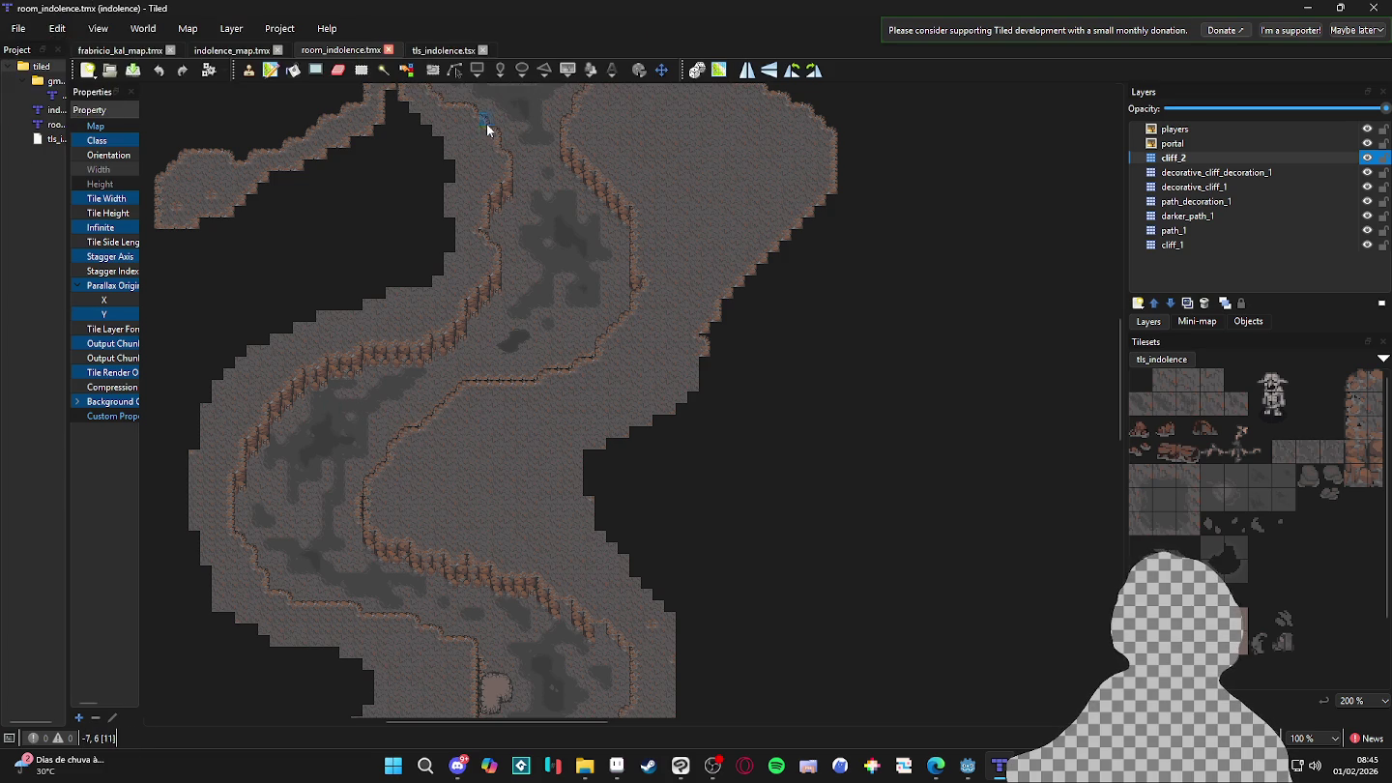
pyautogui.scroll(1, 475, 139)
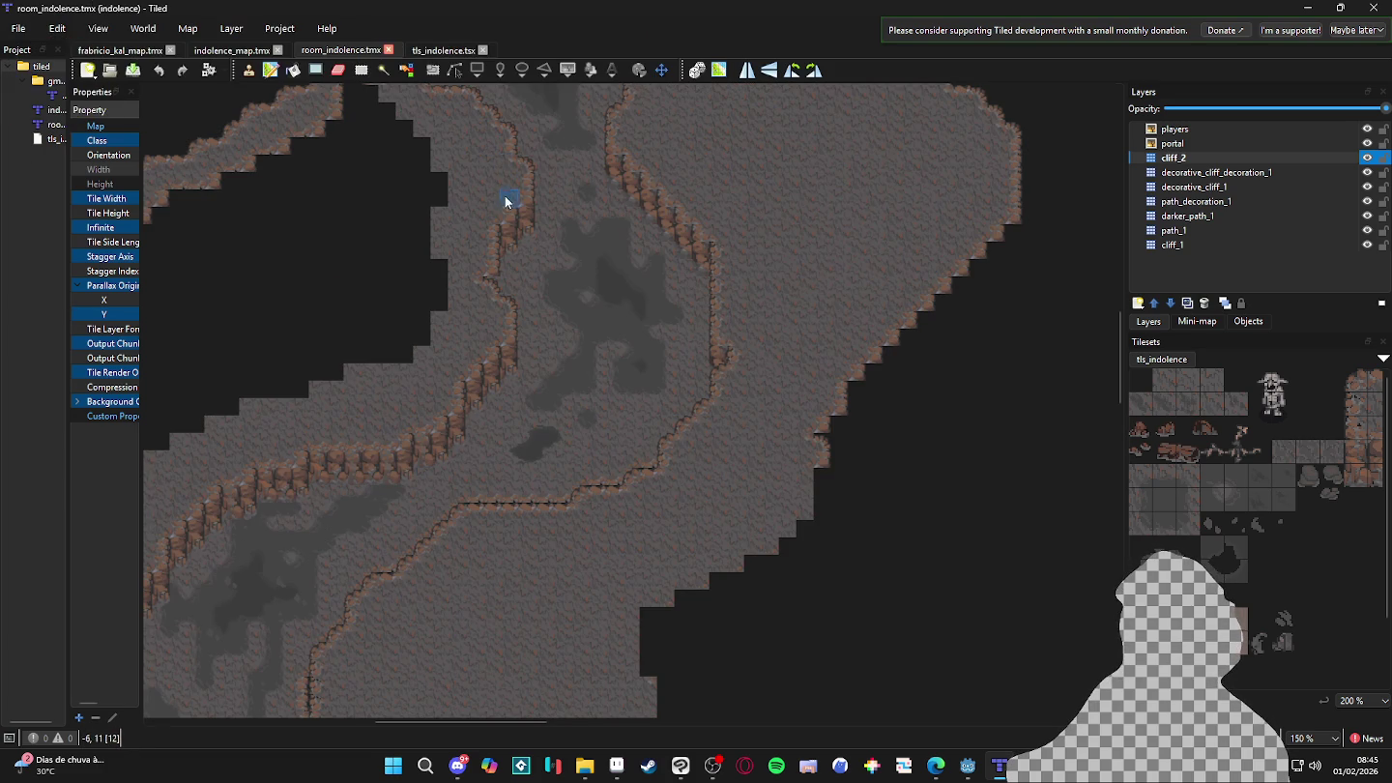
pyautogui.scroll(-2, 496, 261)
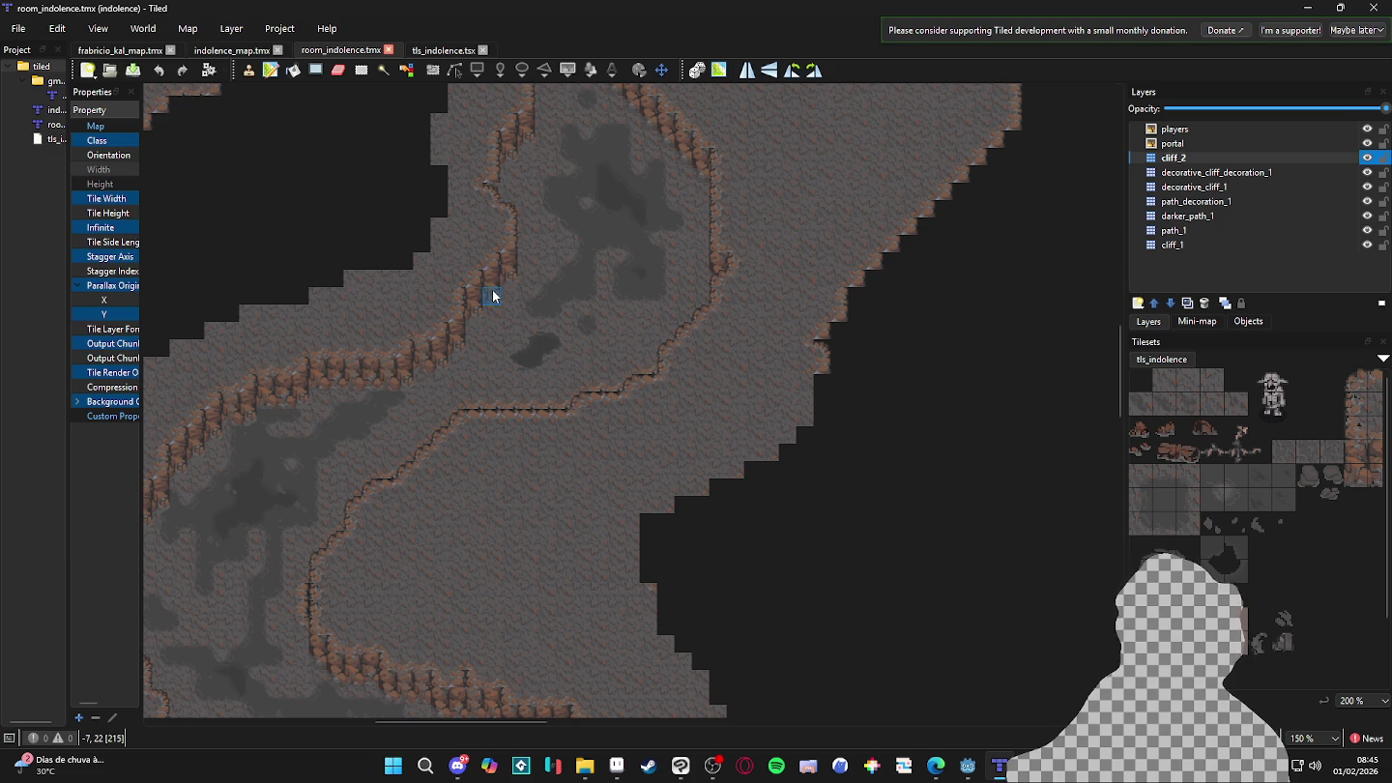
pyautogui.scroll(-2, 492, 291)
pyautogui.keyDown('ctrl'); pyautogui.scroll(2, 492, 293); pyautogui.keyUp('ctrl')
pyautogui.keyDown('ctrl'); pyautogui.scroll(-1, 517, 394); pyautogui.keyUp('ctrl')
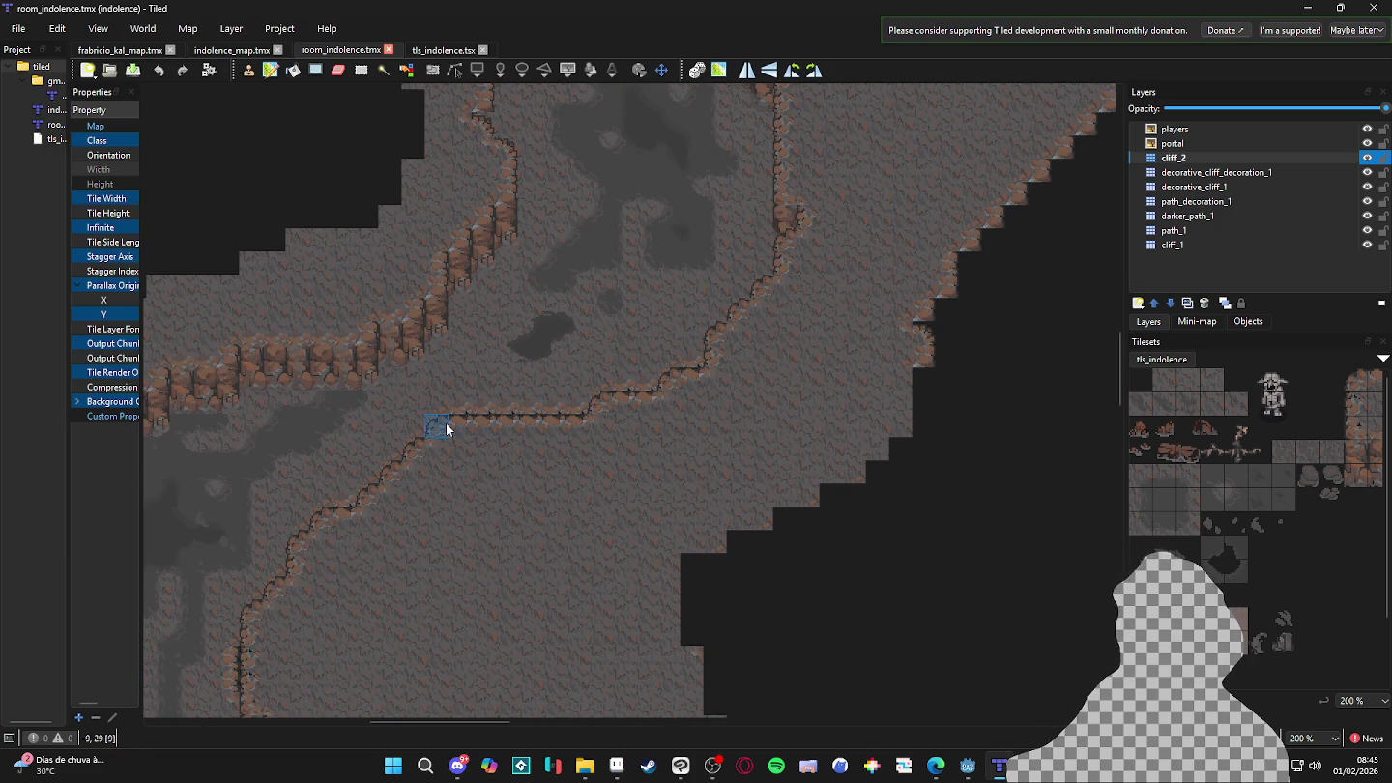
pyautogui.keyDown('ctrl'); pyautogui.scroll(1, 447, 422); pyautogui.keyUp('ctrl')
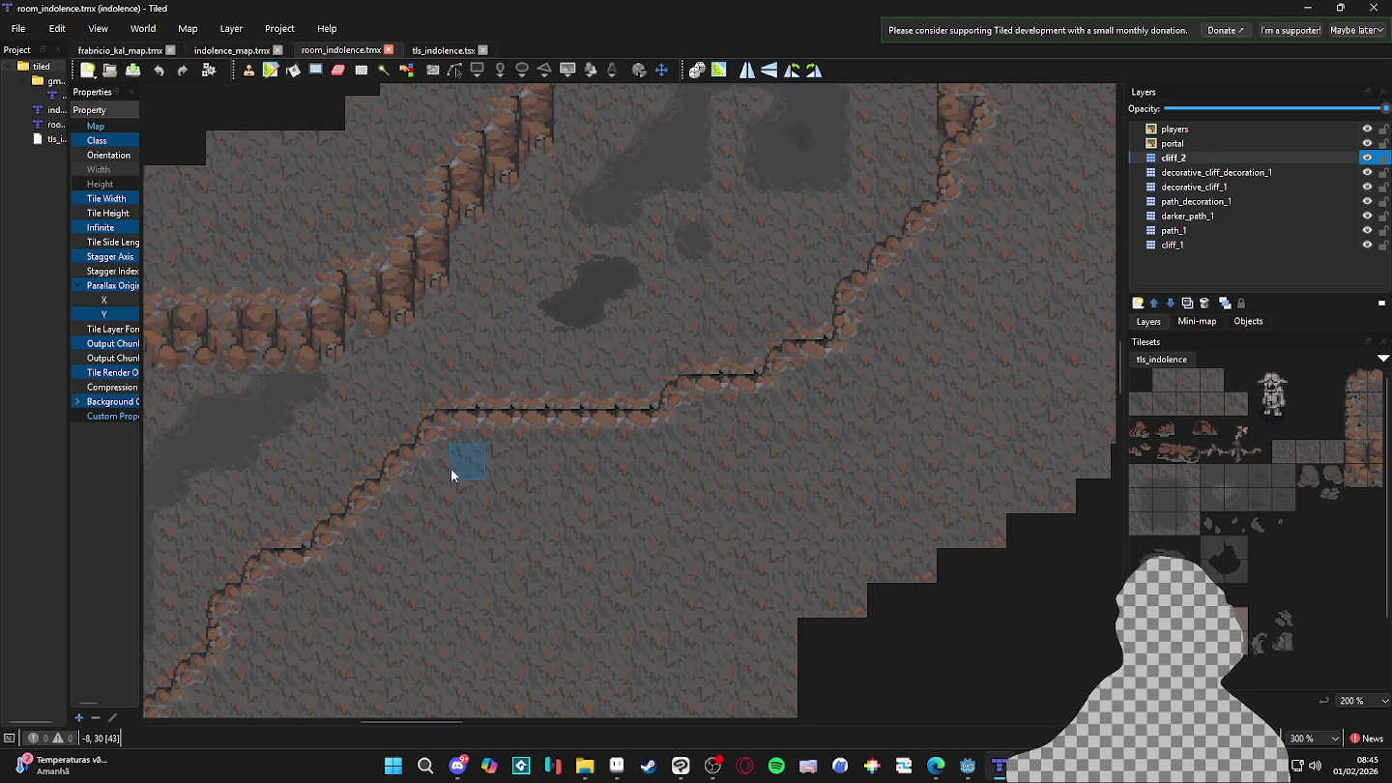
pyautogui.scroll(-1, 590, 450)
pyautogui.scroll(-4, 589, 450)
pyautogui.keyDown('ctrl'); pyautogui.scroll(-2, 590, 450); pyautogui.keyUp('ctrl')
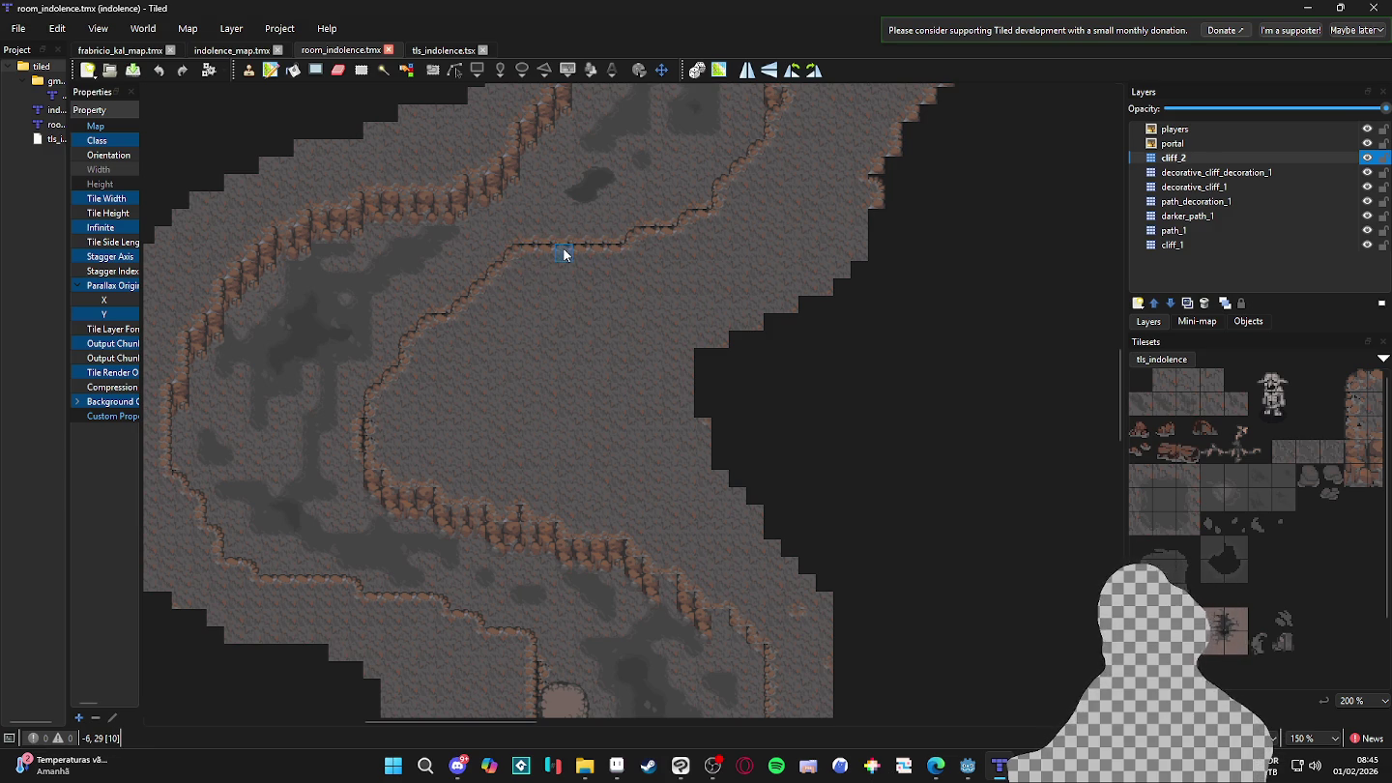
pyautogui.scroll(3, 620, 282)
pyautogui.scroll(3, 648, 295)
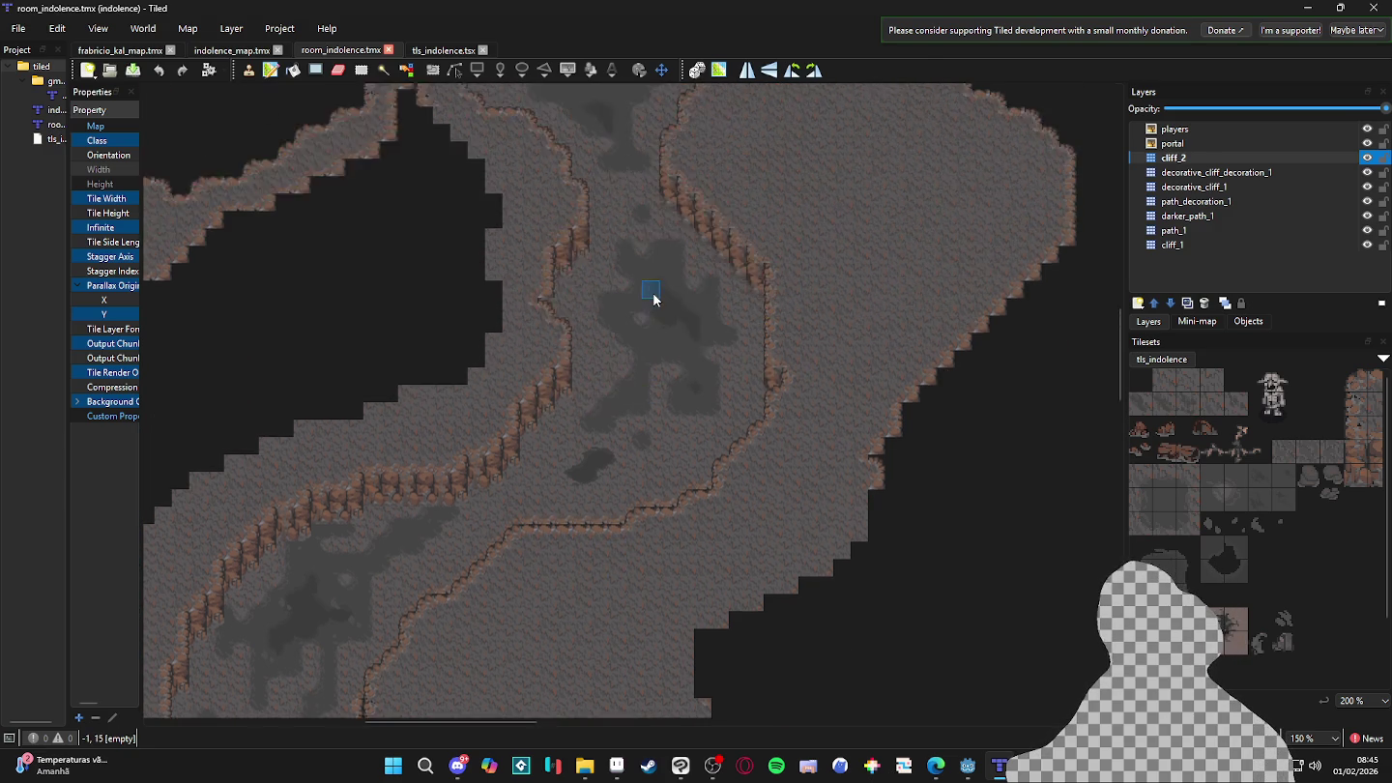
pyautogui.scroll(2, 654, 299)
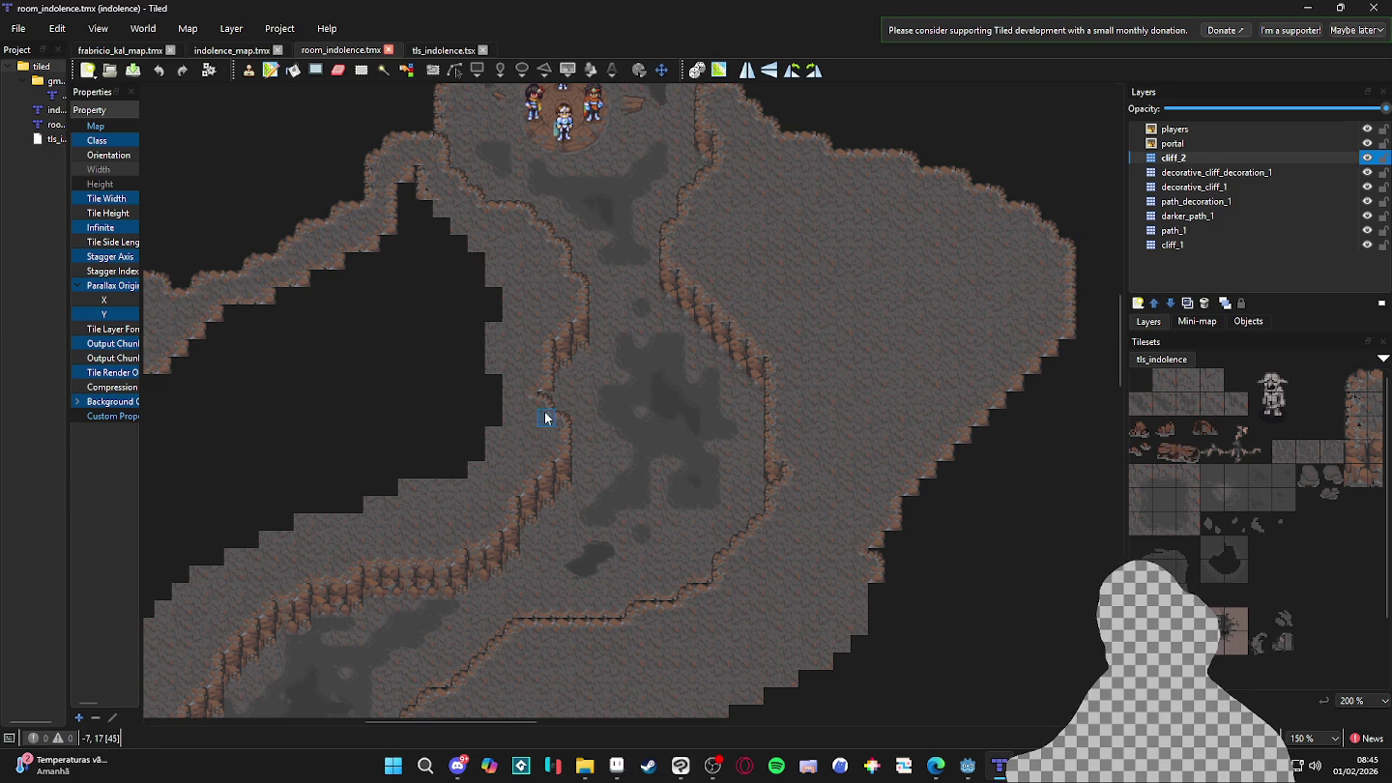
pyautogui.scroll(1, 546, 419)
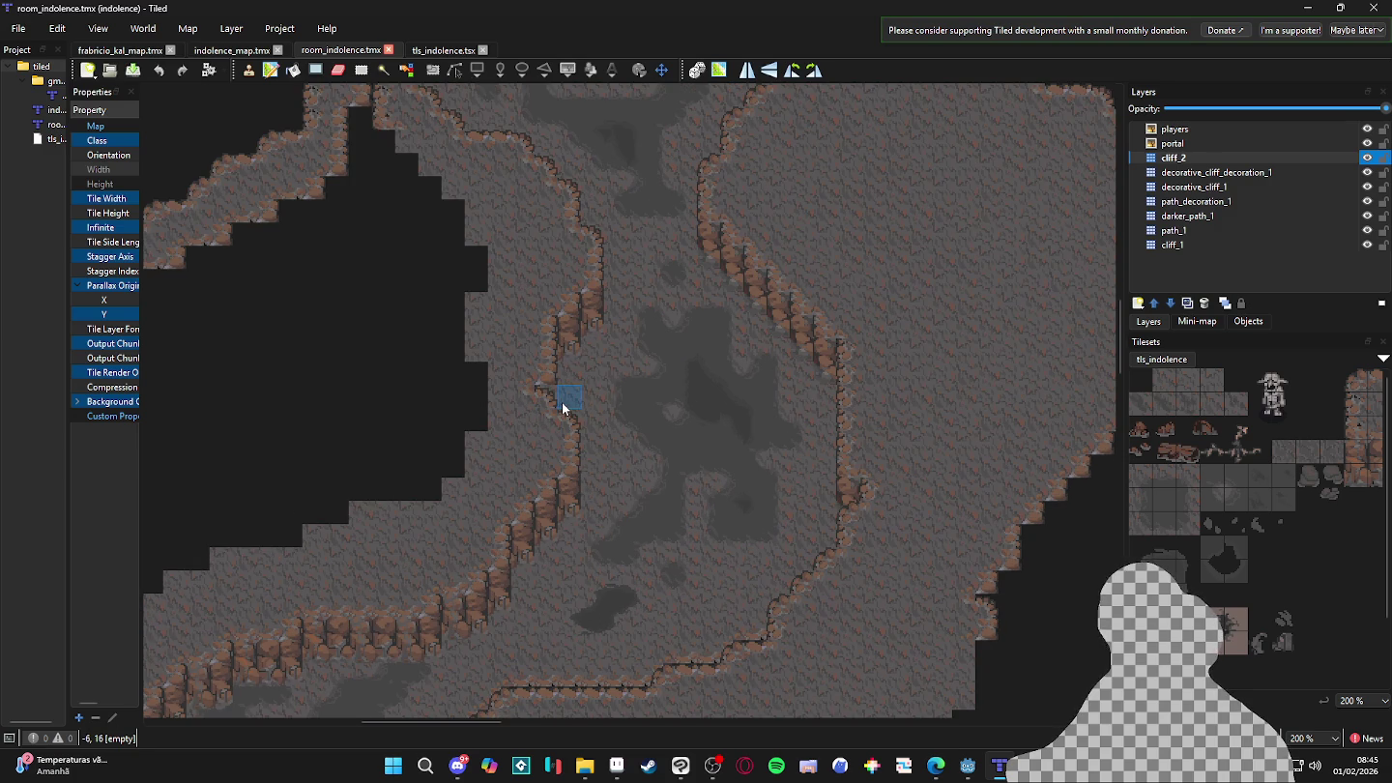
pyautogui.scroll(5, 556, 404)
pyautogui.scroll(-1, 564, 384)
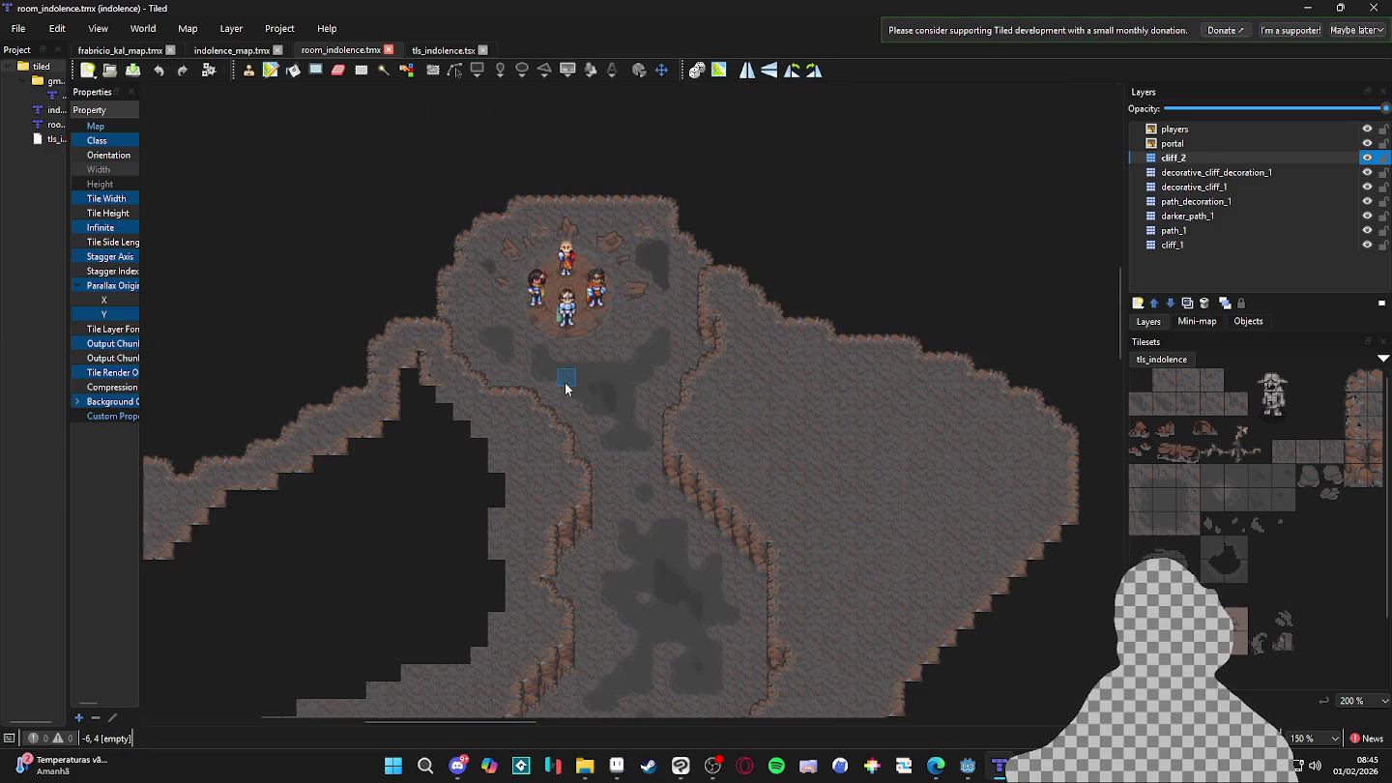
# - Check Discord briefly, then Alt+Tab to Godot Engine's bola.gd script
pyautogui.scroll(-3, 565, 384)
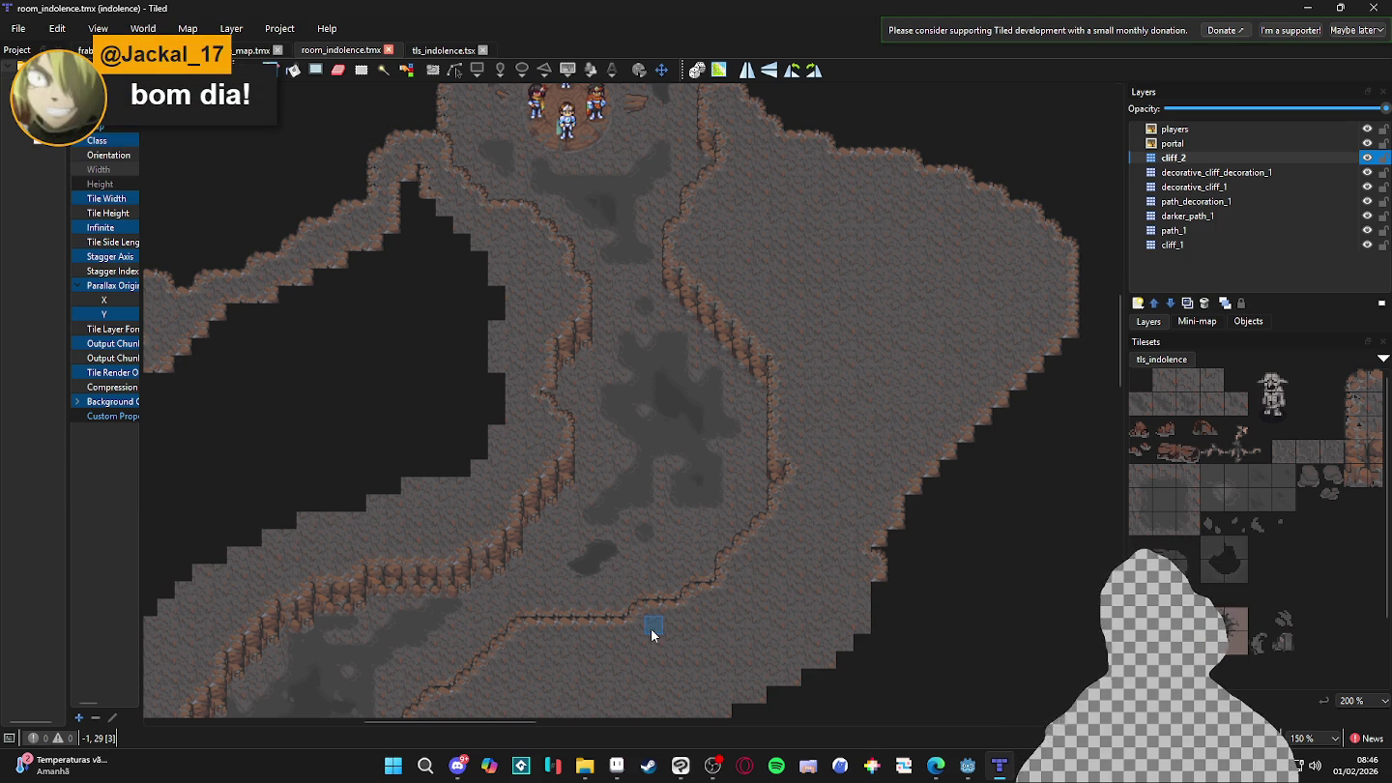
pyautogui.click(457, 763)
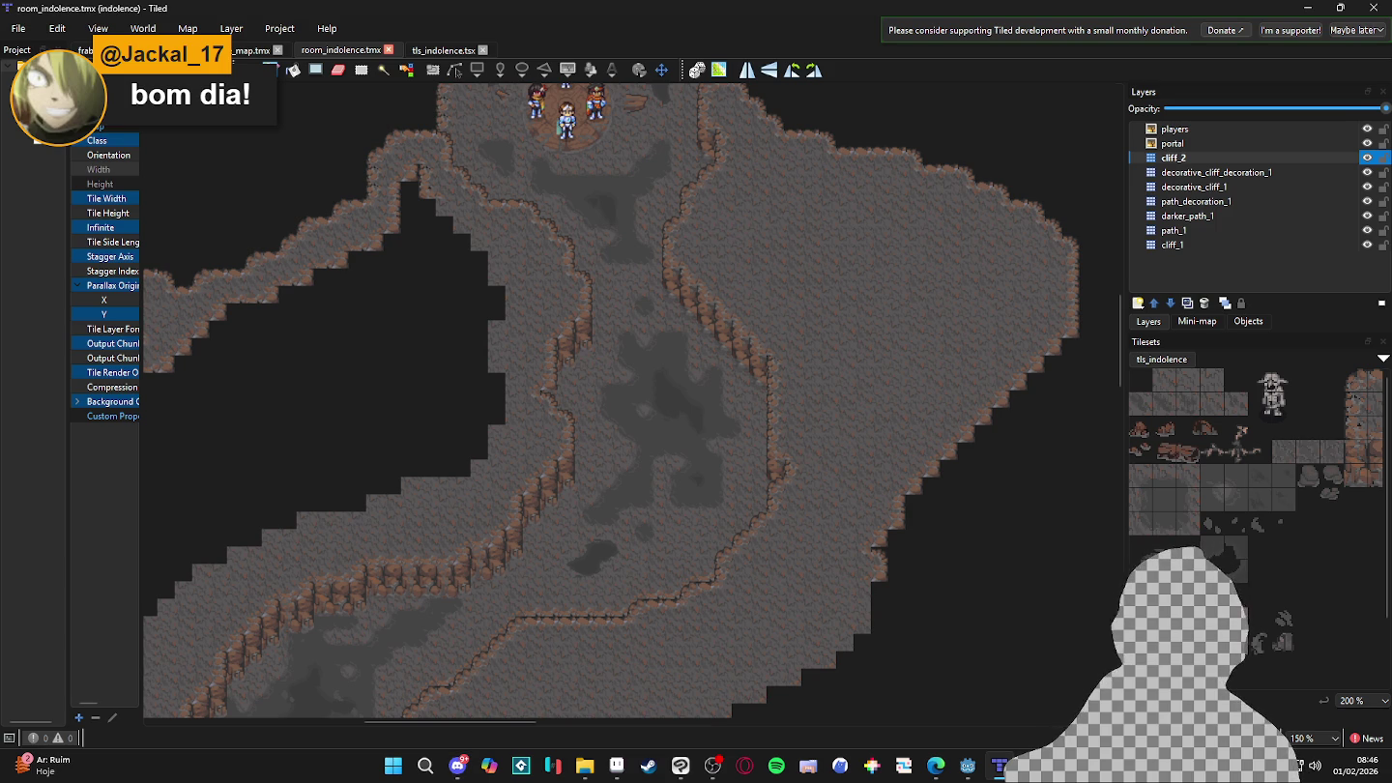
pyautogui.hotkey('alt', 'Tab')
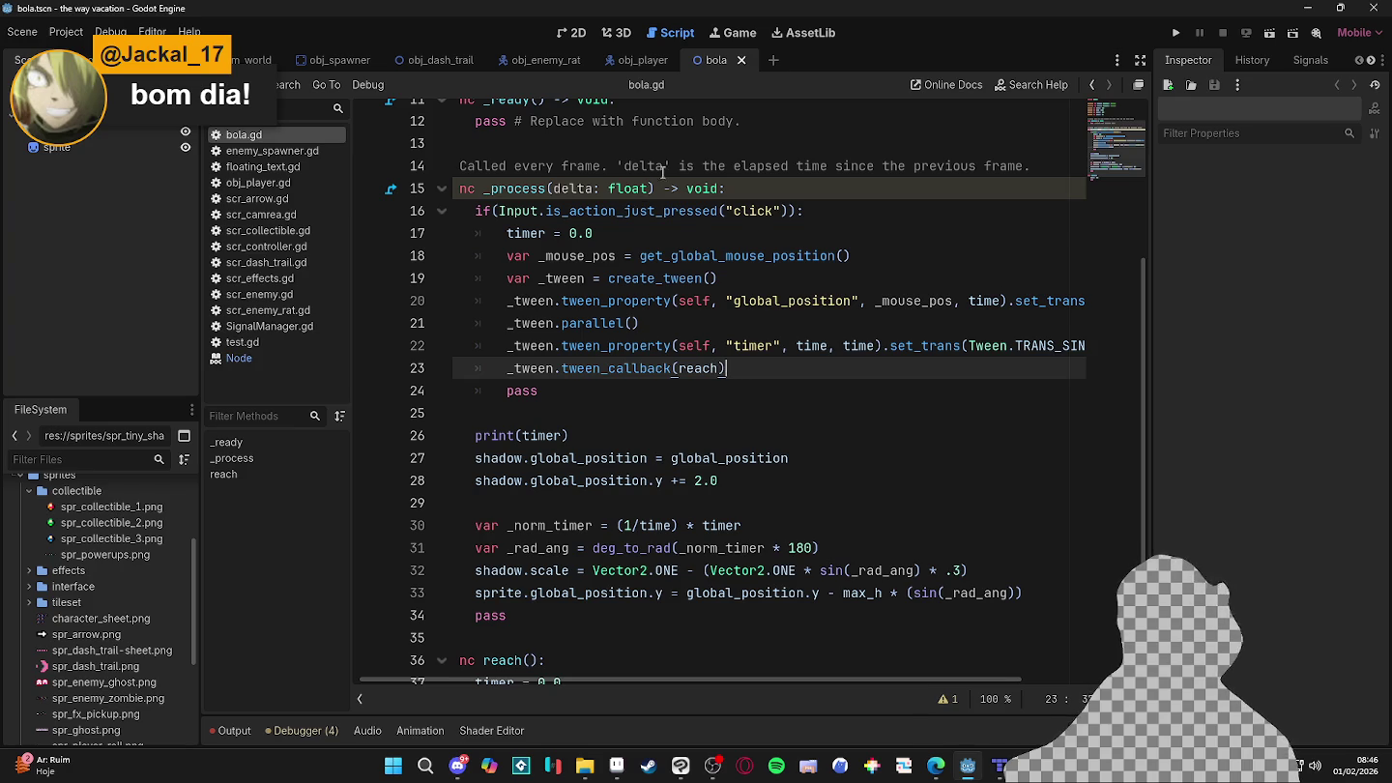
# - Inspect bola.gd's _process function and its tween_callback line
pyautogui.click(643, 191)
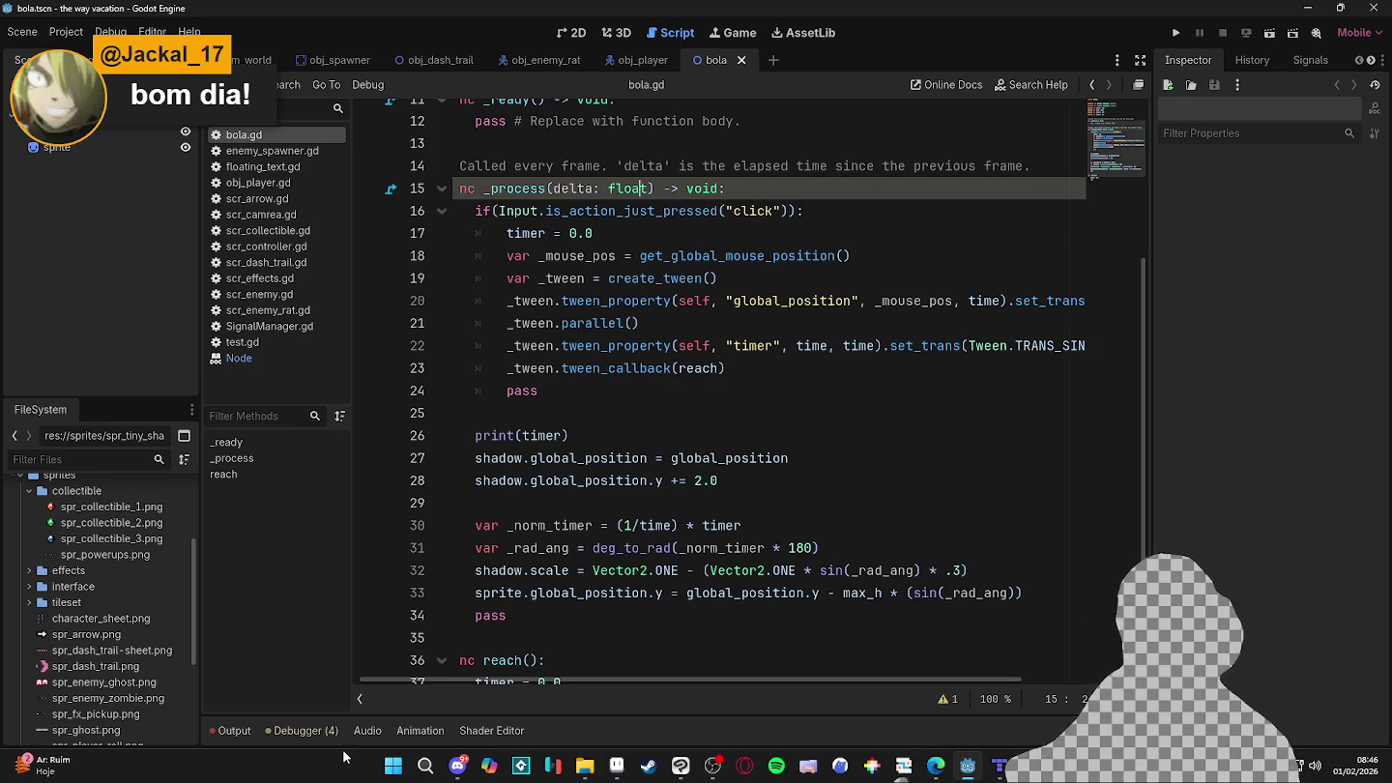
pyautogui.click(546, 379)
pyautogui.scroll(-1, 584, 387)
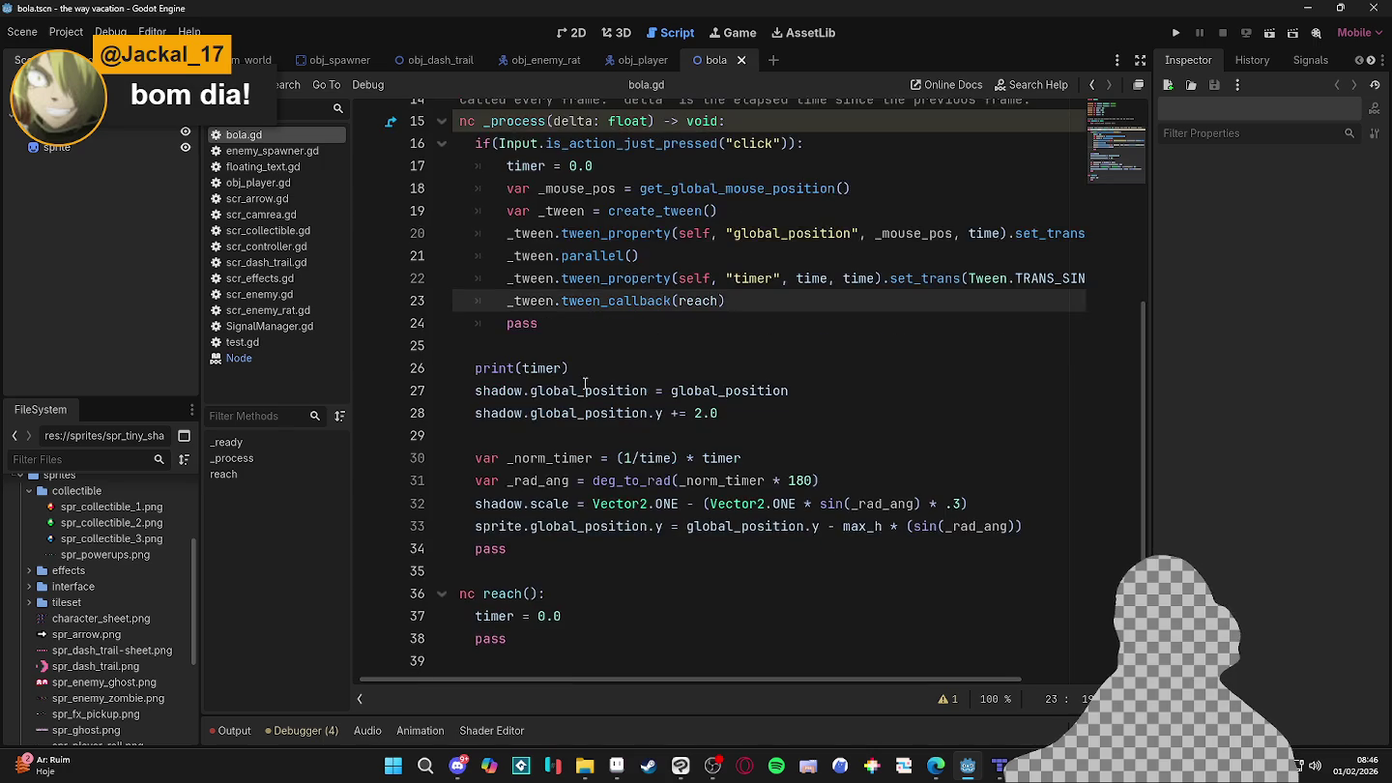
pyautogui.scroll(2, 584, 386)
pyautogui.scroll(3, 584, 387)
pyautogui.click(583, 303)
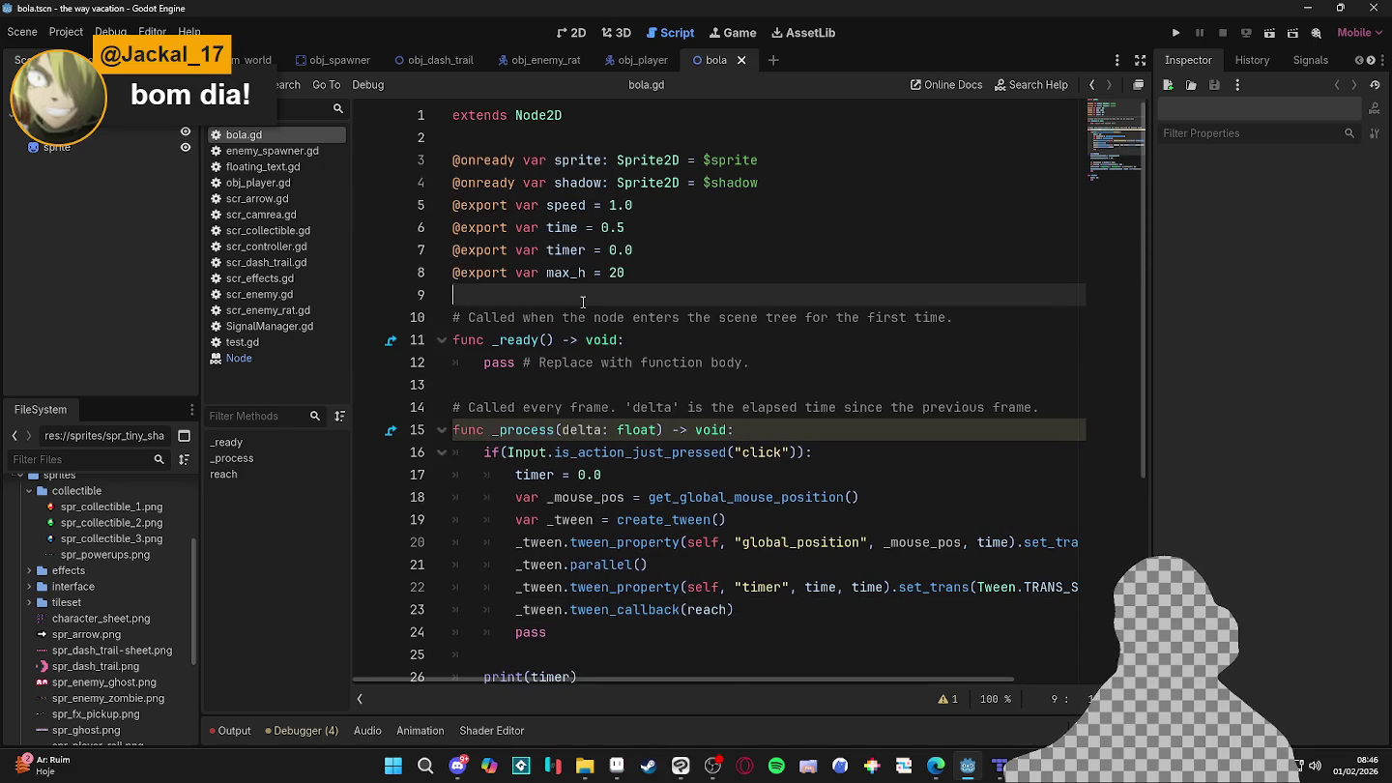
pyautogui.scroll(-1, 583, 302)
pyautogui.scroll(-1, 580, 305)
pyautogui.scroll(3, 575, 306)
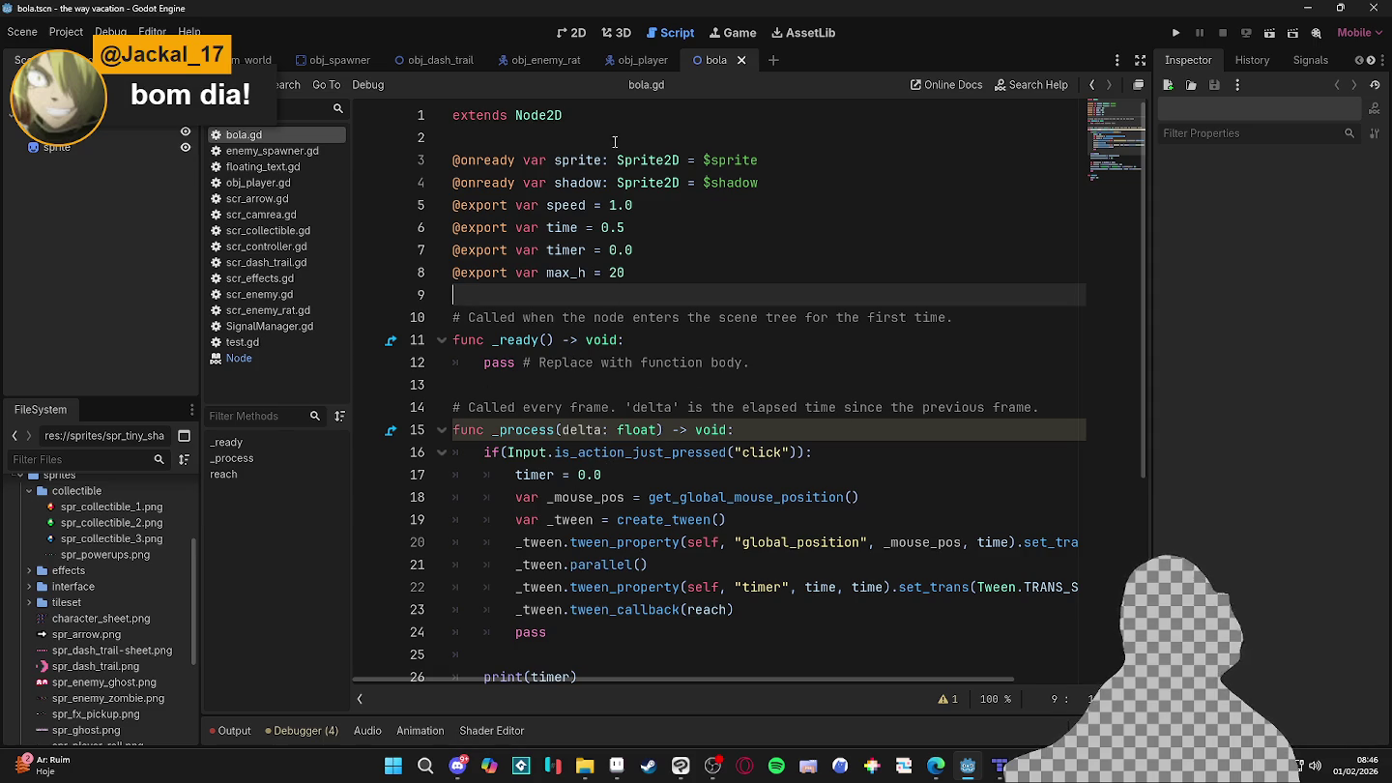
# - Highlight and walk through the onready and exported variable declarations, including time and timer
pyautogui.moveTo(614, 142); pyautogui.dragTo(630, 271)
pyautogui.click(631, 270)
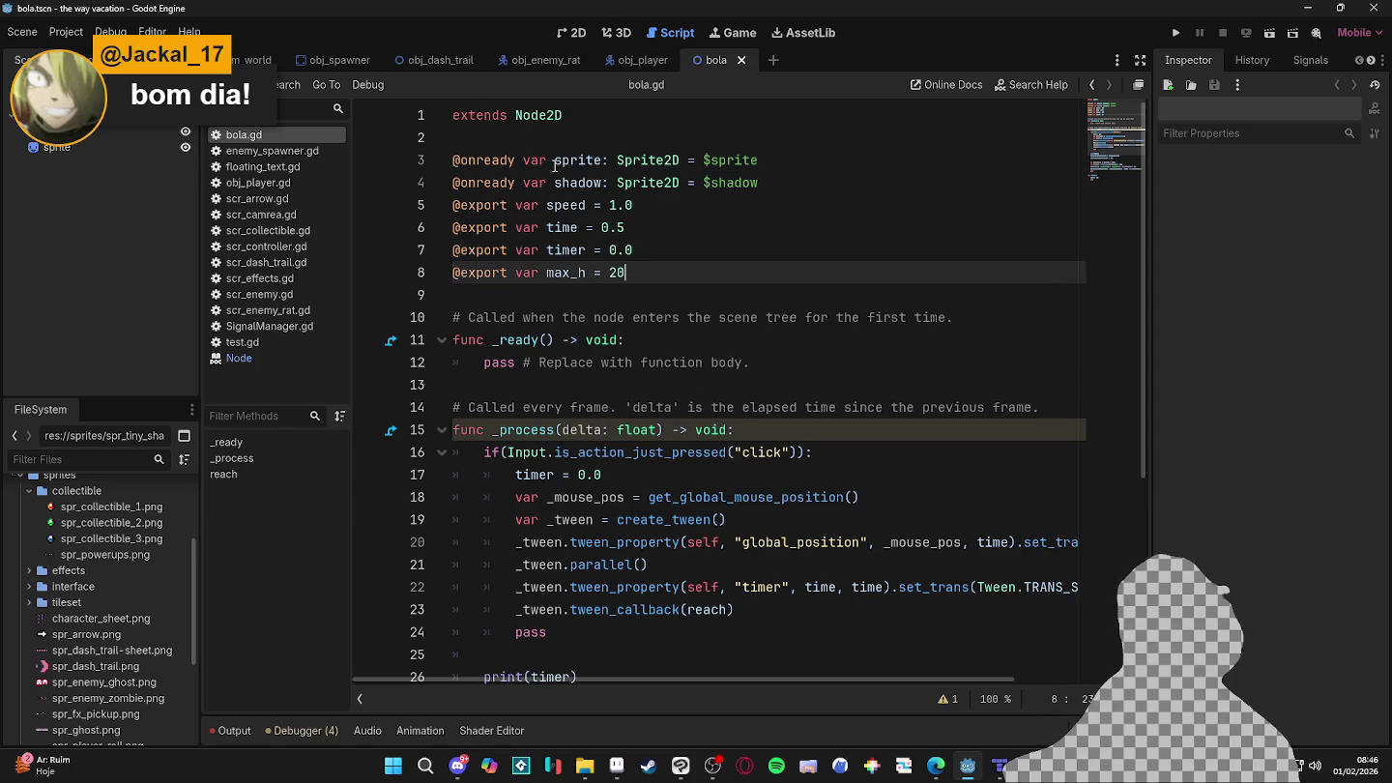
pyautogui.moveTo(553, 164); pyautogui.dragTo(594, 254)
pyautogui.click(592, 254)
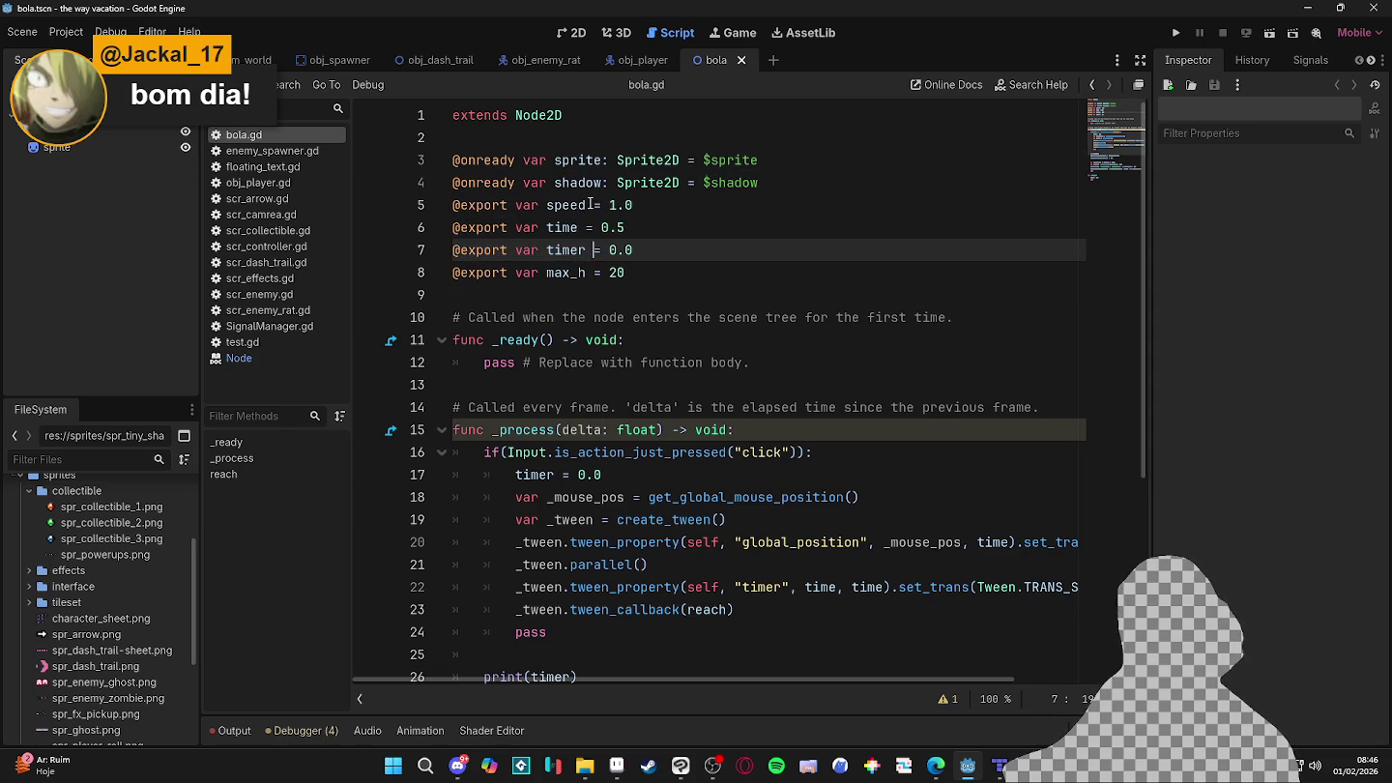
pyautogui.click(682, 230)
pyautogui.click(692, 249)
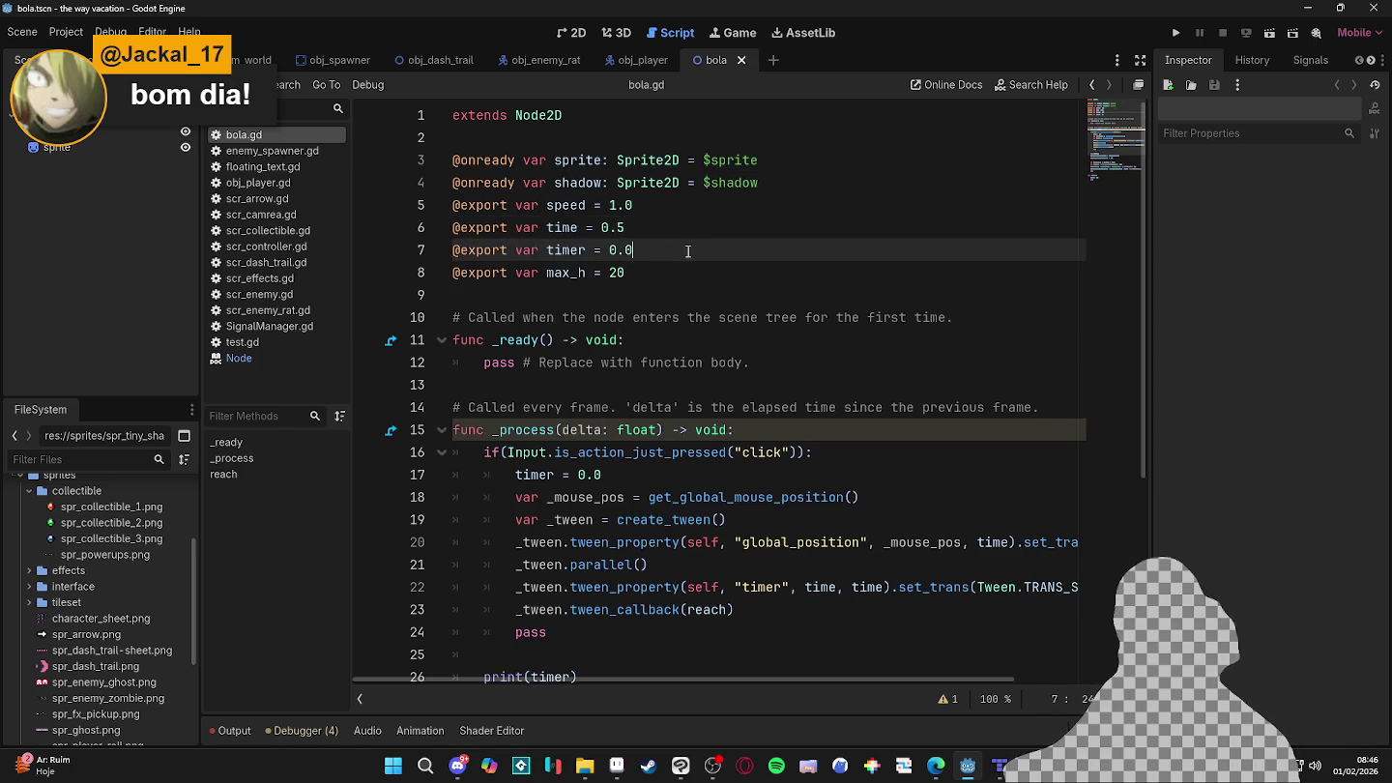
pyautogui.click(711, 318)
pyautogui.click(716, 295)
pyautogui.scroll(-1, 722, 305)
pyautogui.scroll(-4, 723, 305)
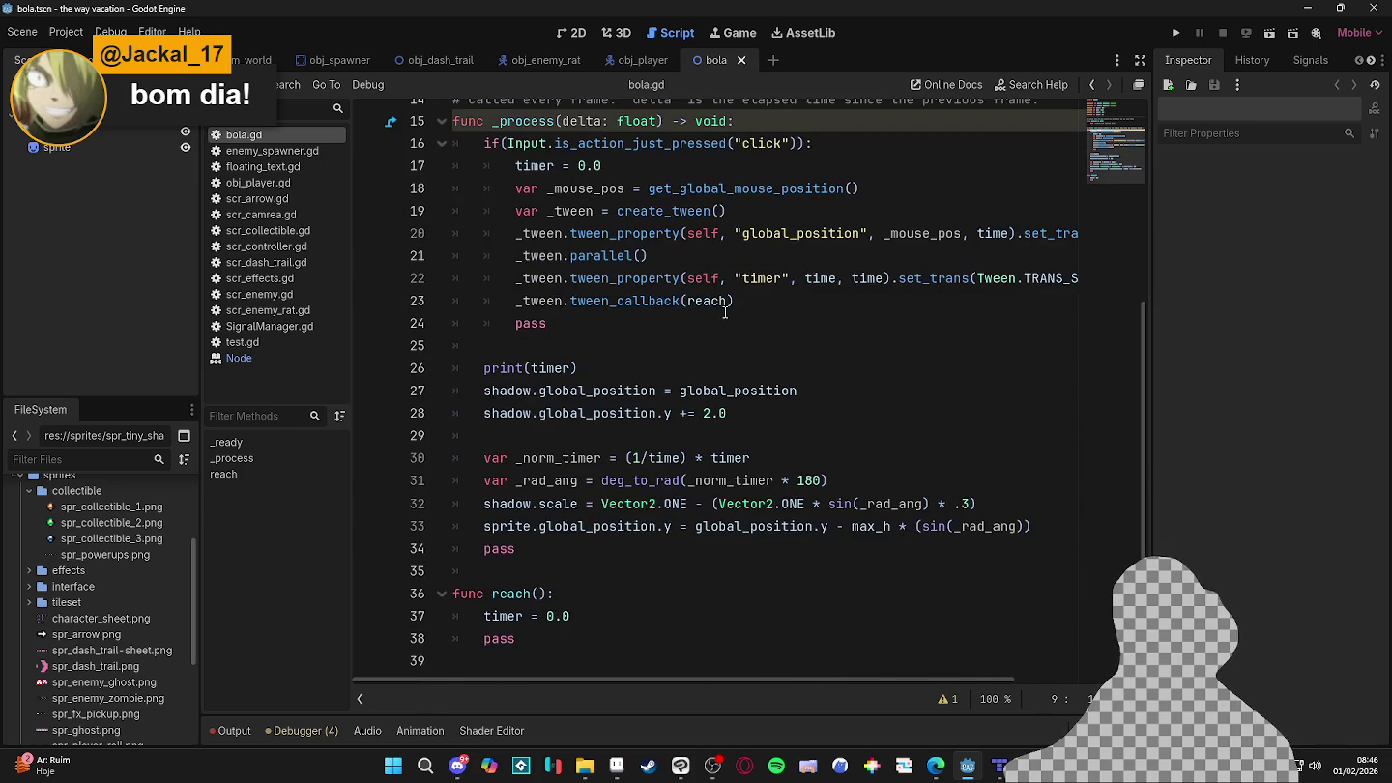
pyautogui.scroll(5, 500, 155)
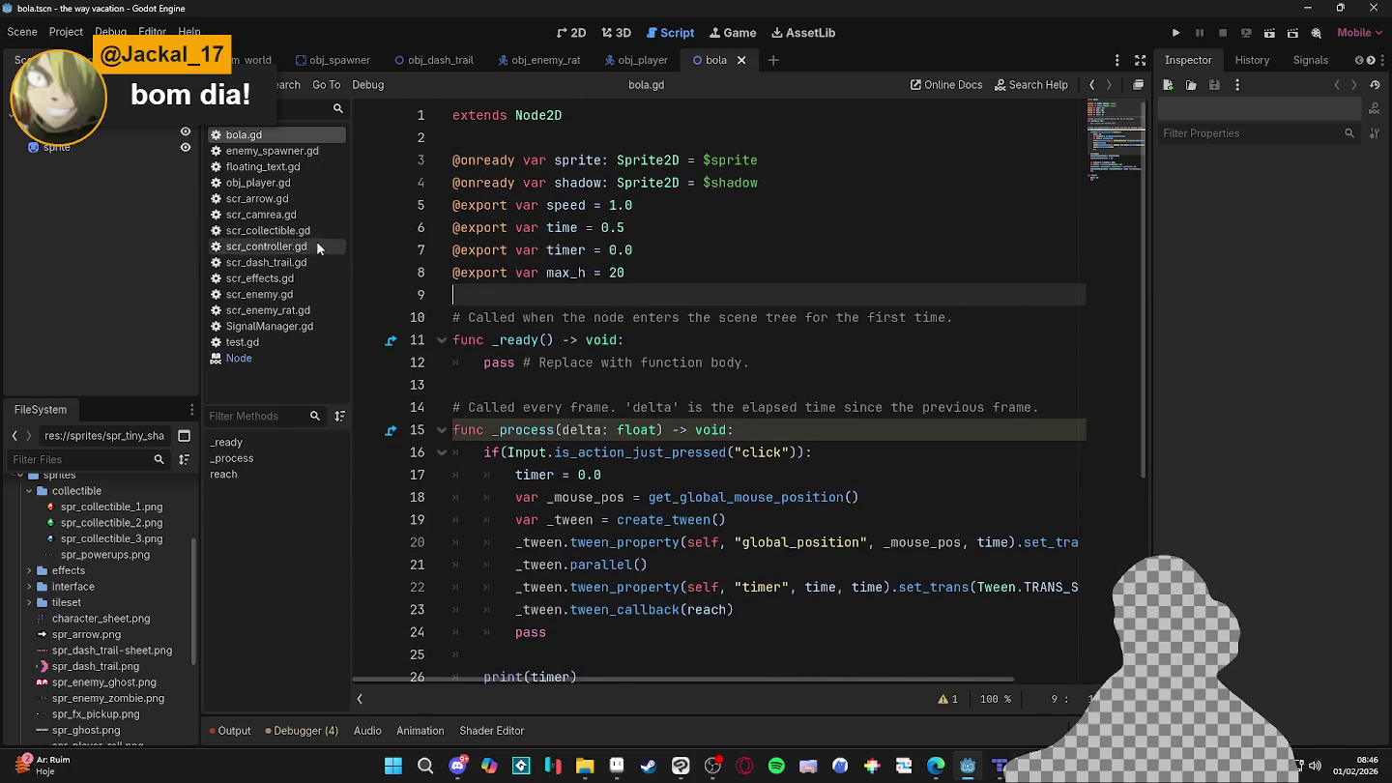
# - Check the dash trail script's NinePatchRect sprite variable, then show enemy_spawner.gd
pyautogui.click(418, 61)
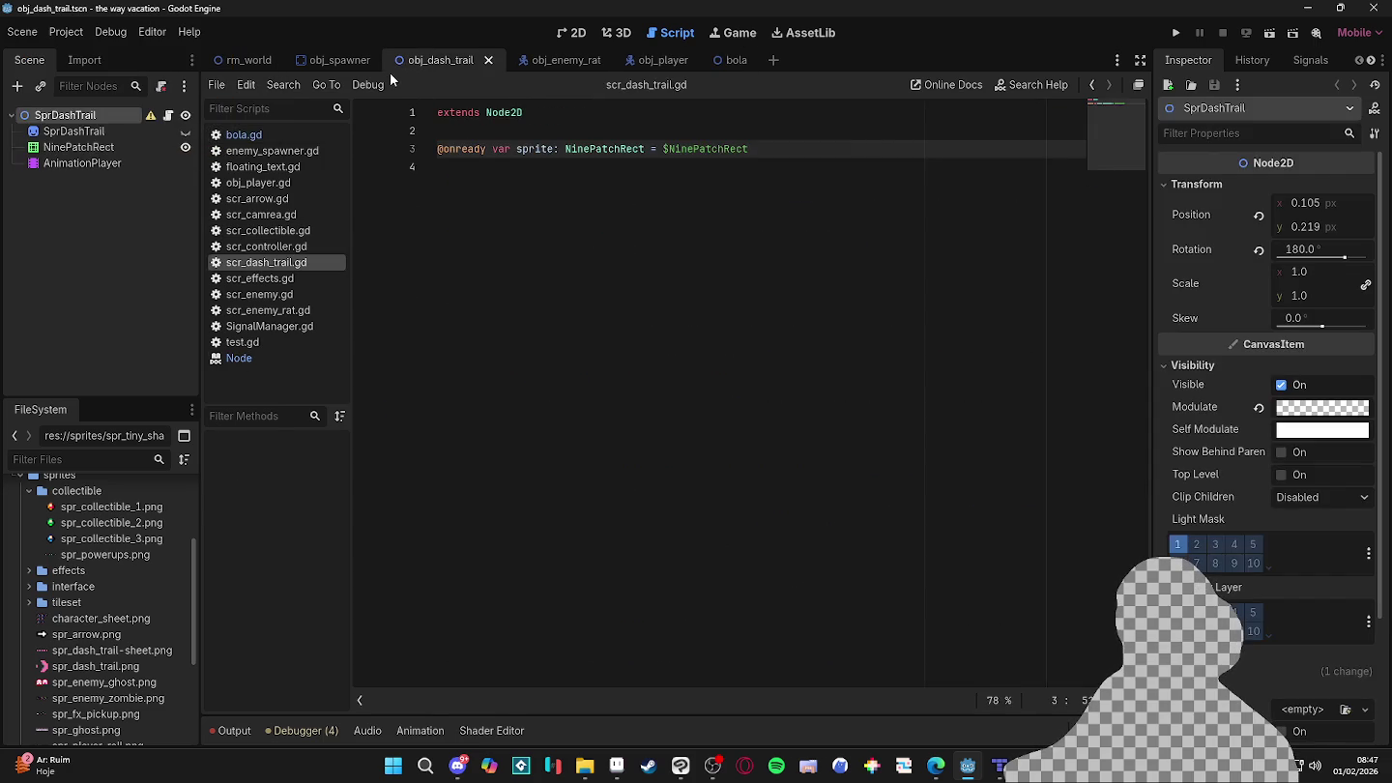
pyautogui.click(559, 150)
pyautogui.scroll(1, 565, 154)
pyautogui.scroll(1, 569, 157)
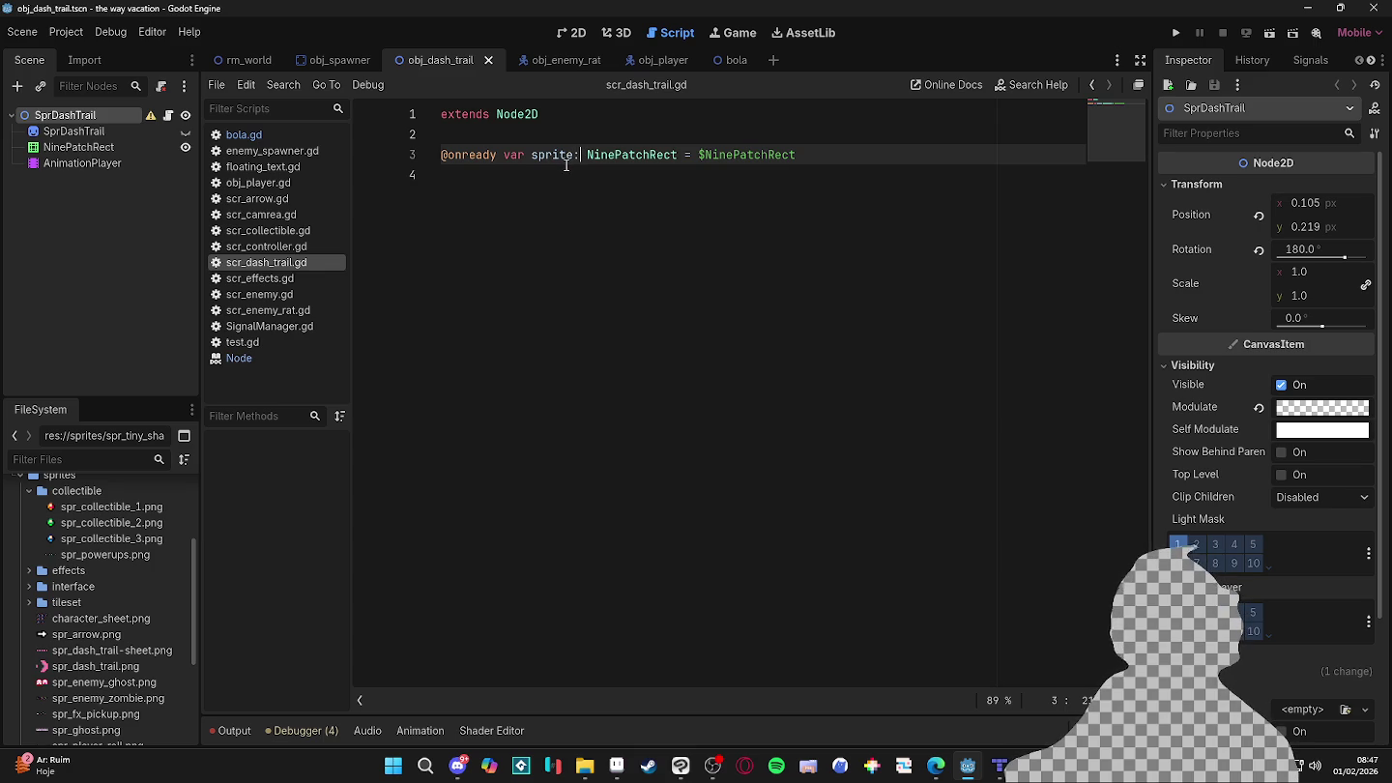
pyautogui.click(328, 65)
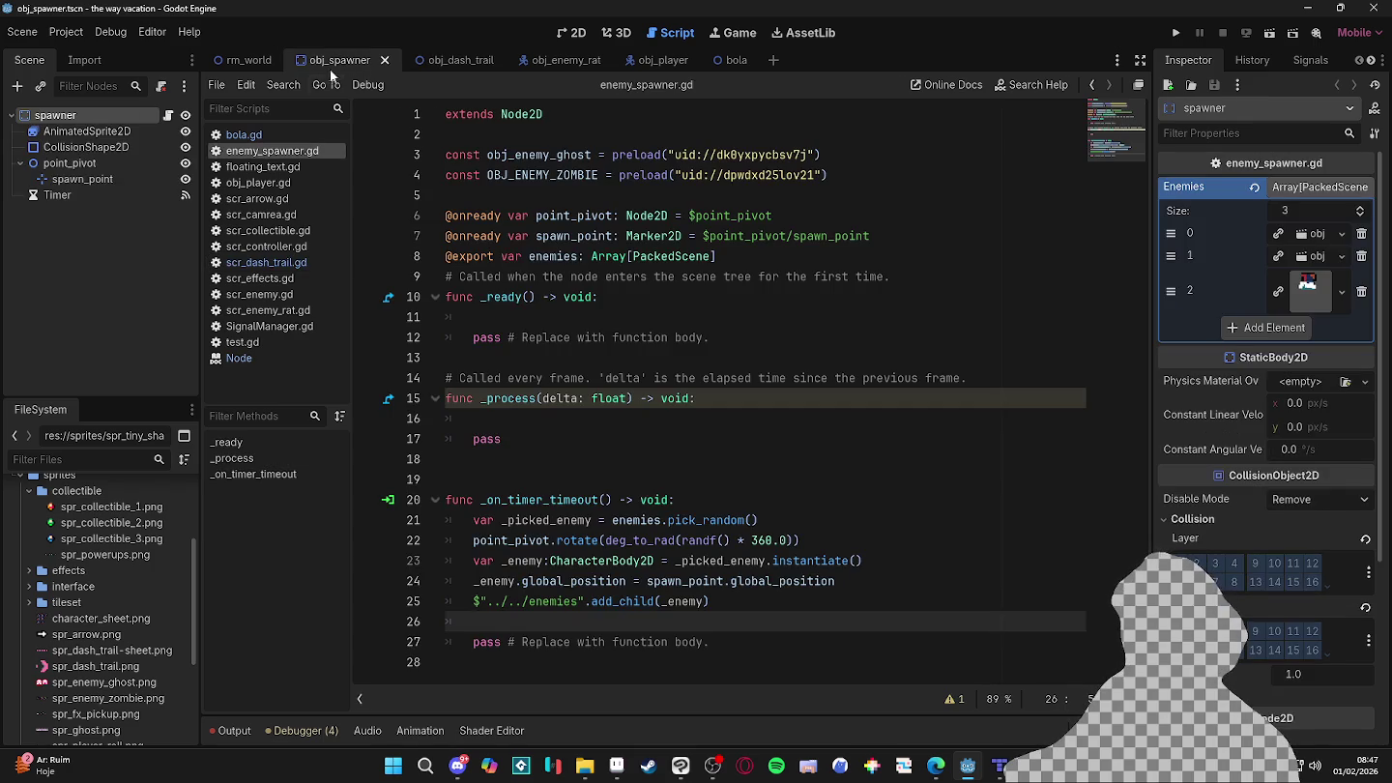
# - Step into _ready and select the enemies variable's Array[PackedScene] type on line 8
pyautogui.click(640, 336)
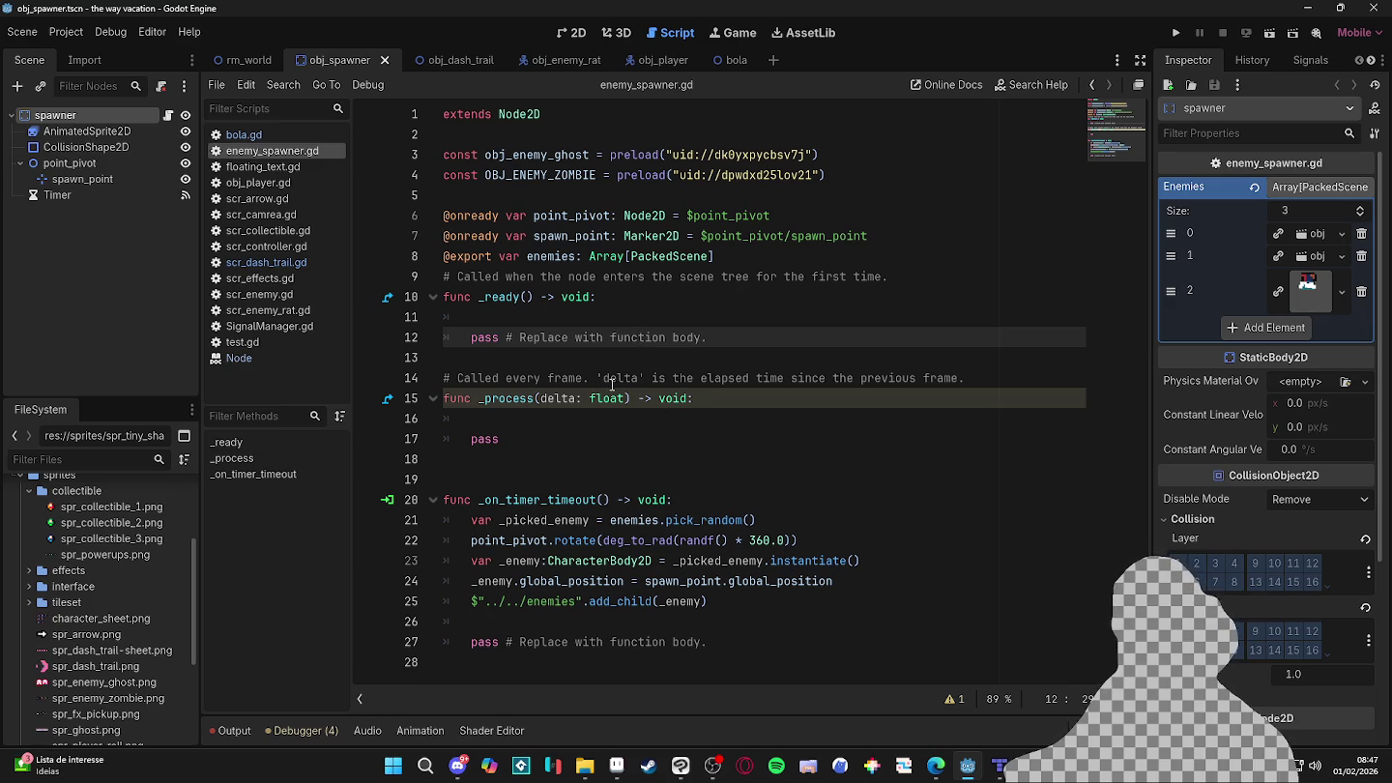
pyautogui.click(744, 320)
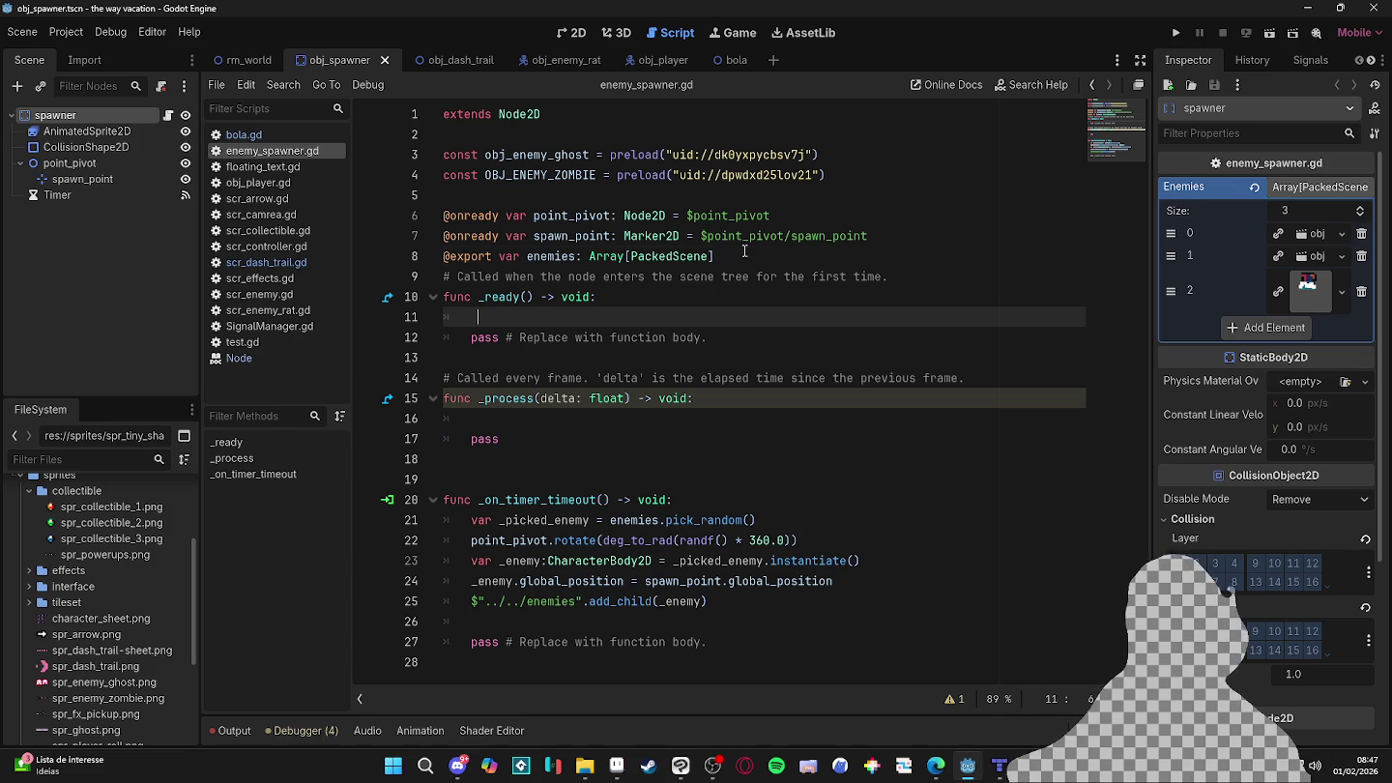
pyautogui.moveTo(744, 255); pyautogui.dragTo(592, 257)
pyautogui.click(646, 257)
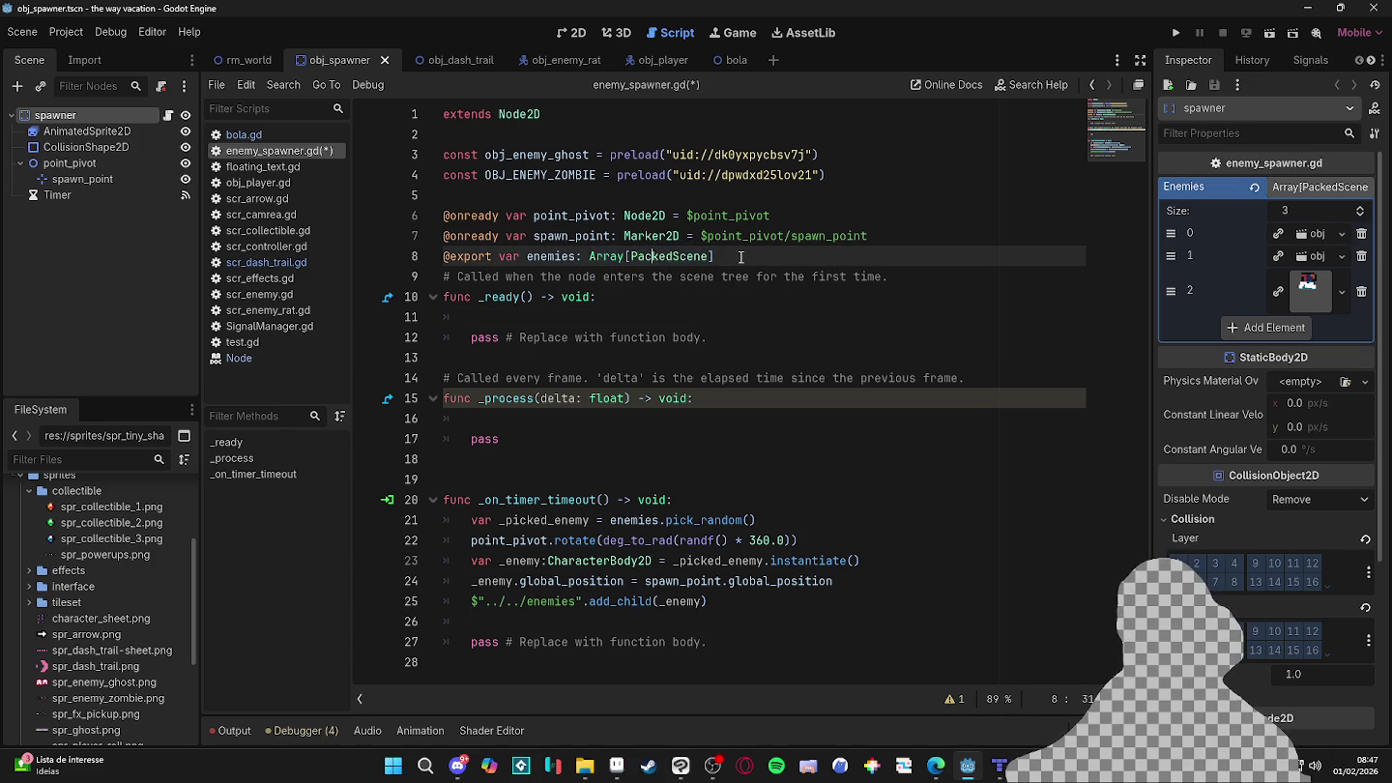
pyautogui.moveTo(740, 256); pyautogui.dragTo(579, 257)
pyautogui.press('Left')
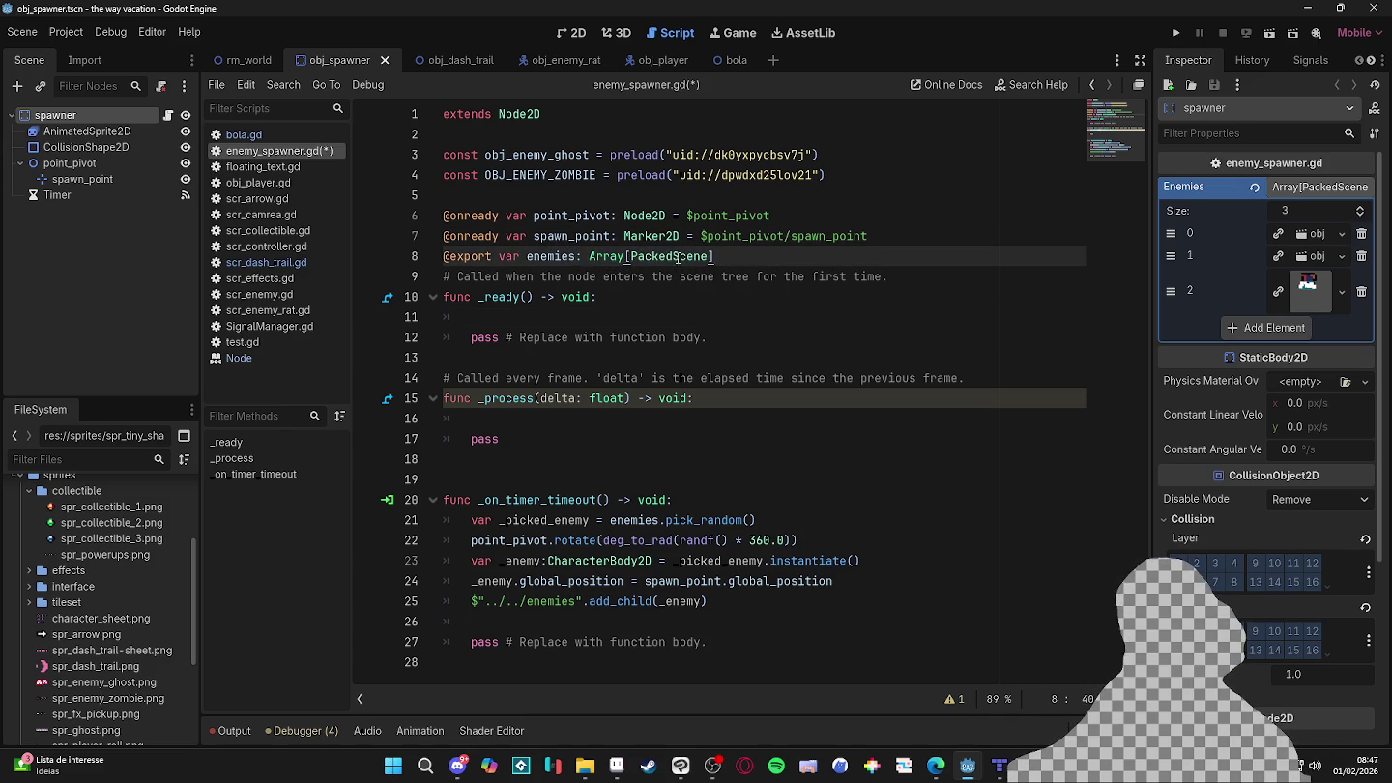
pyautogui.moveTo(715, 257); pyautogui.dragTo(607, 257)
pyautogui.click(915, 256)
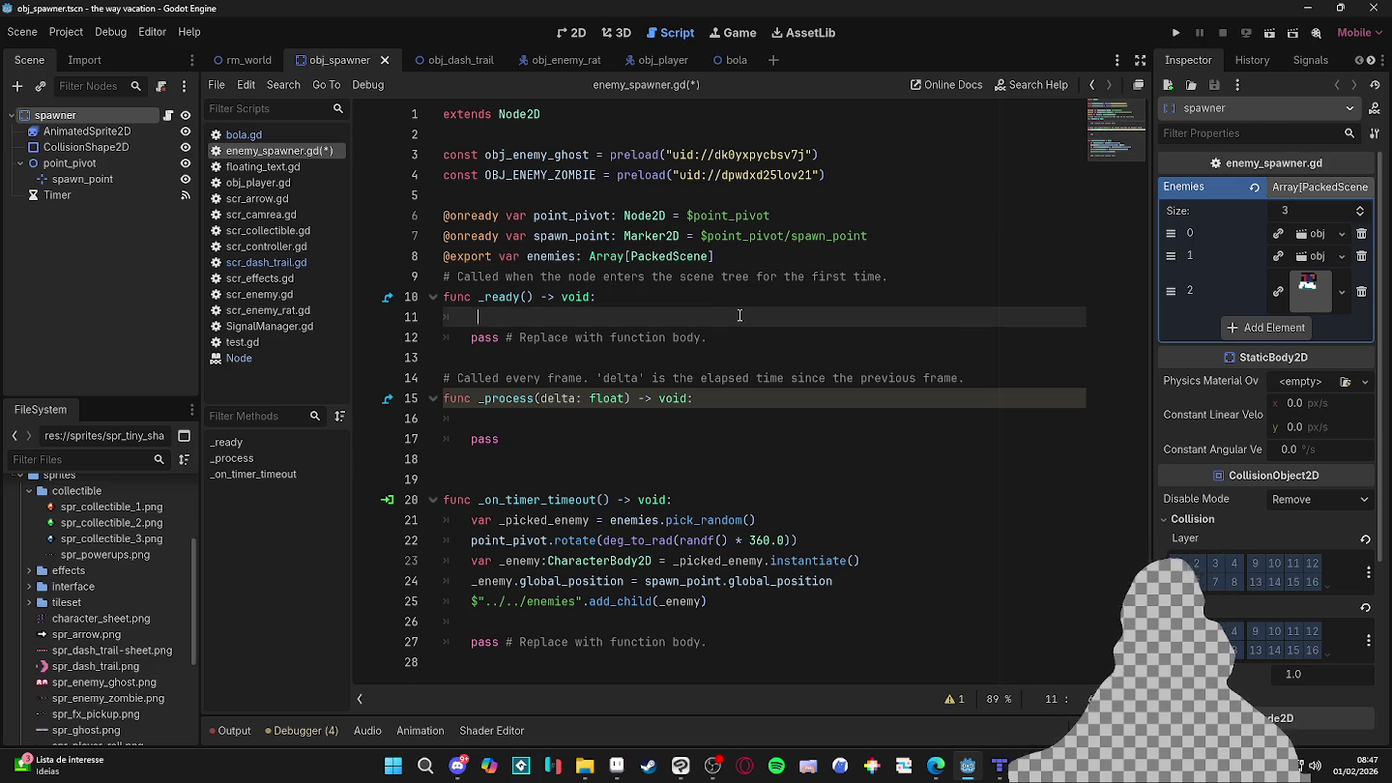
# - Move into the _process body, then flip to rm_world and back to obj_spawner
pyautogui.click(684, 401)
pyautogui.press('Down')
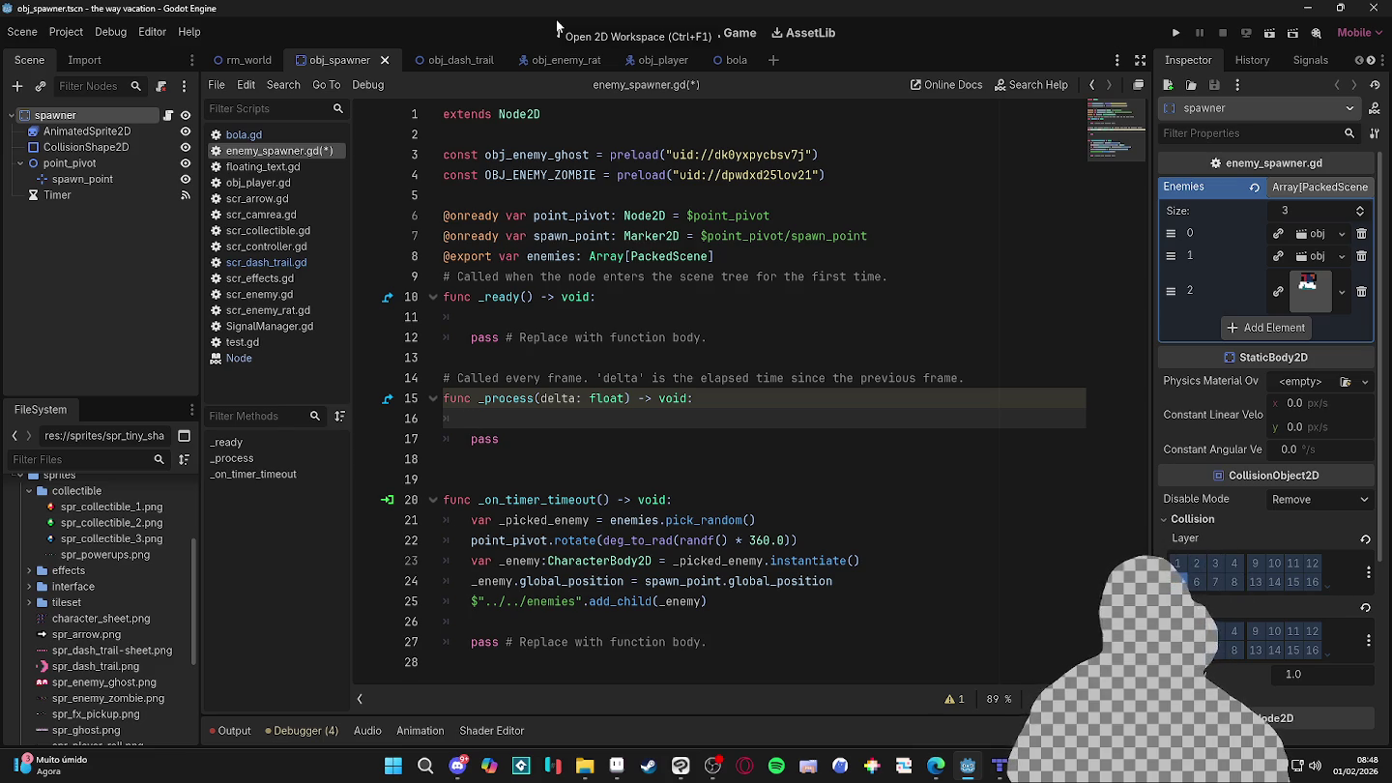
pyautogui.click(248, 59)
pyautogui.click(322, 59)
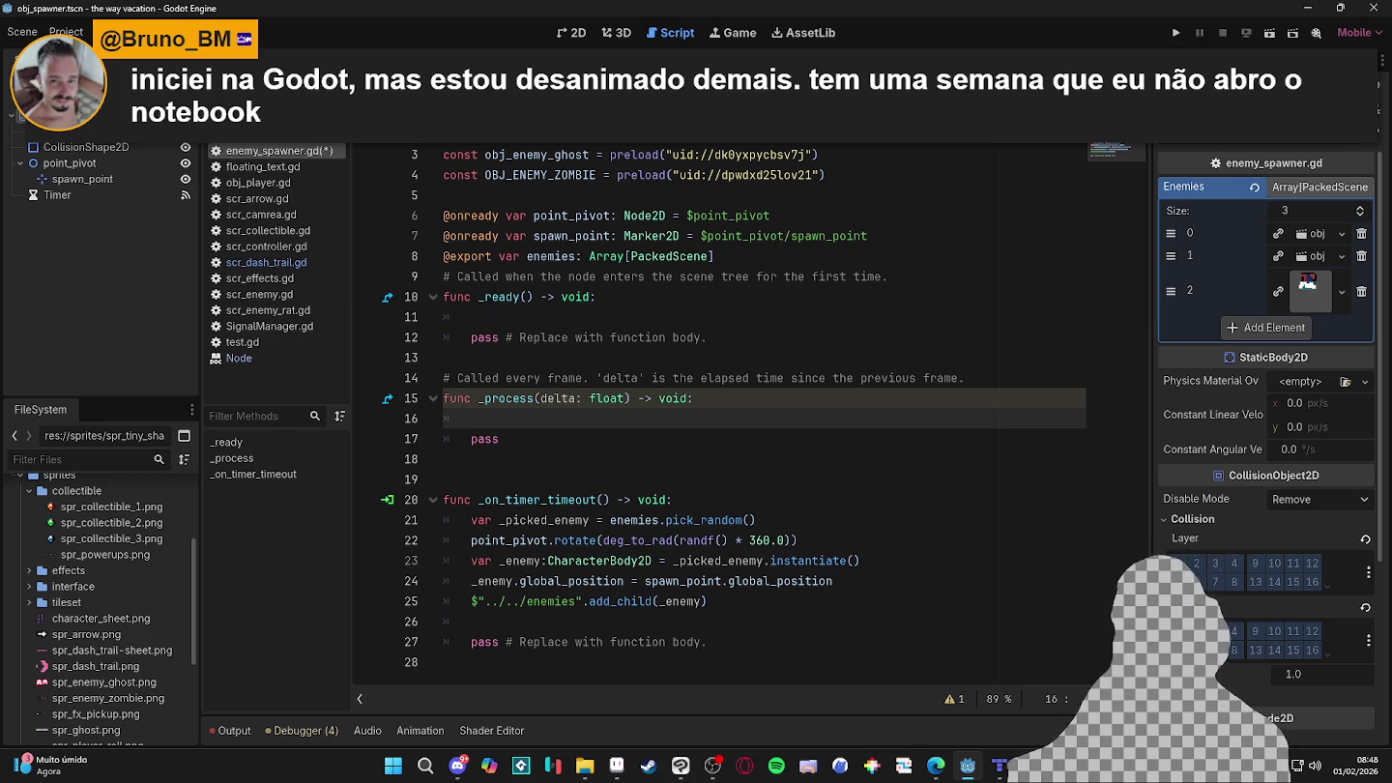
# - Test-run the game with F5, stop it with F8, and open the Export dialog, which shows no presets
pyautogui.click(573, 32)
pyautogui.press('F5')
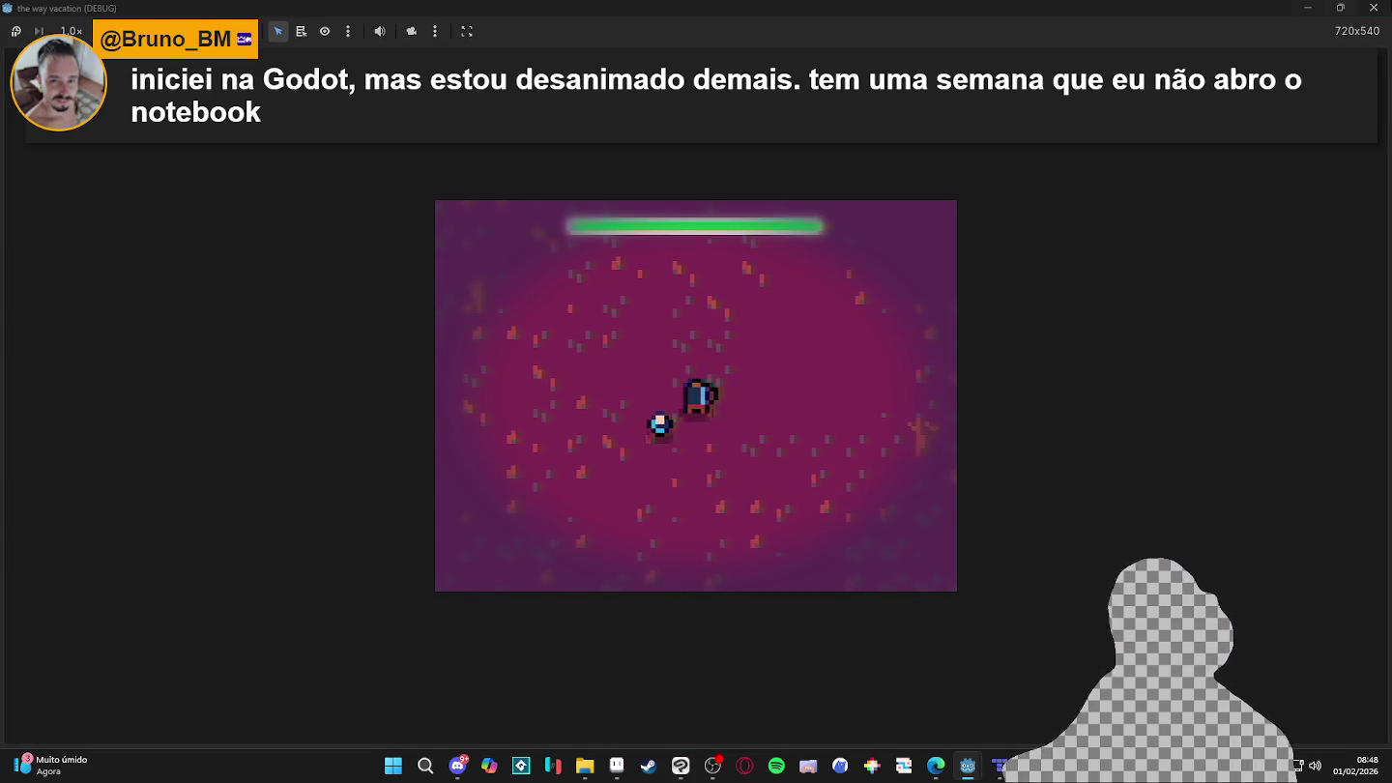
pyautogui.press('F8')
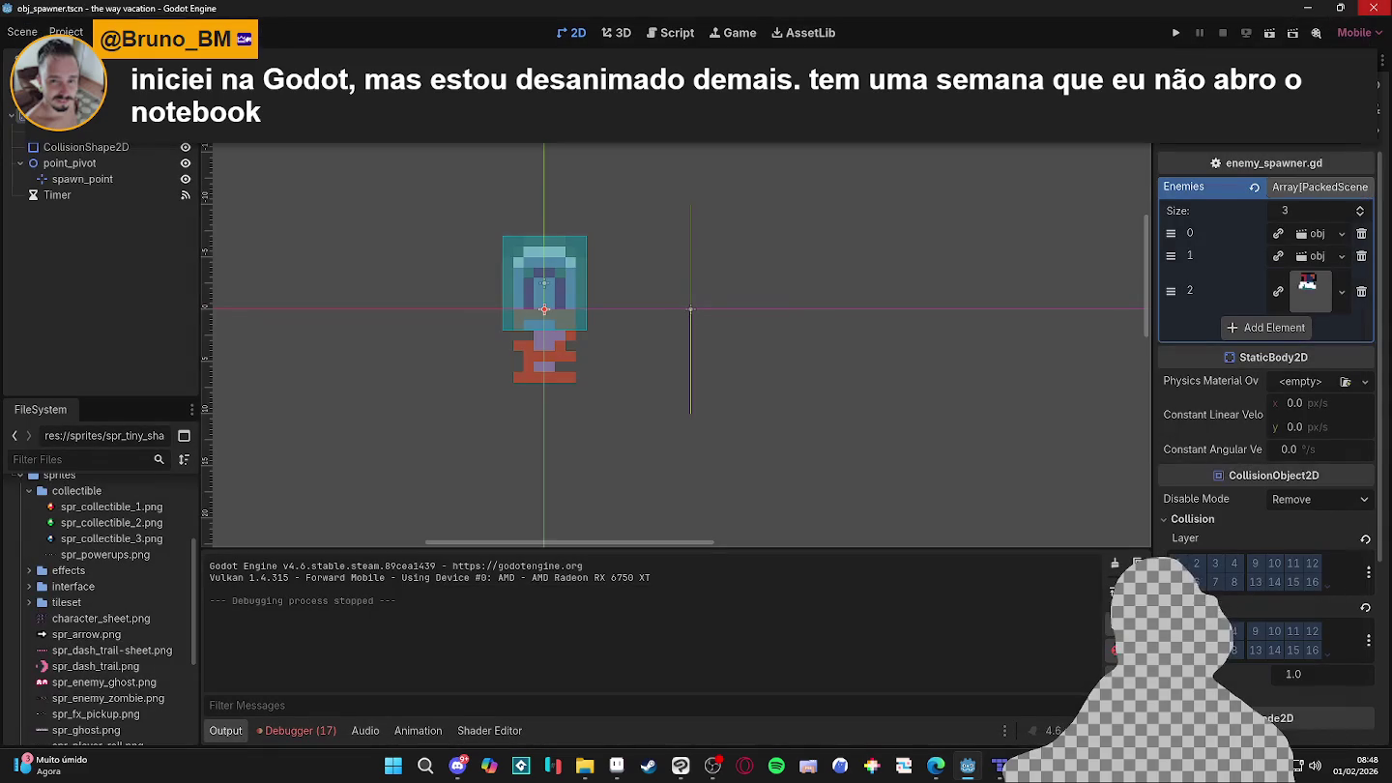
pyautogui.click(85, 32)
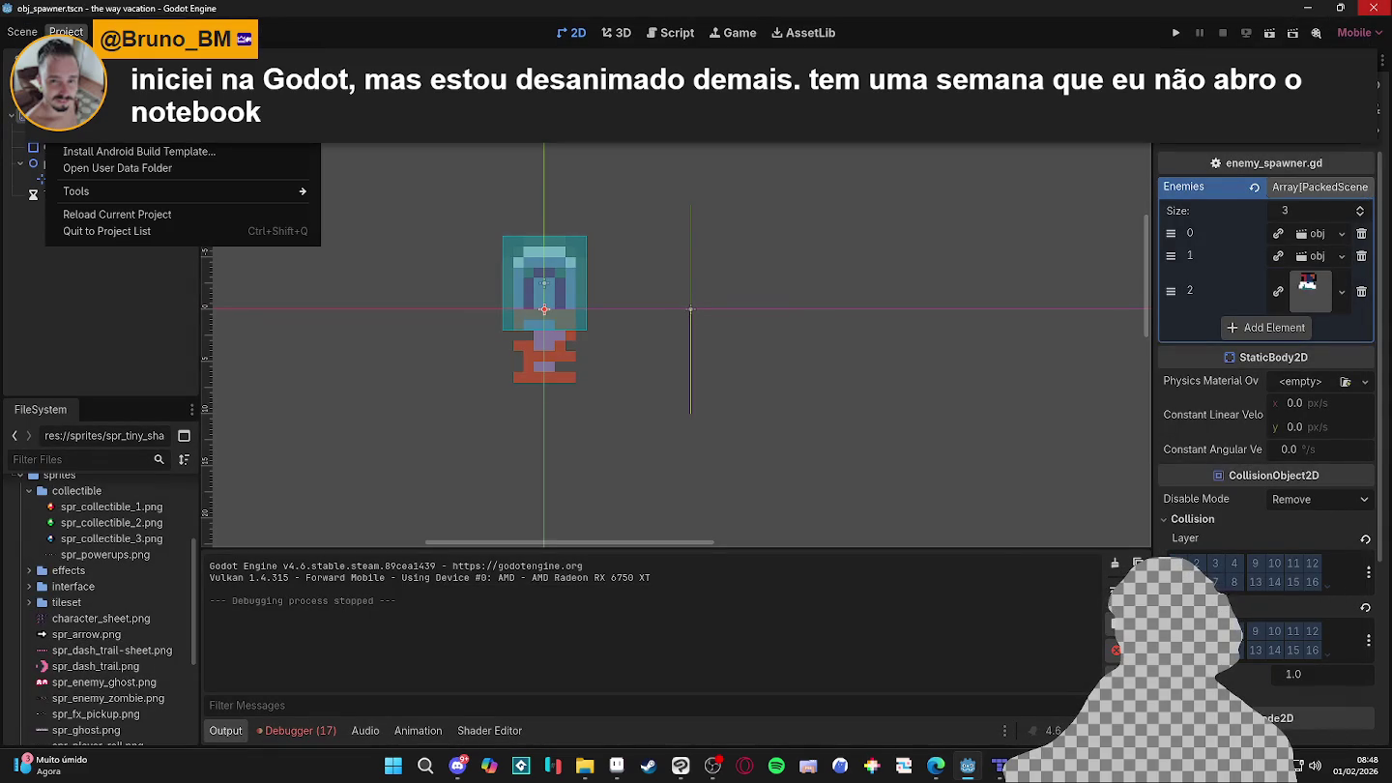
pyautogui.click(91, 136)
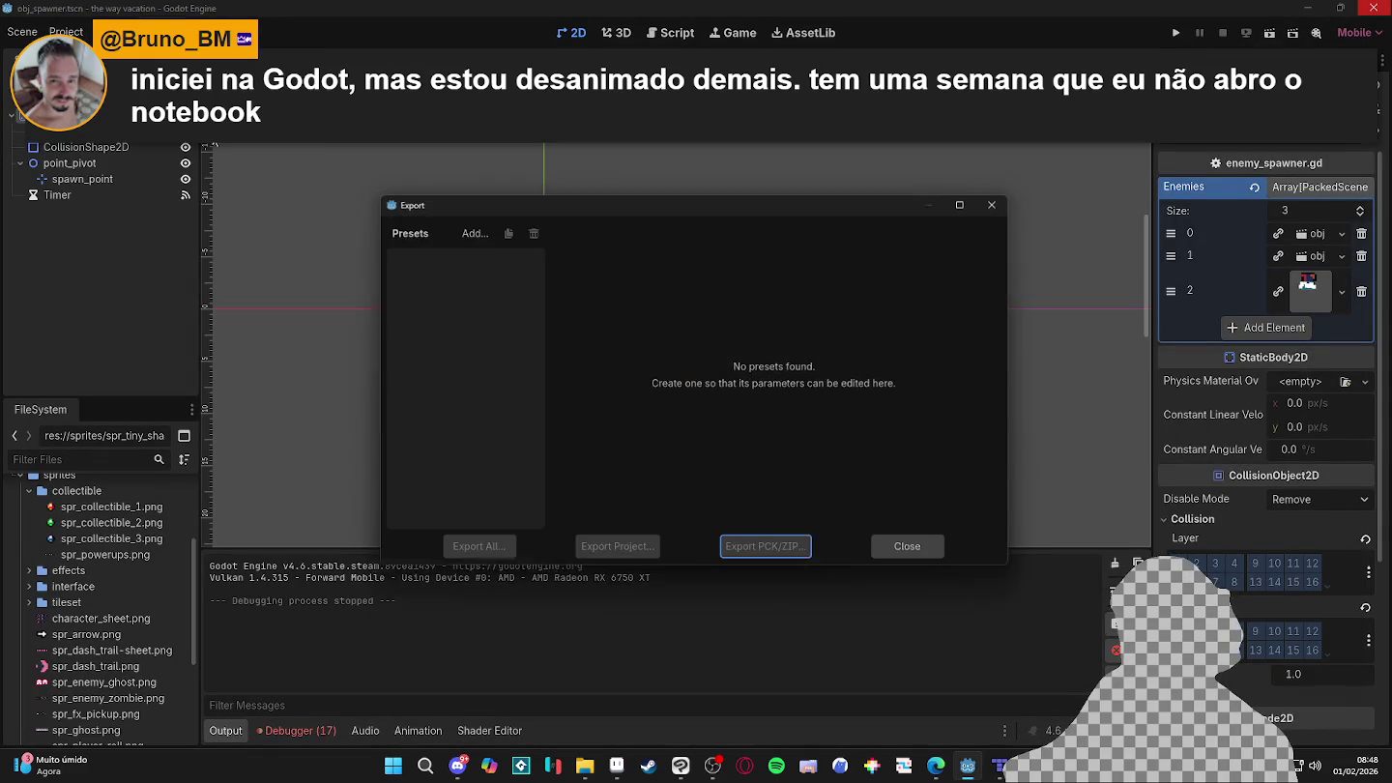
# - Close Export and open Project Settings at Display > Window, showing the 1080 x 810 size overrides
pyautogui.click(1001, 200)
pyautogui.click(24, 32)
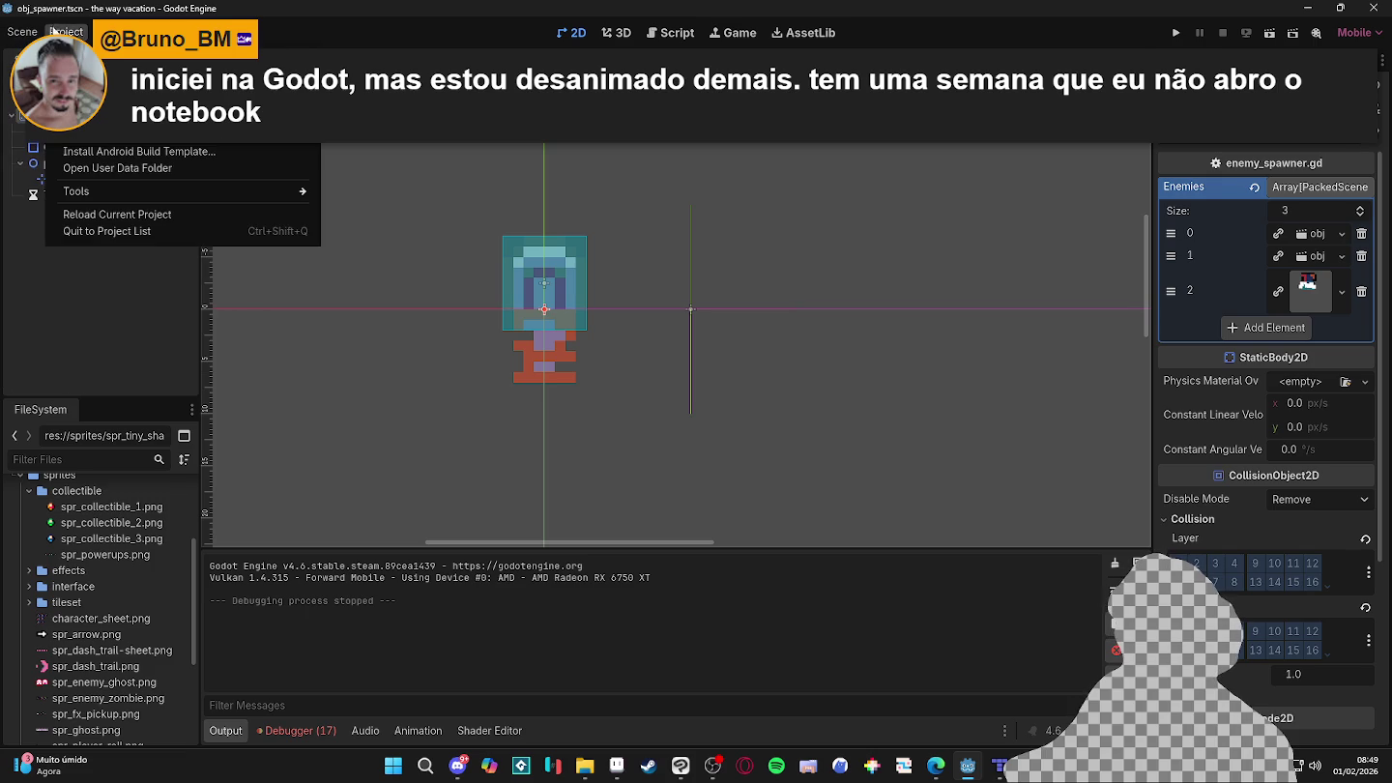
pyautogui.click(68, 60)
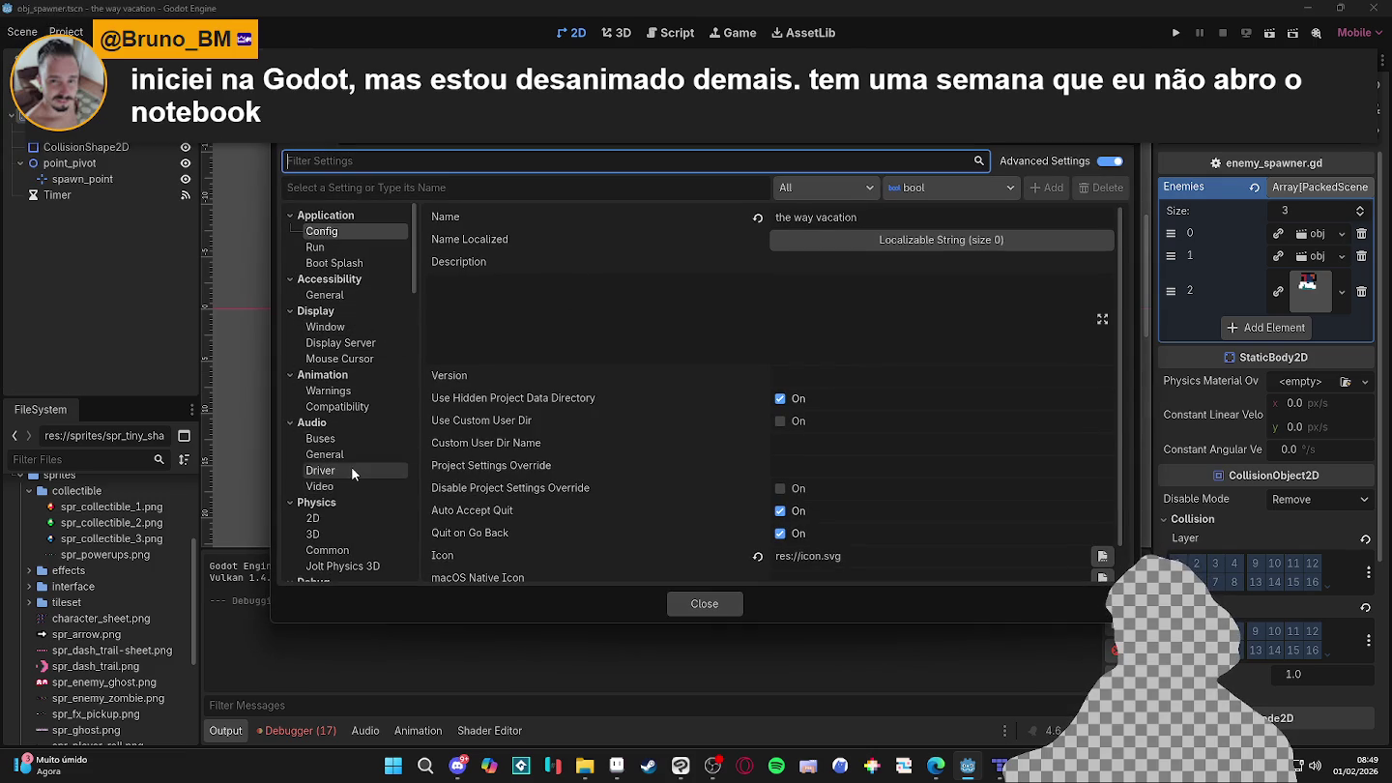
pyautogui.scroll(-1, 369, 366)
pyautogui.scroll(-1, 365, 367)
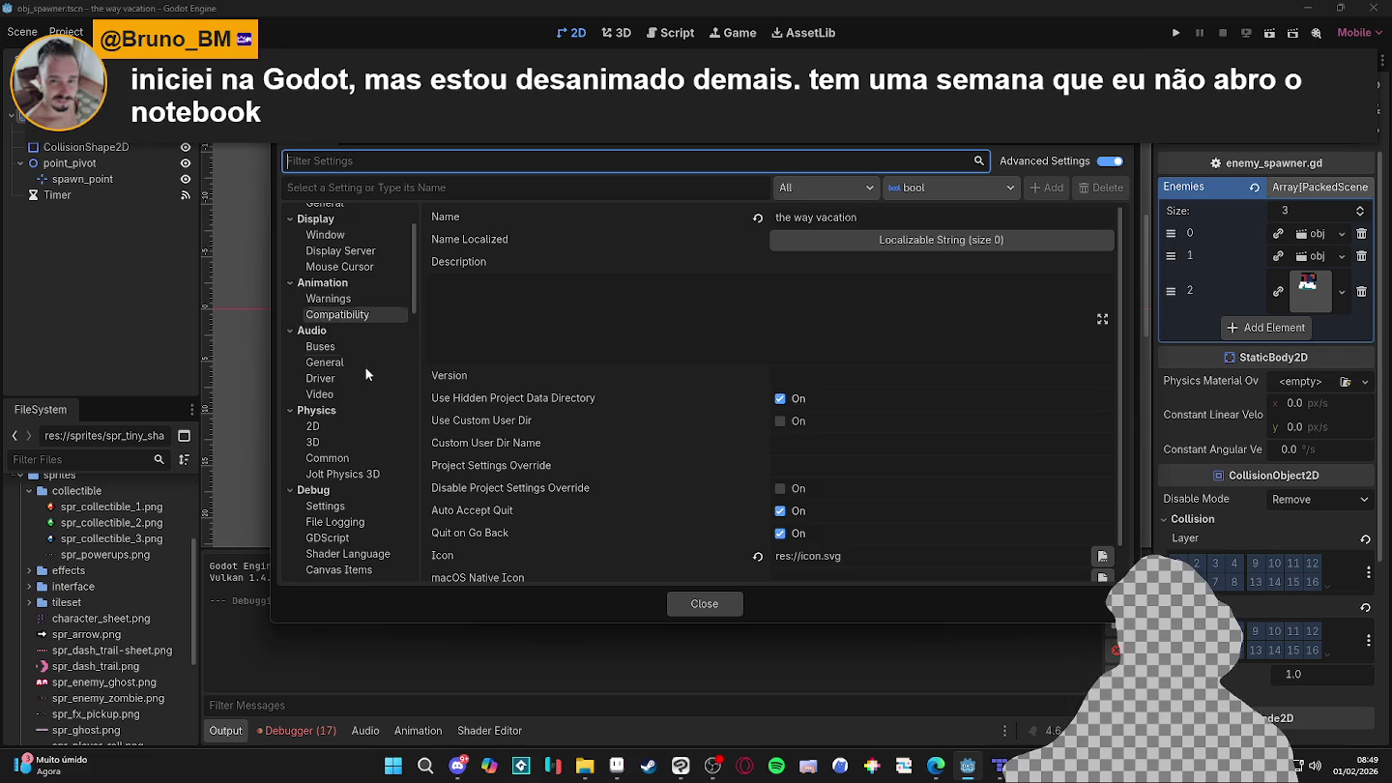
pyautogui.scroll(-2, 366, 368)
pyautogui.scroll(4, 365, 375)
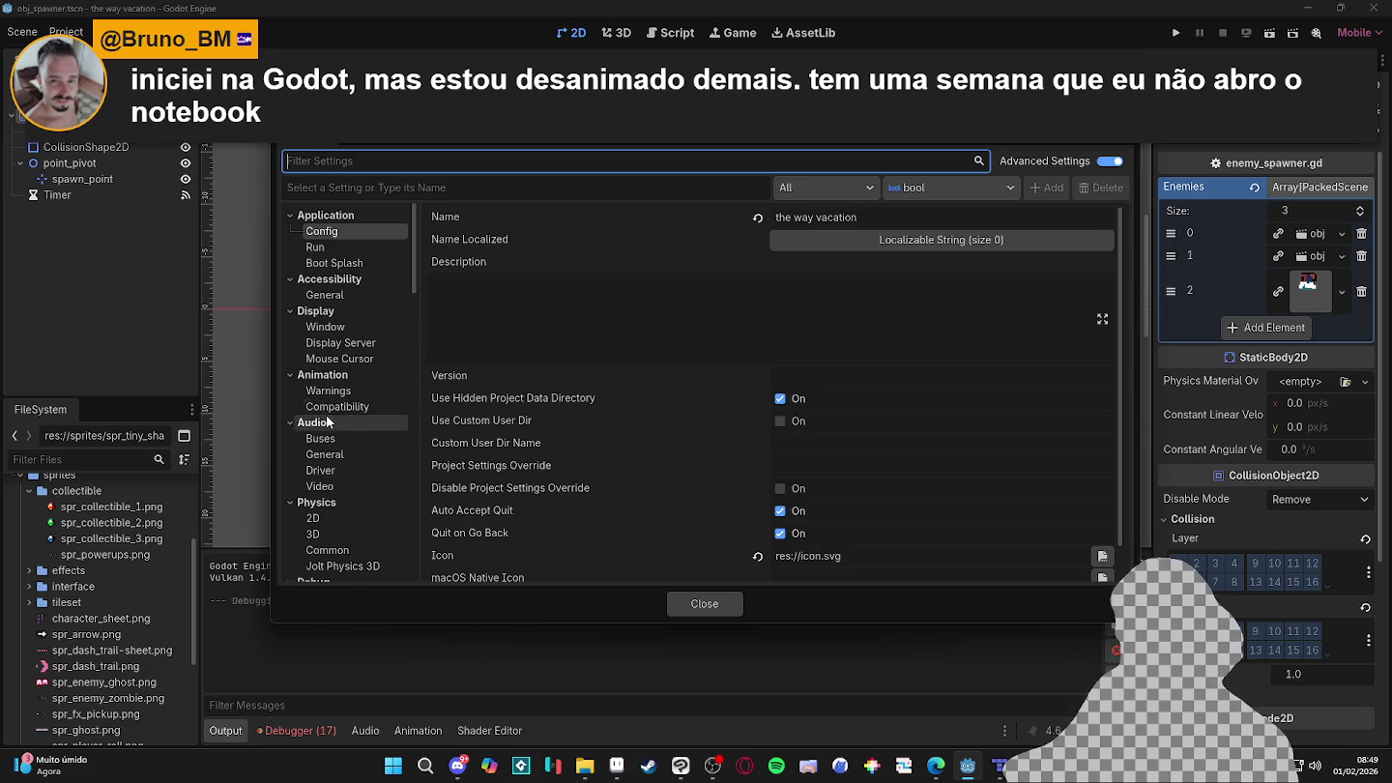
pyautogui.click(376, 326)
pyautogui.scroll(-3, 794, 465)
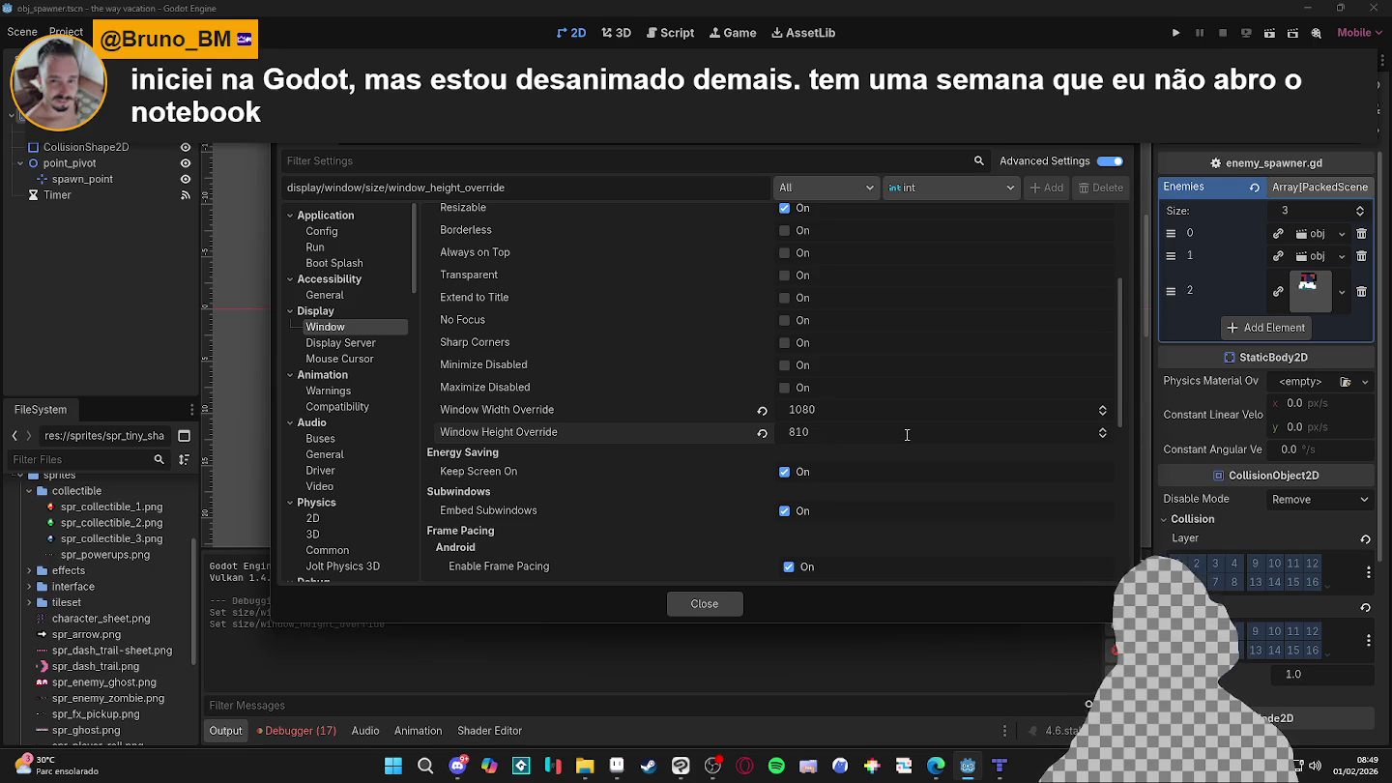
# - Launch the game with F5 and steer the player around the arena, grabbing the cross pickup
pyautogui.click(732, 606)
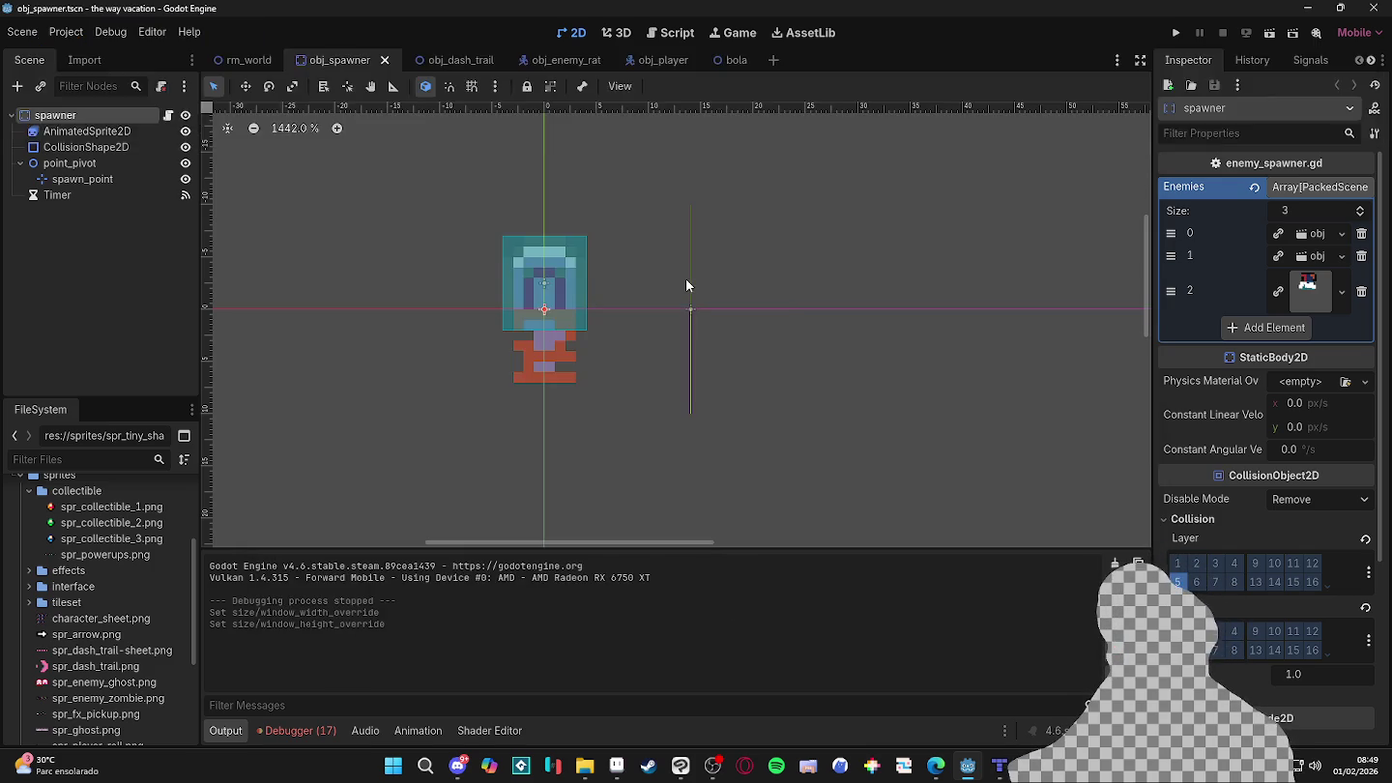
pyautogui.press('F5')
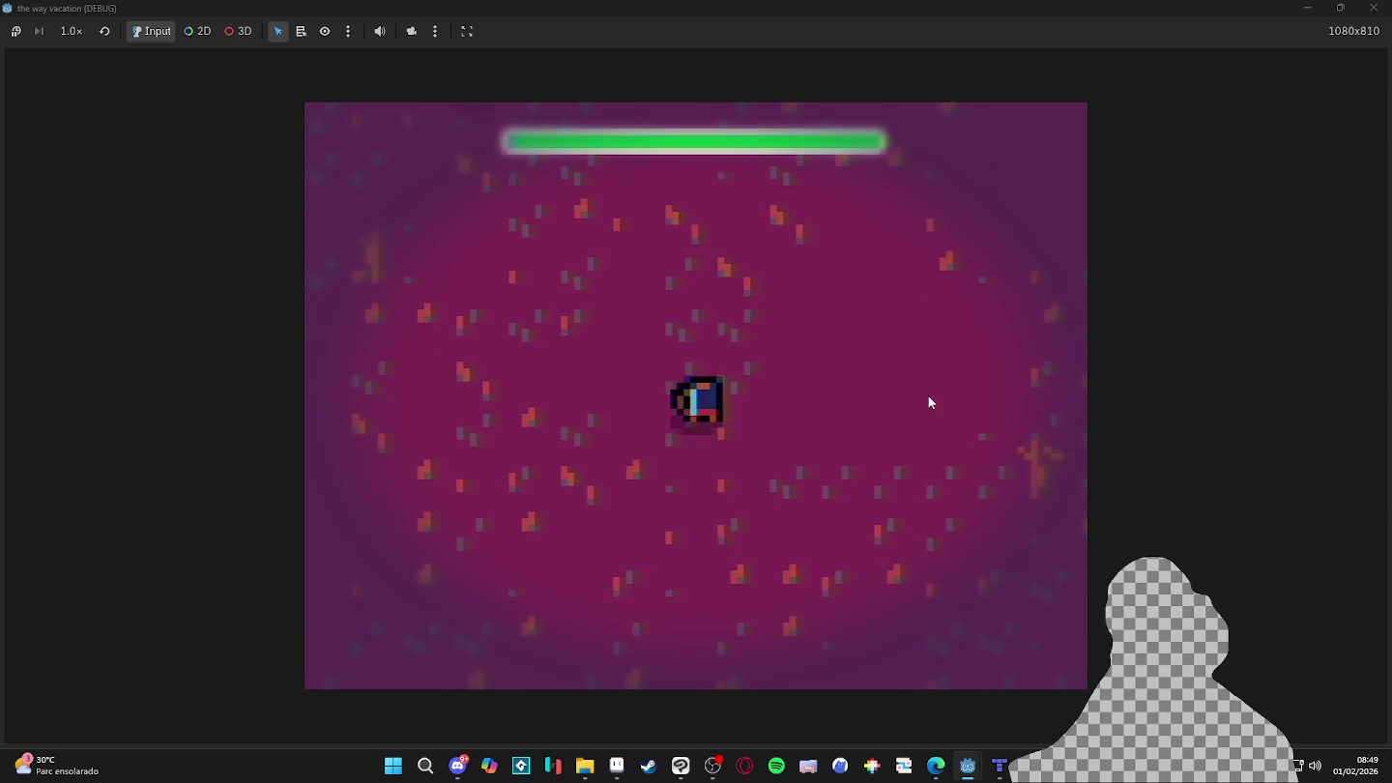
pyautogui.press('w')
pyautogui.hotkey('w', 'a')
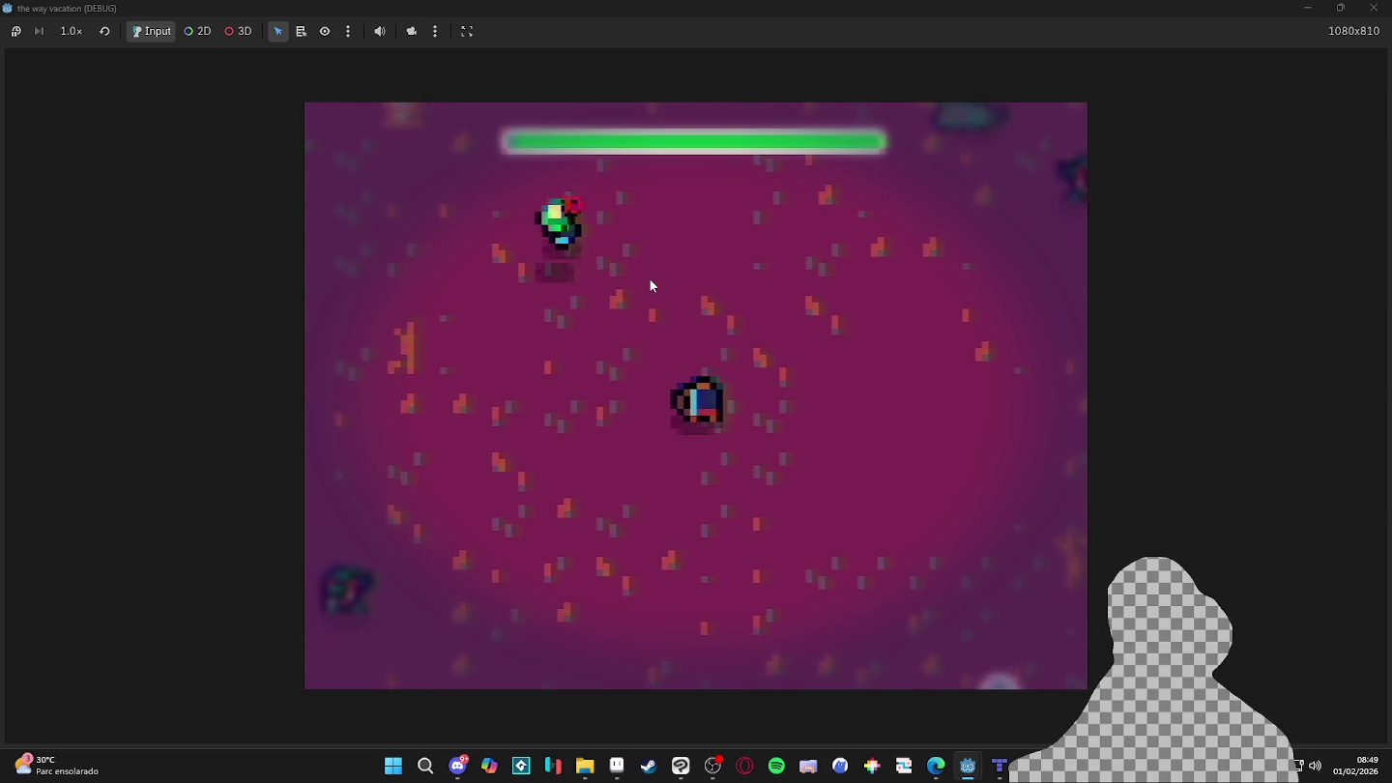
pyautogui.hotkey('w', 'a')
pyautogui.press('d')
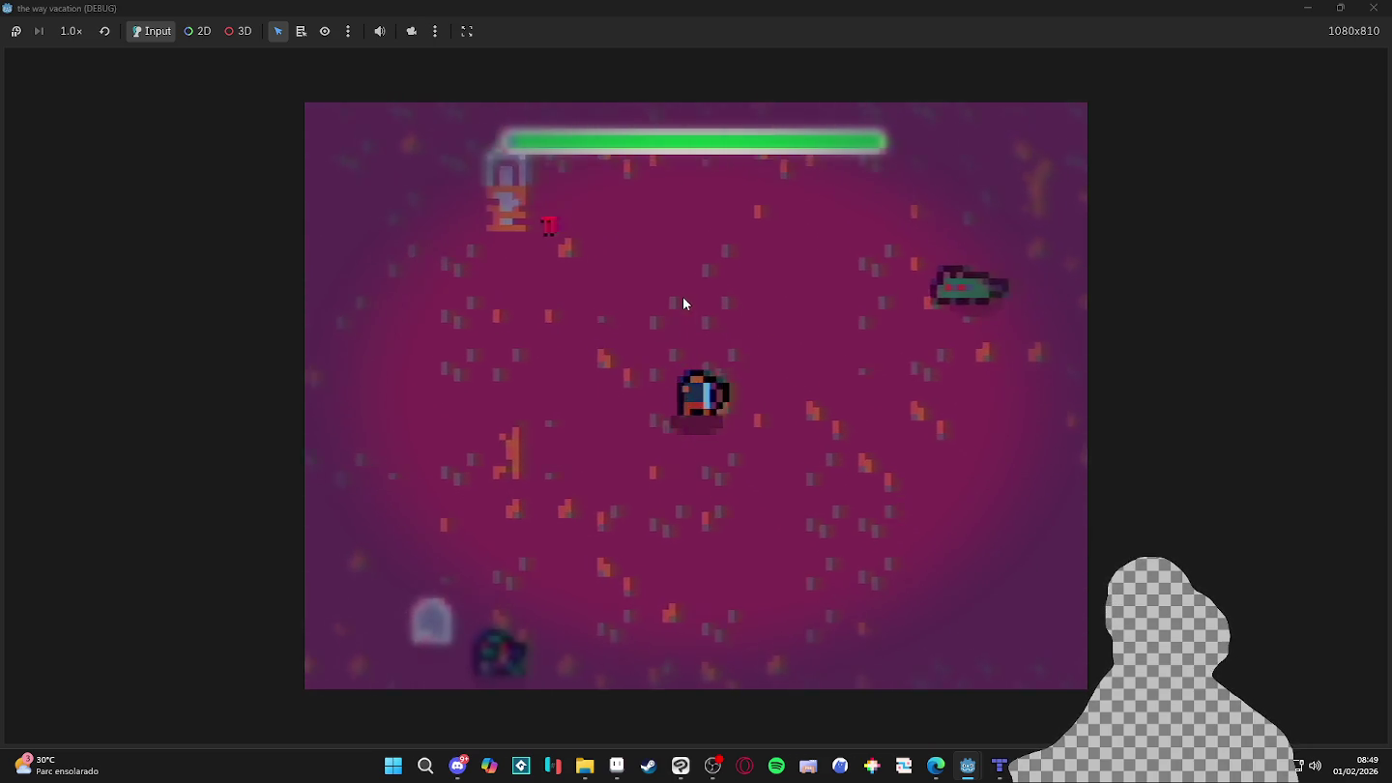
pyautogui.hotkey('w', 'd')
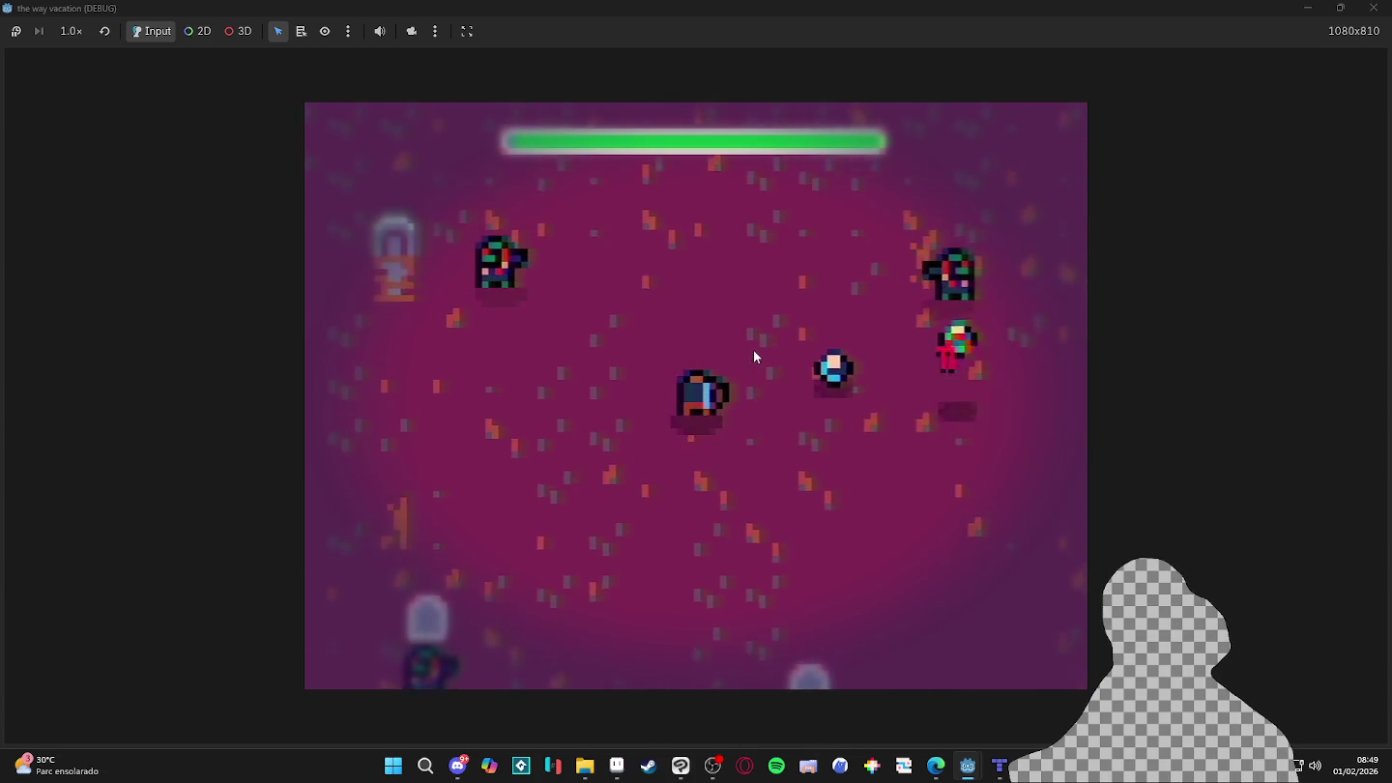
pyautogui.press('d')
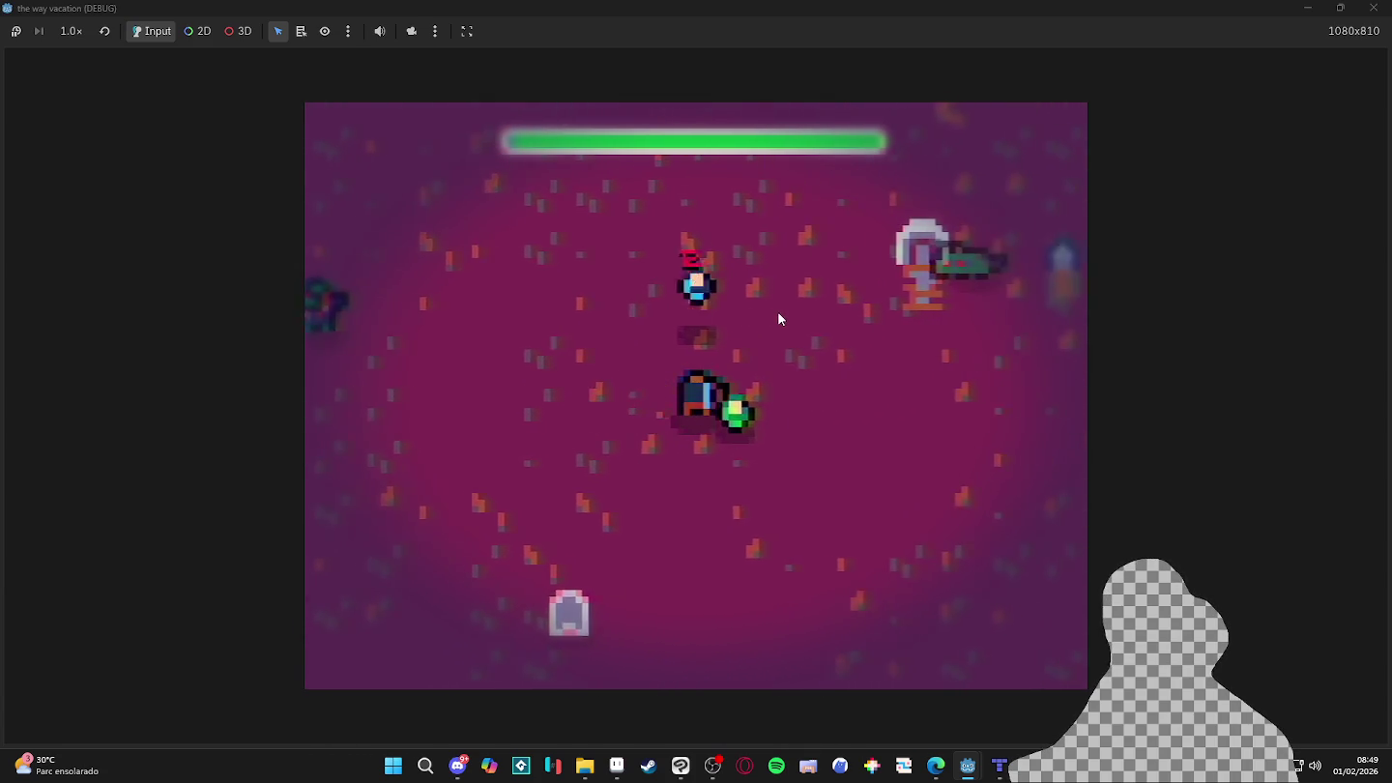
pyautogui.press('w')
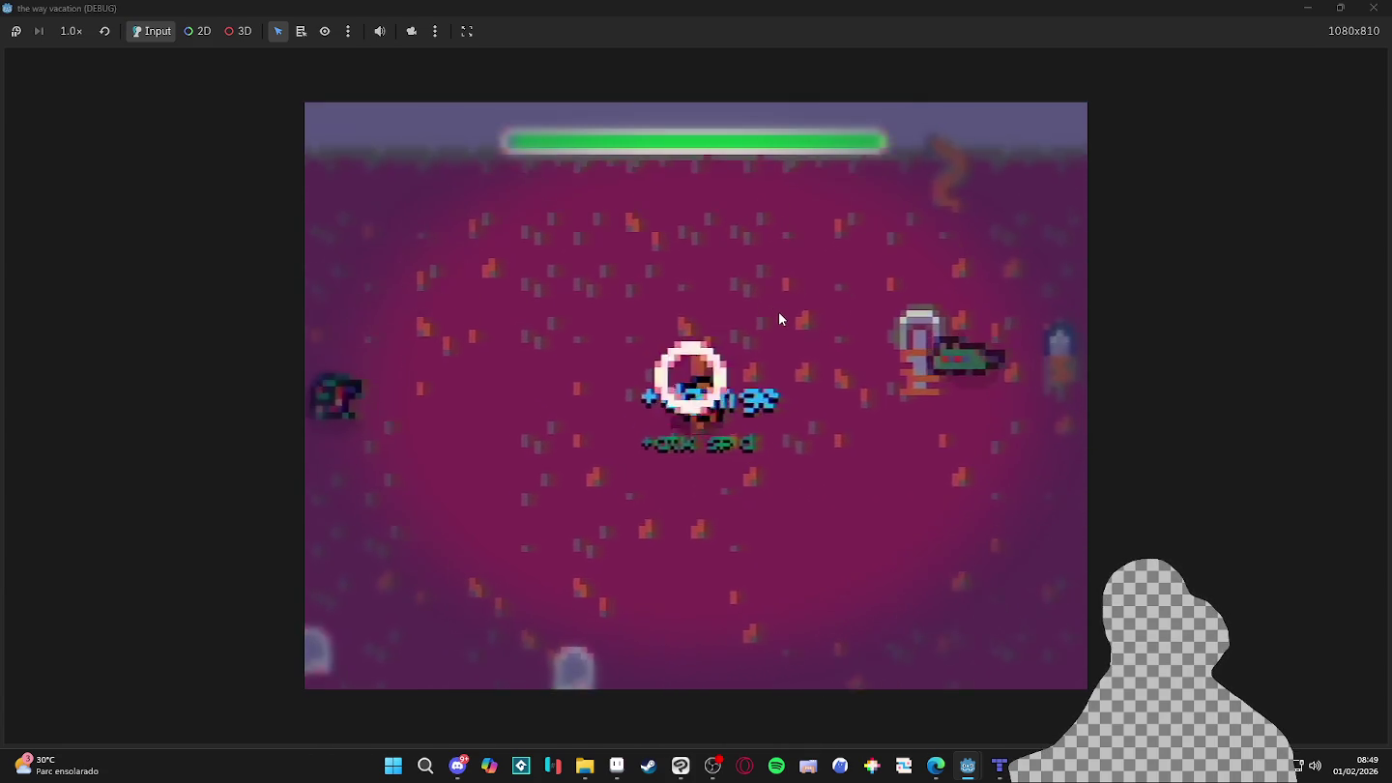
pyautogui.hotkey('w', 'd')
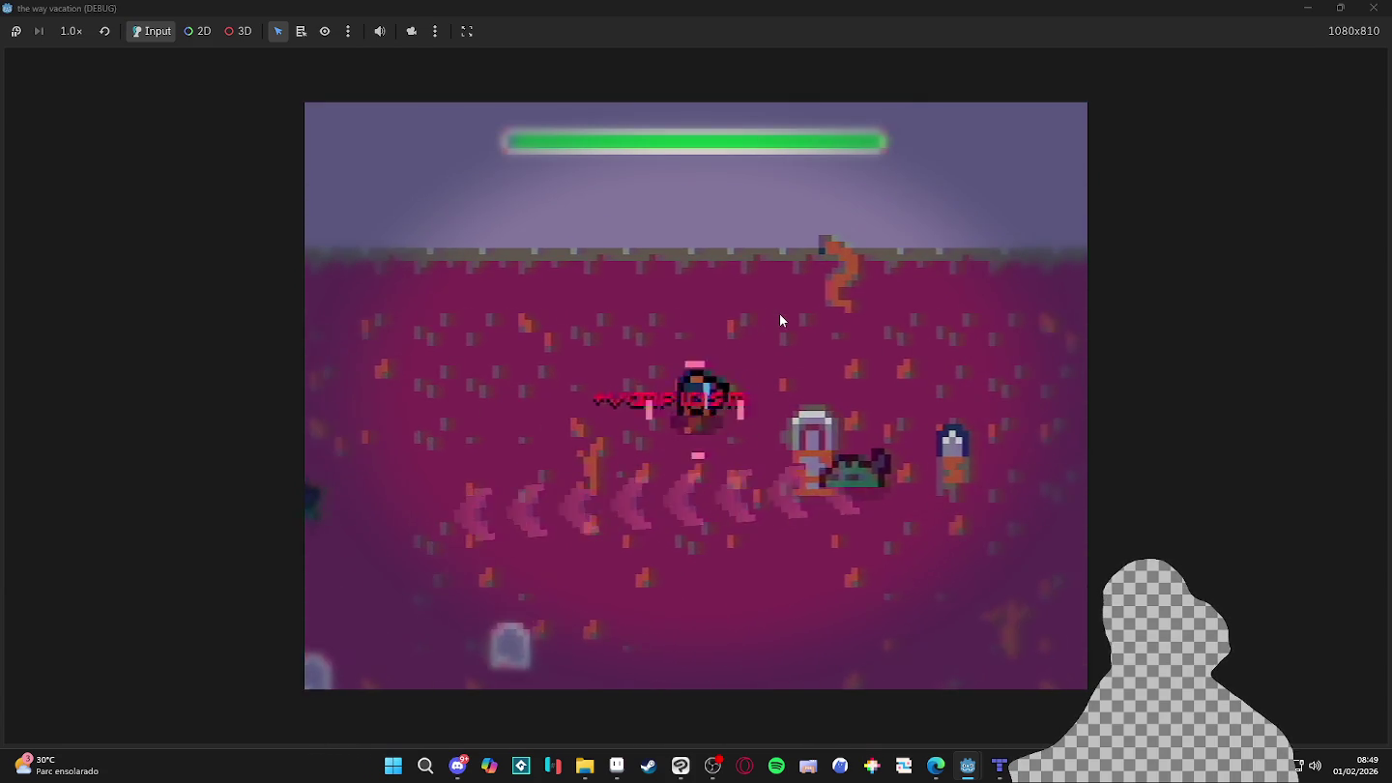
pyautogui.hotkey('s', 'd')
pyautogui.press('s')
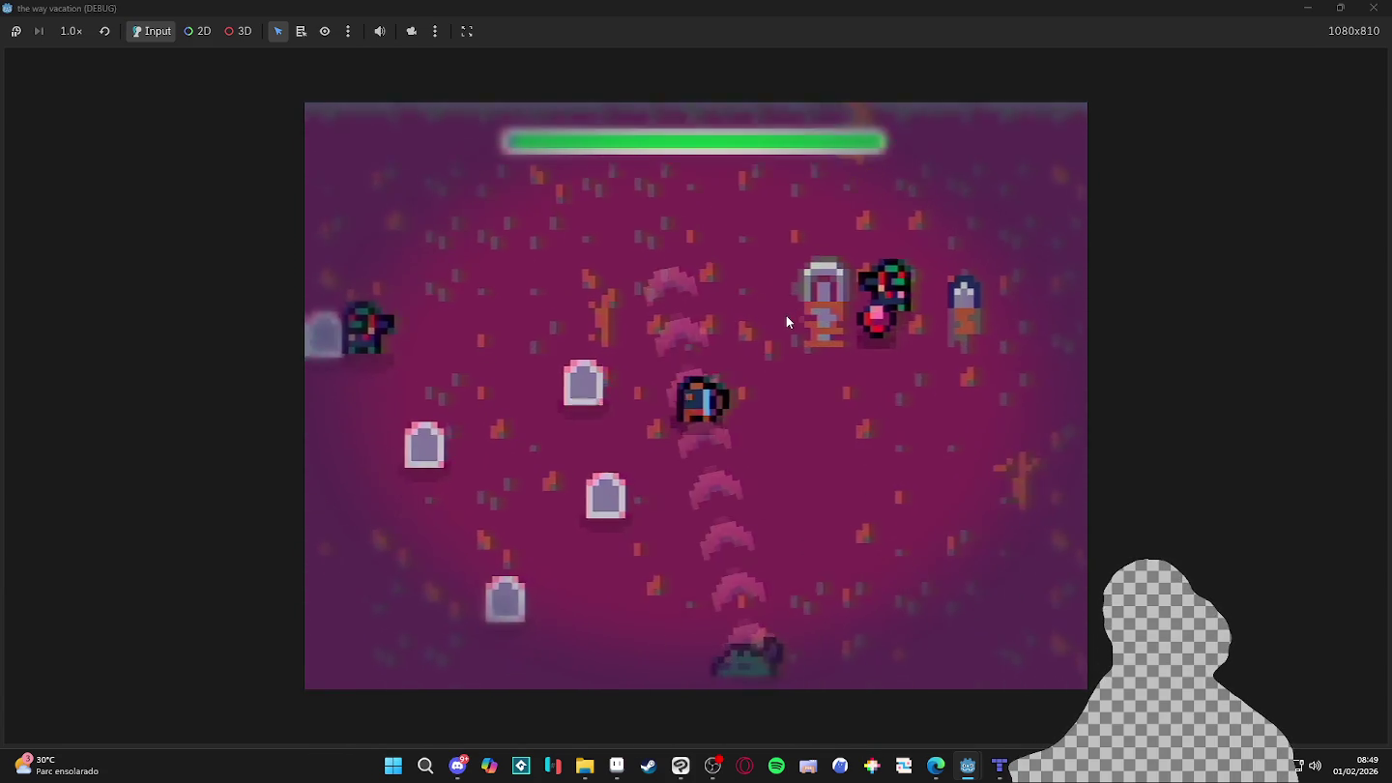
pyautogui.press('a')
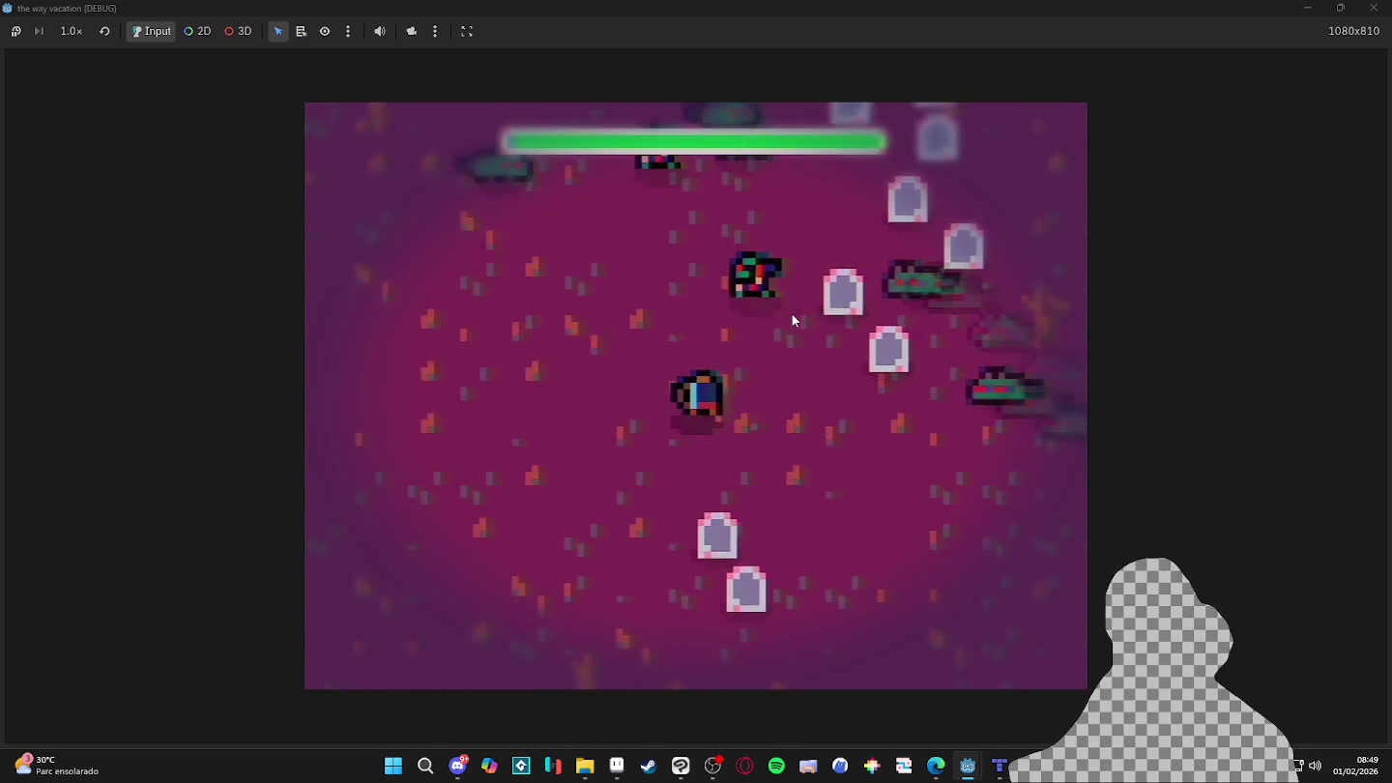
pyautogui.press('a')
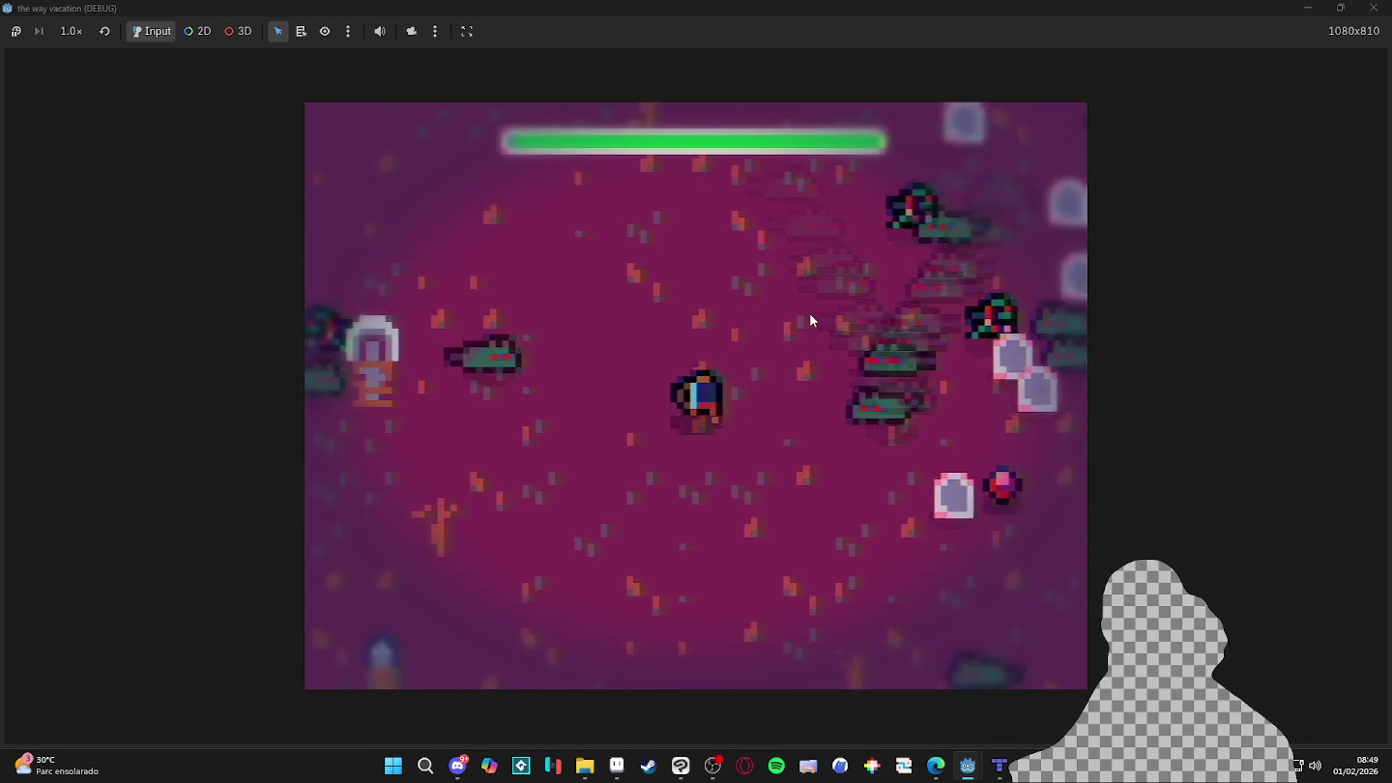
pyautogui.press('s')
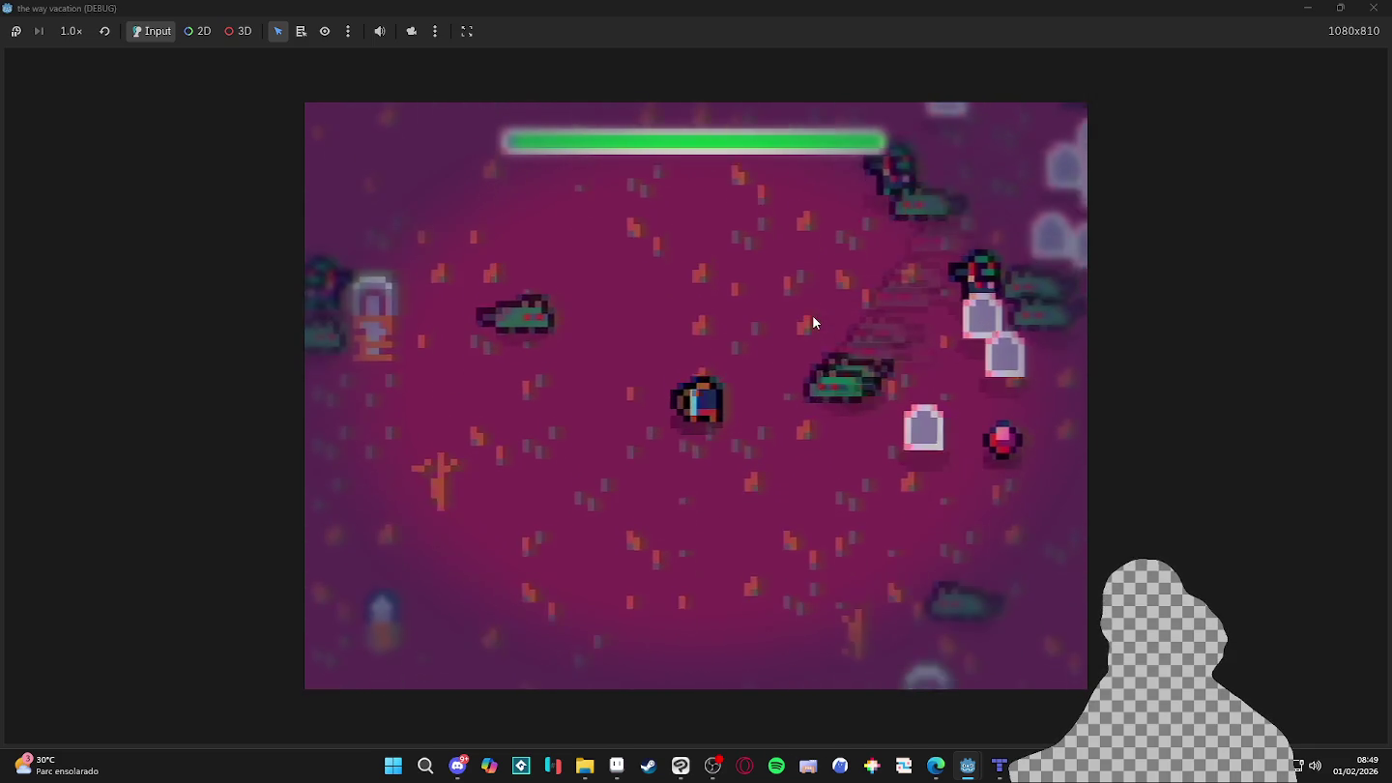
pyautogui.press('a')
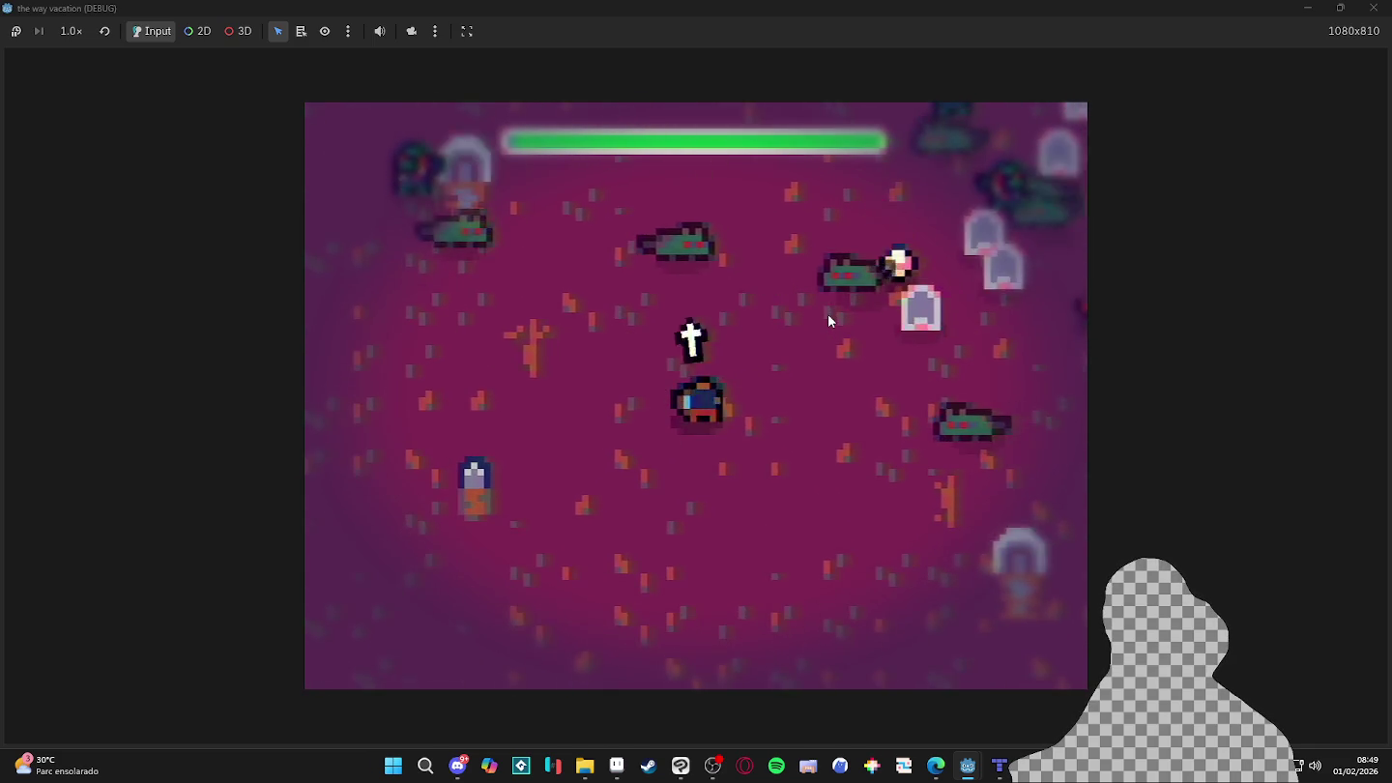
pyautogui.press('s')
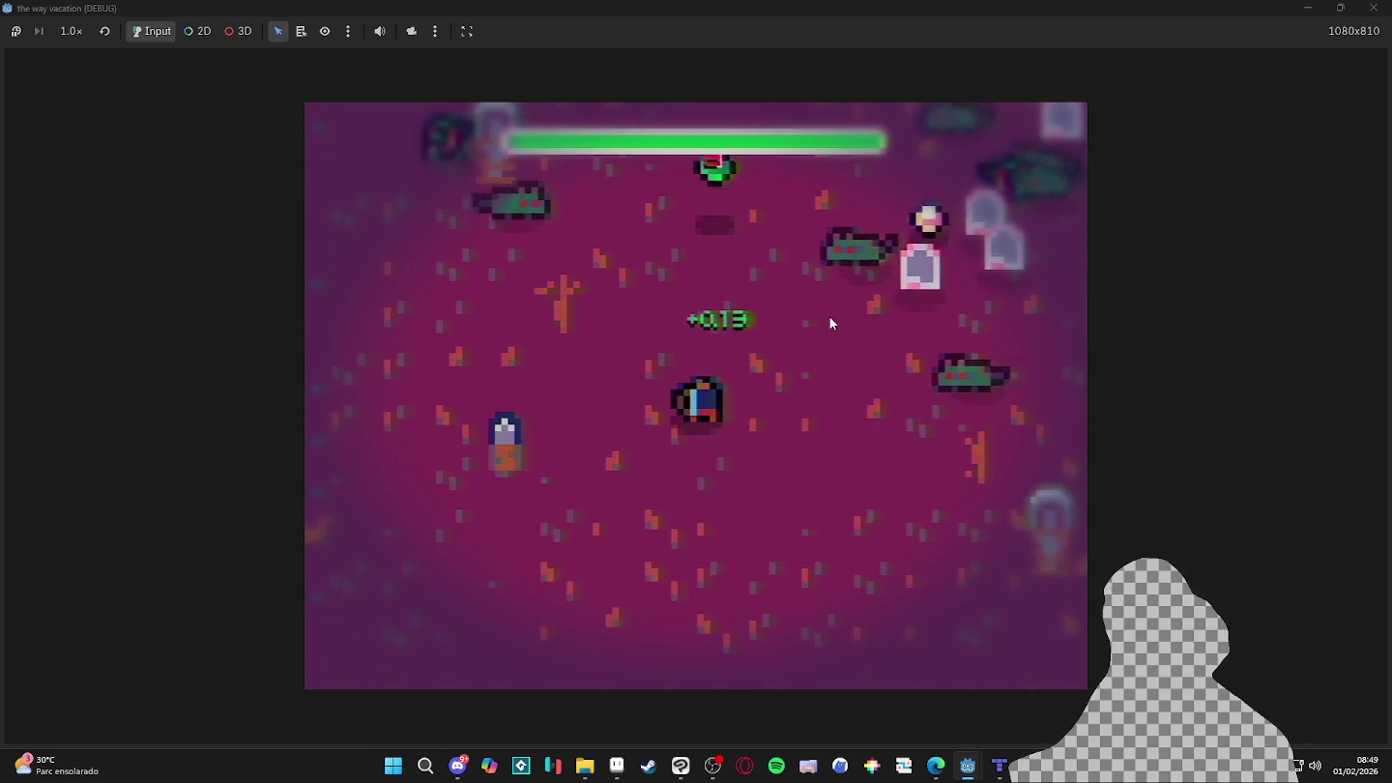
pyautogui.press('a')
pyautogui.press('w')
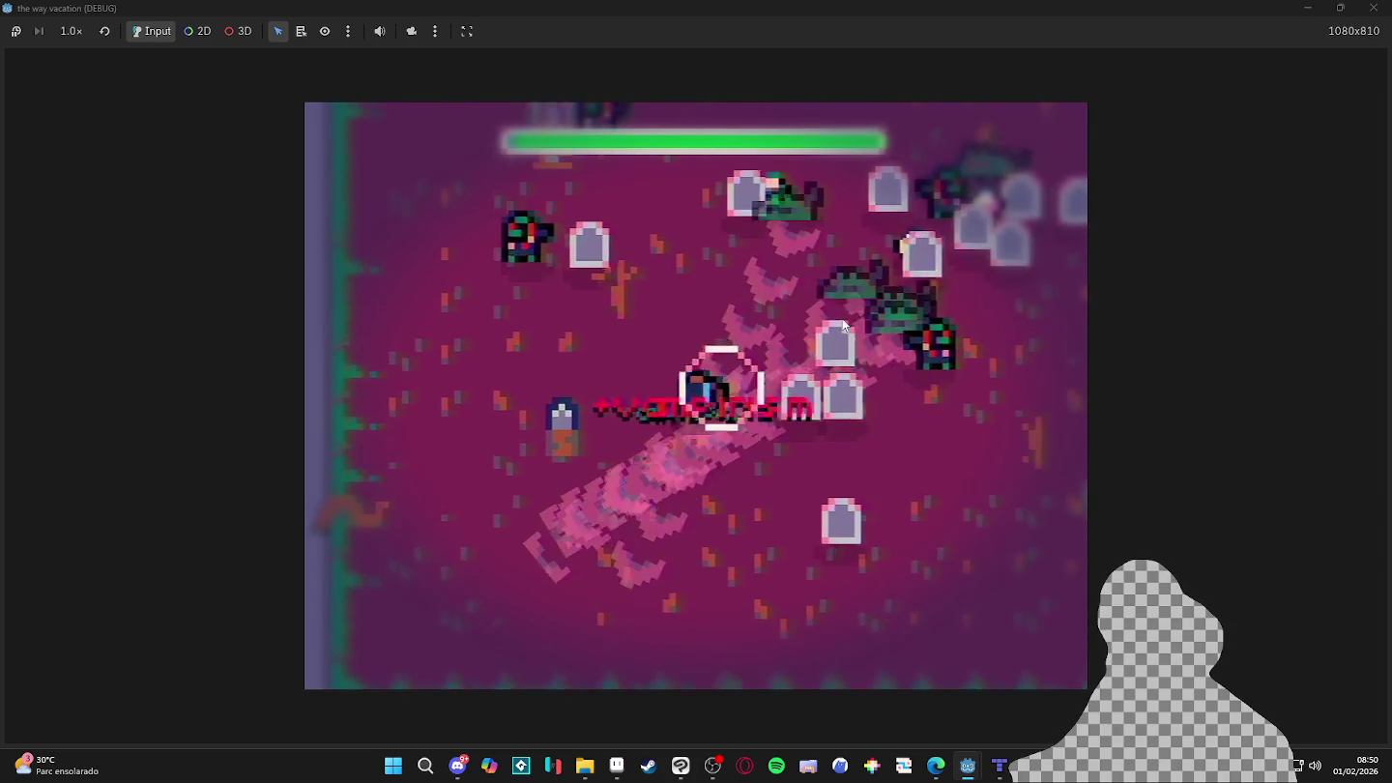
pyautogui.press('s')
pyautogui.press('d')
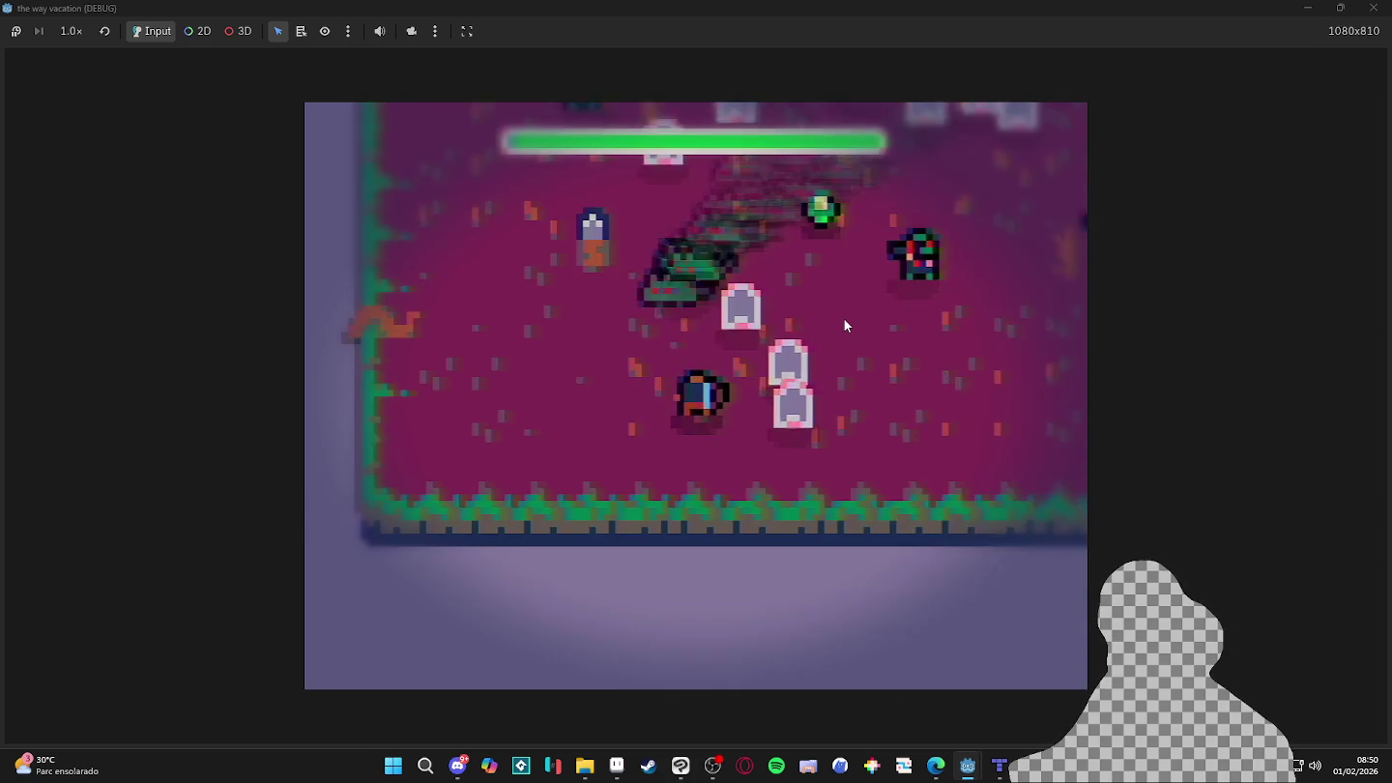
pyautogui.press('s')
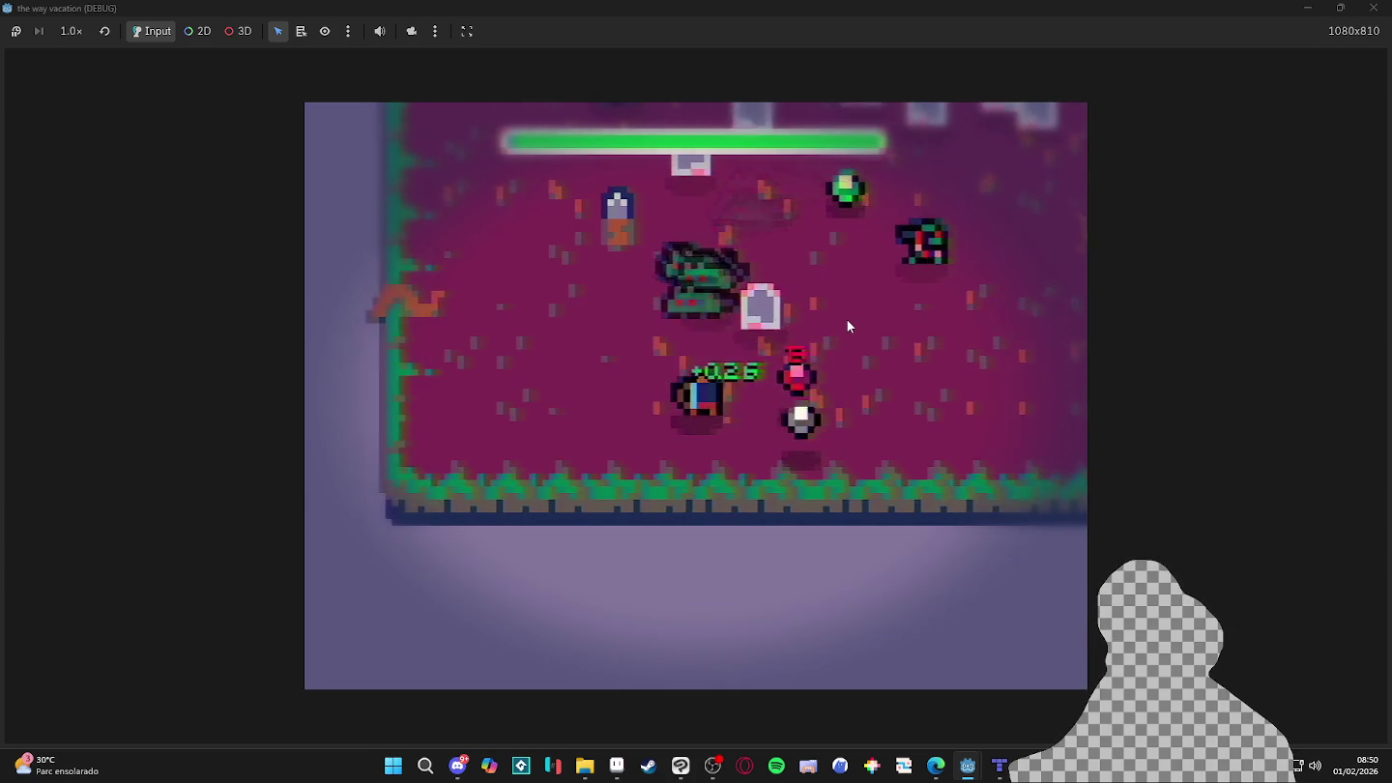
pyautogui.press('d')
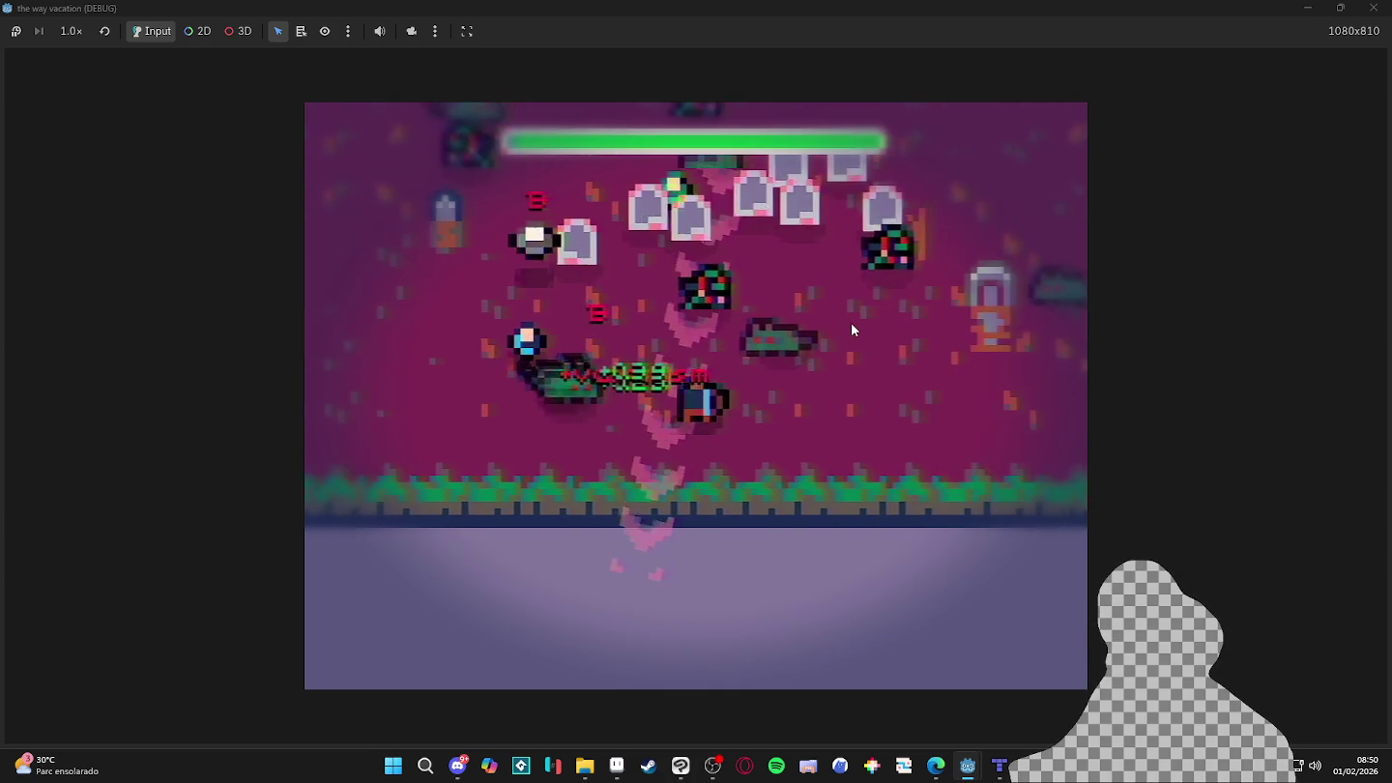
# - Keep the attacking player moving along the arena edges and corners, collecting XP orbs
pyautogui.press('w')
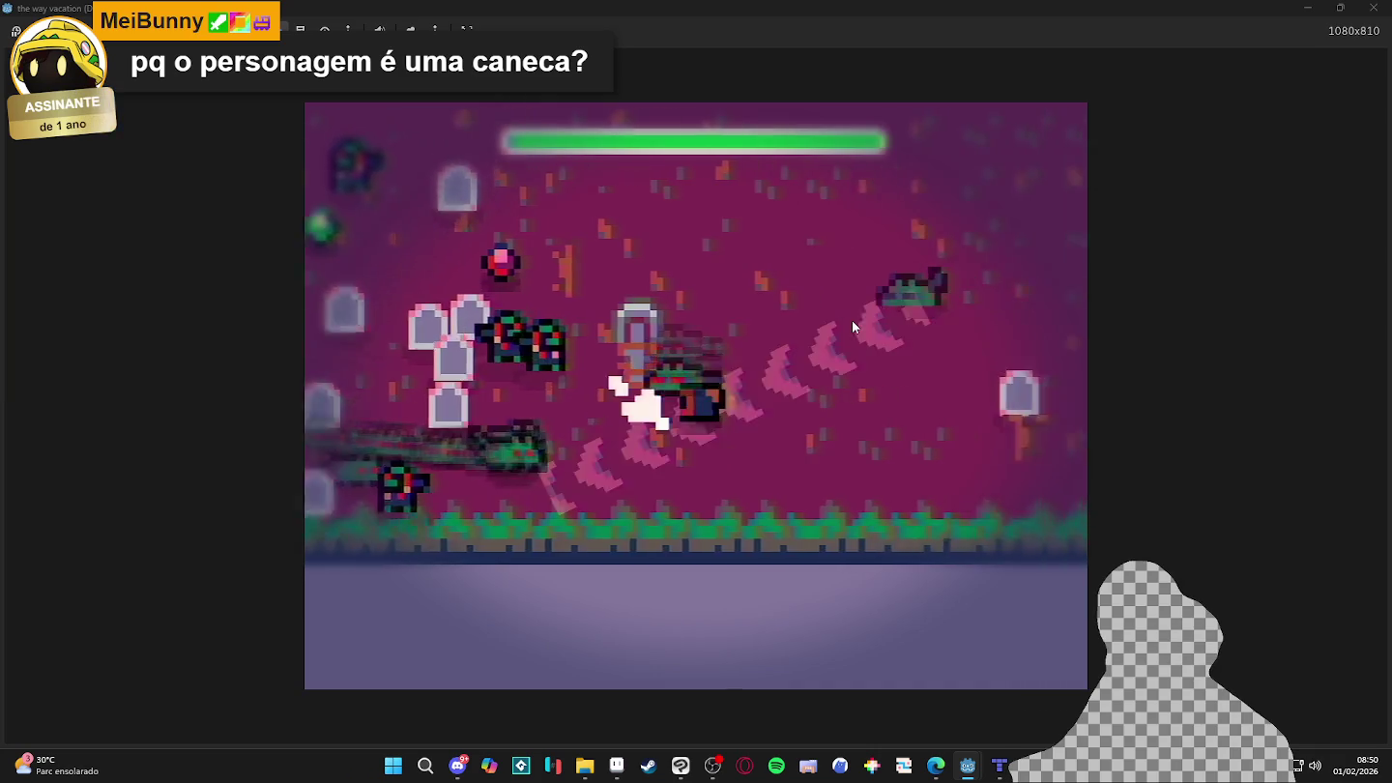
pyautogui.press('w')
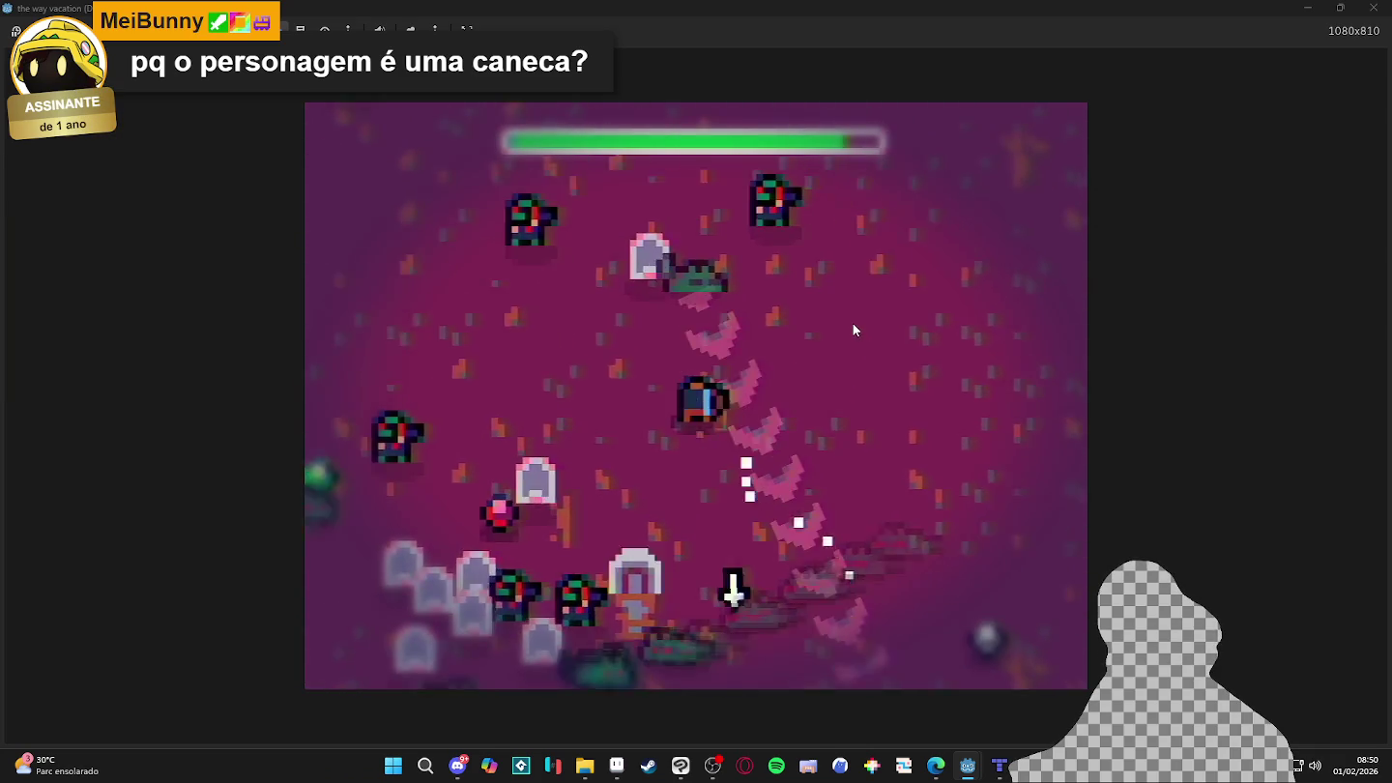
pyautogui.press('w')
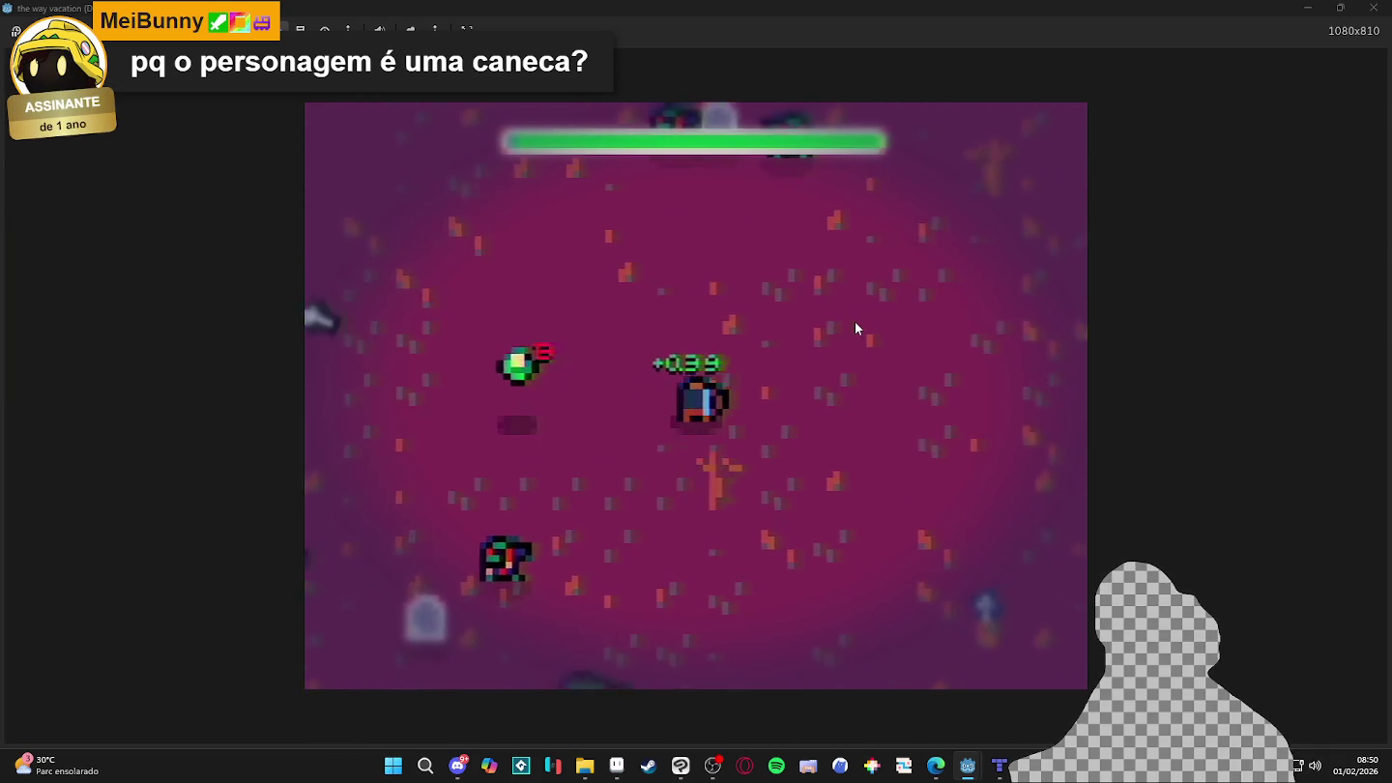
pyautogui.press('a')
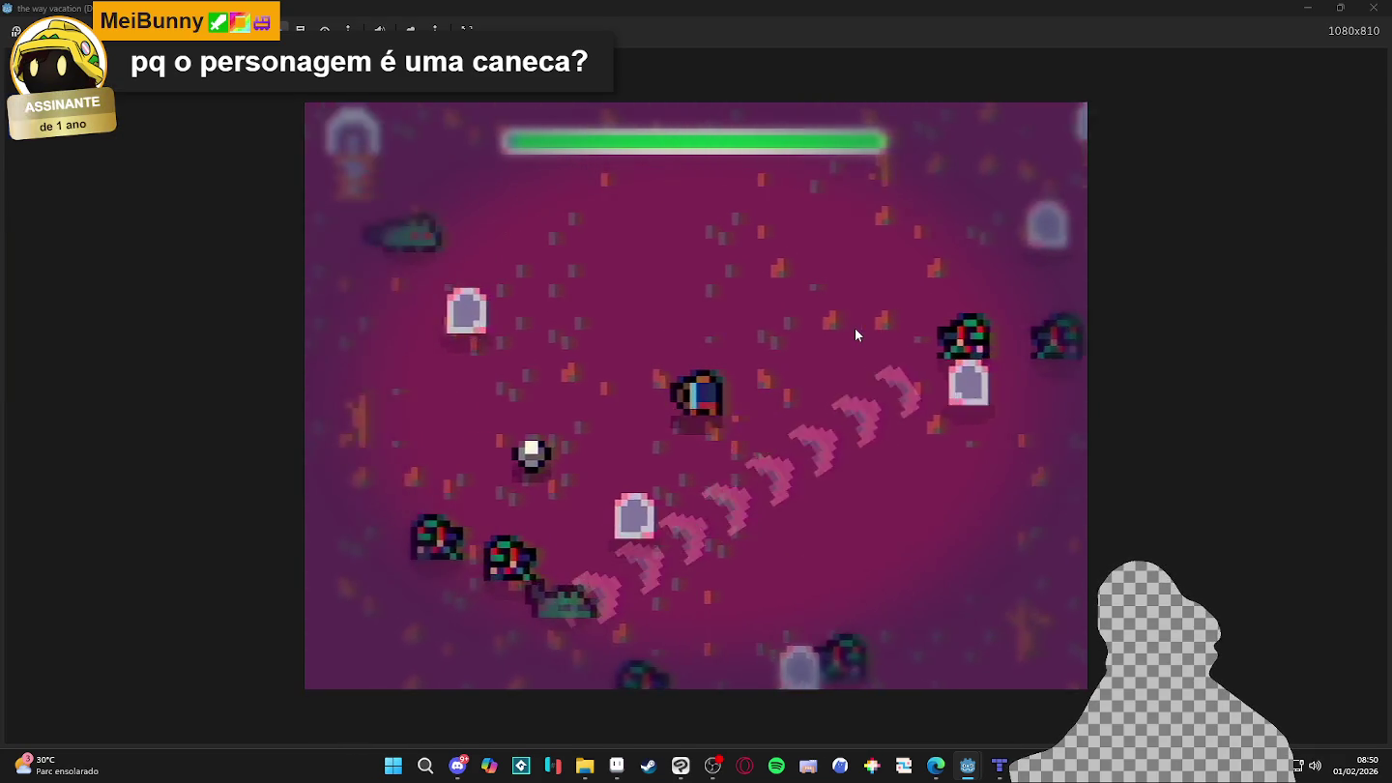
pyautogui.press('a')
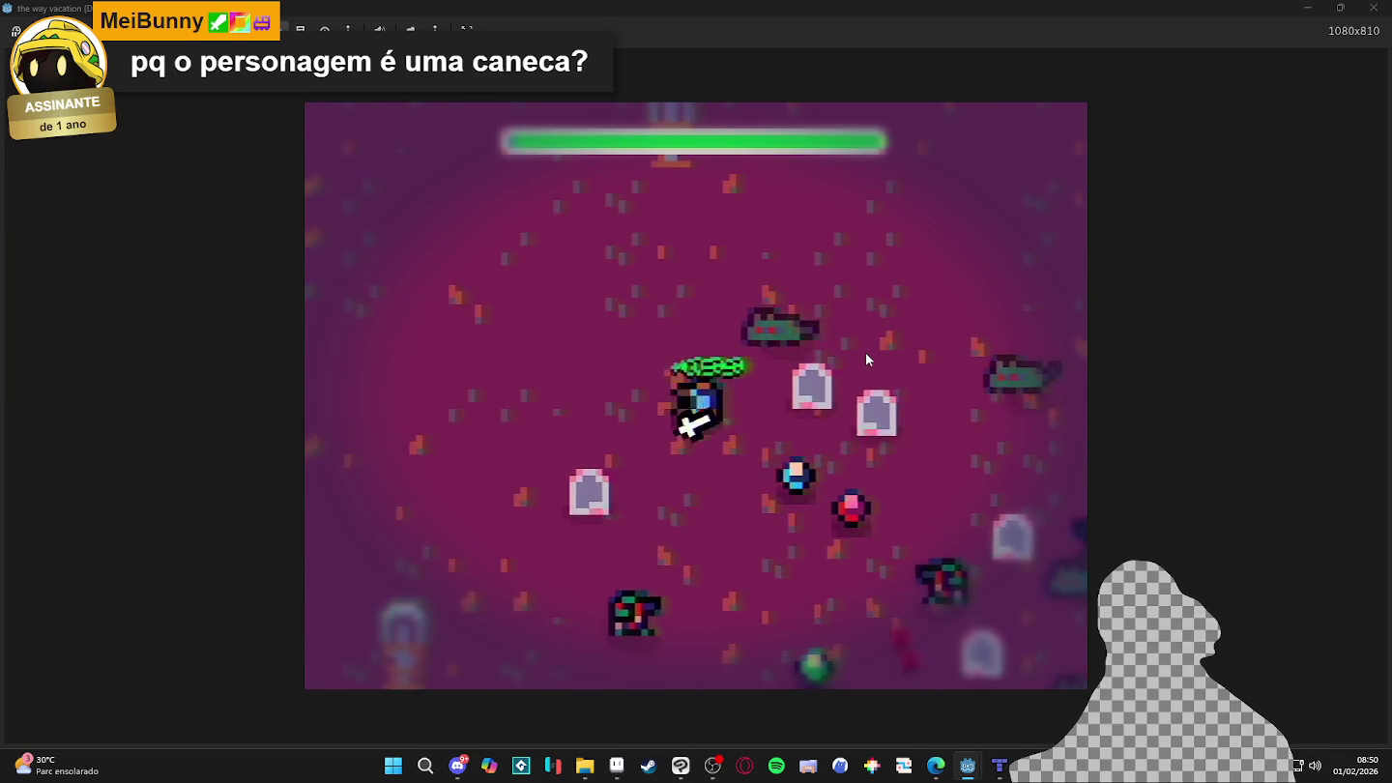
pyautogui.press('w')
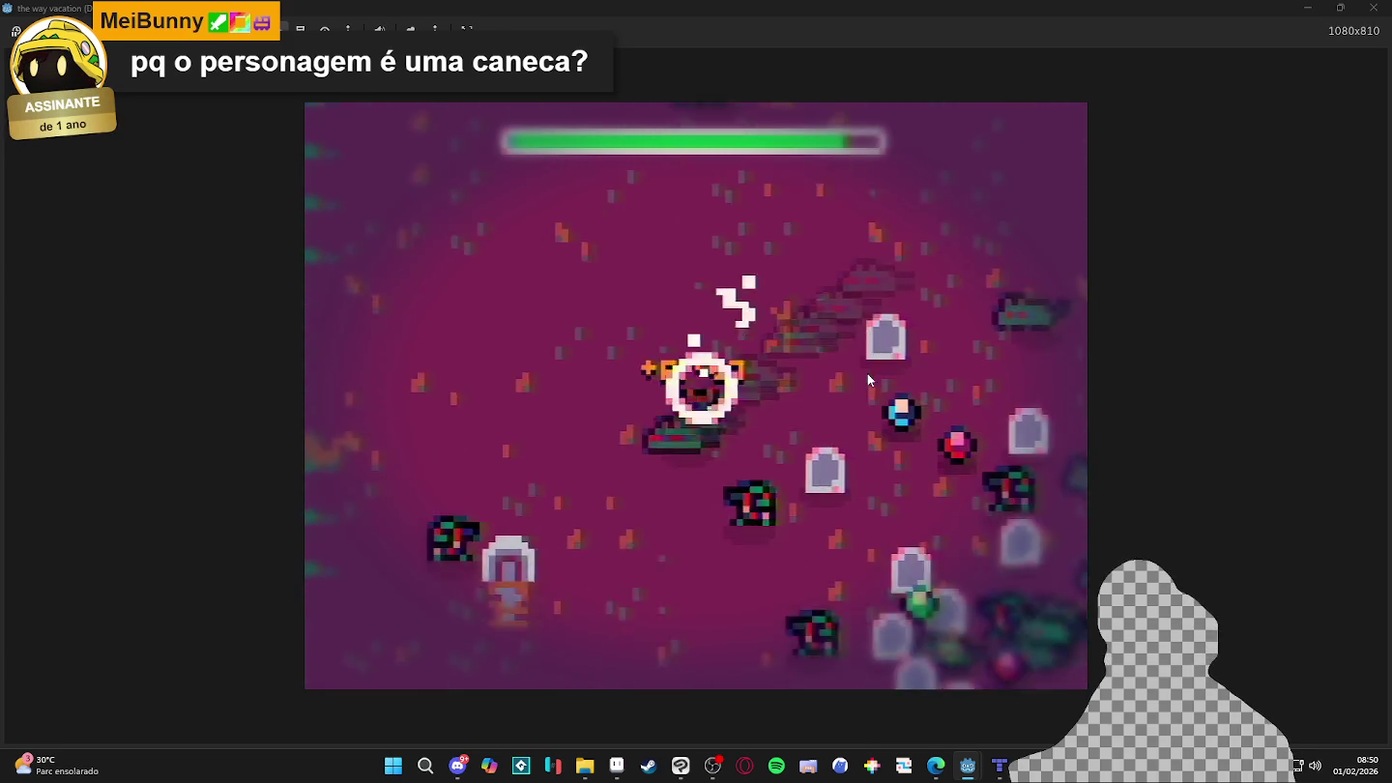
pyautogui.press('s')
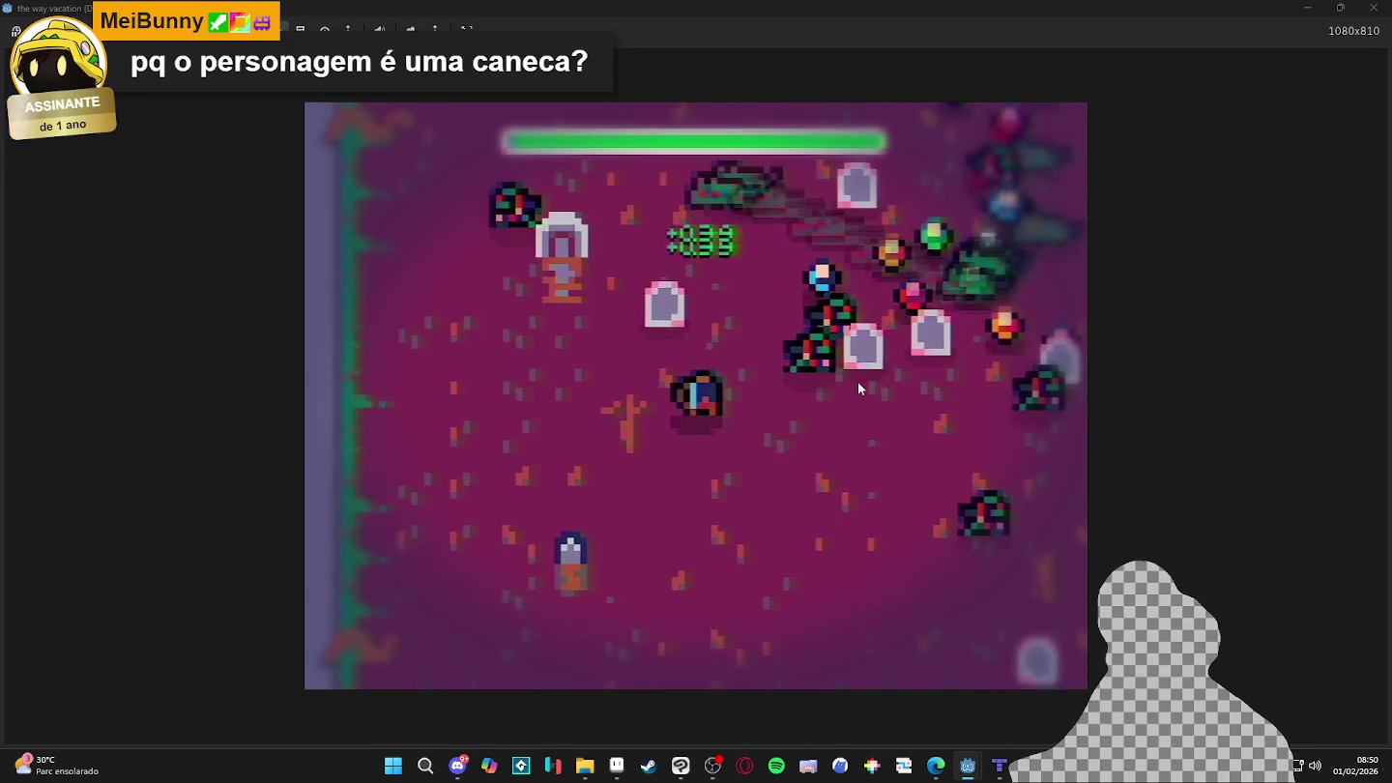
pyautogui.press('d')
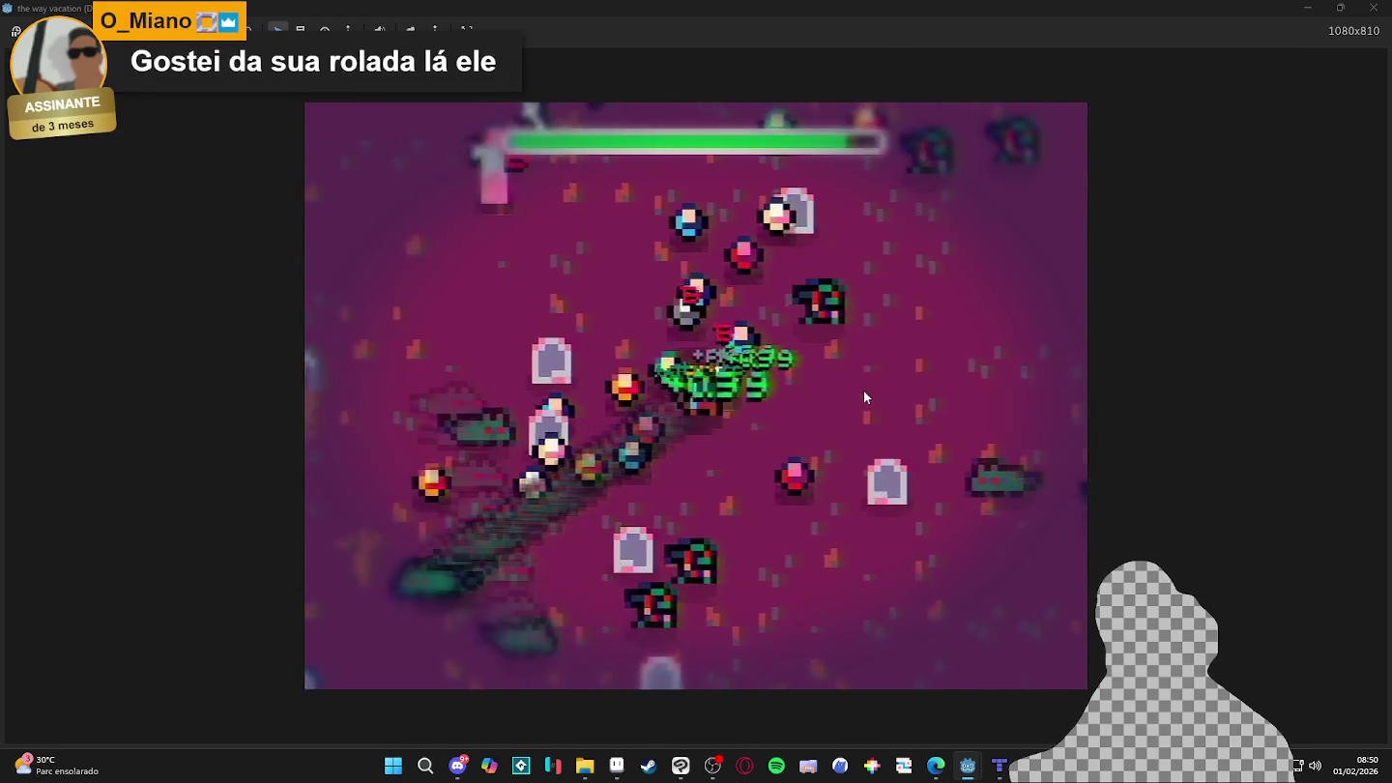
pyautogui.press('a')
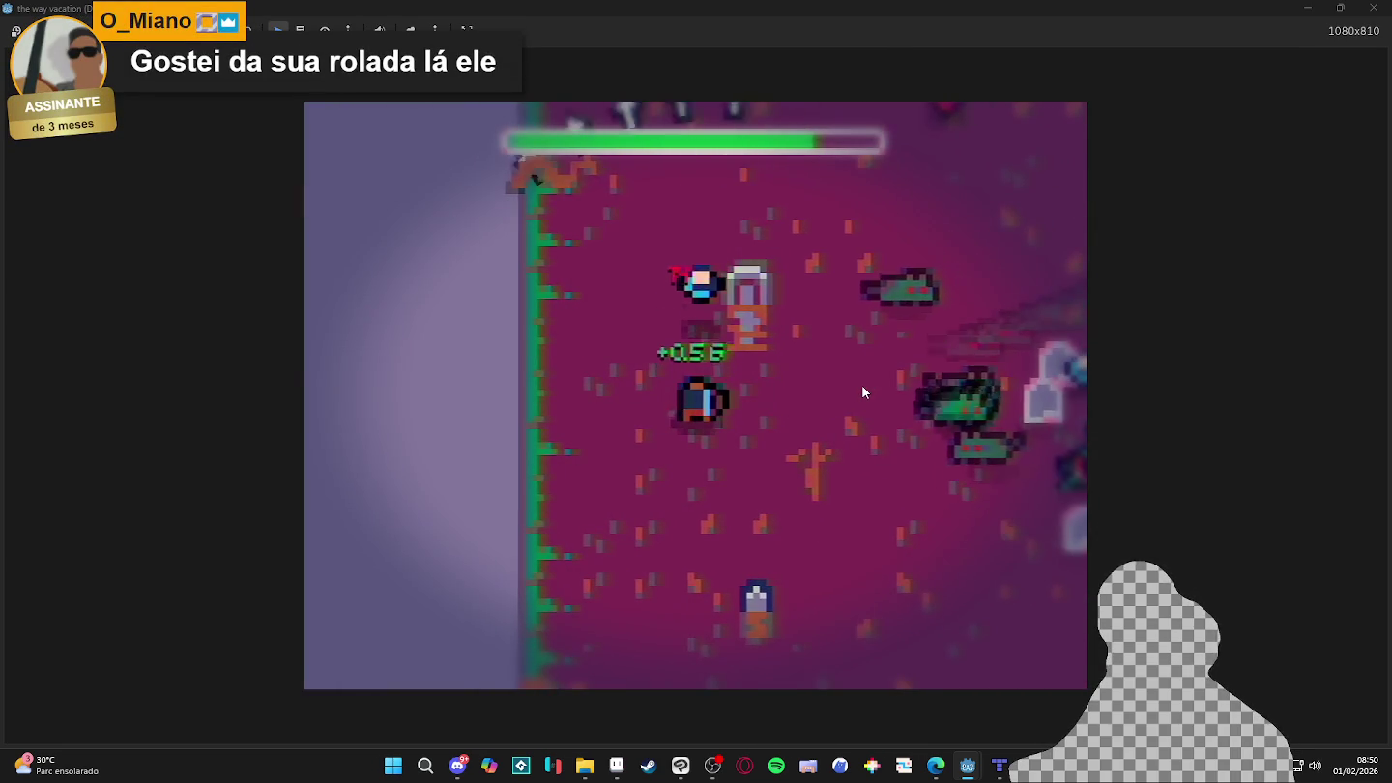
pyautogui.press('s')
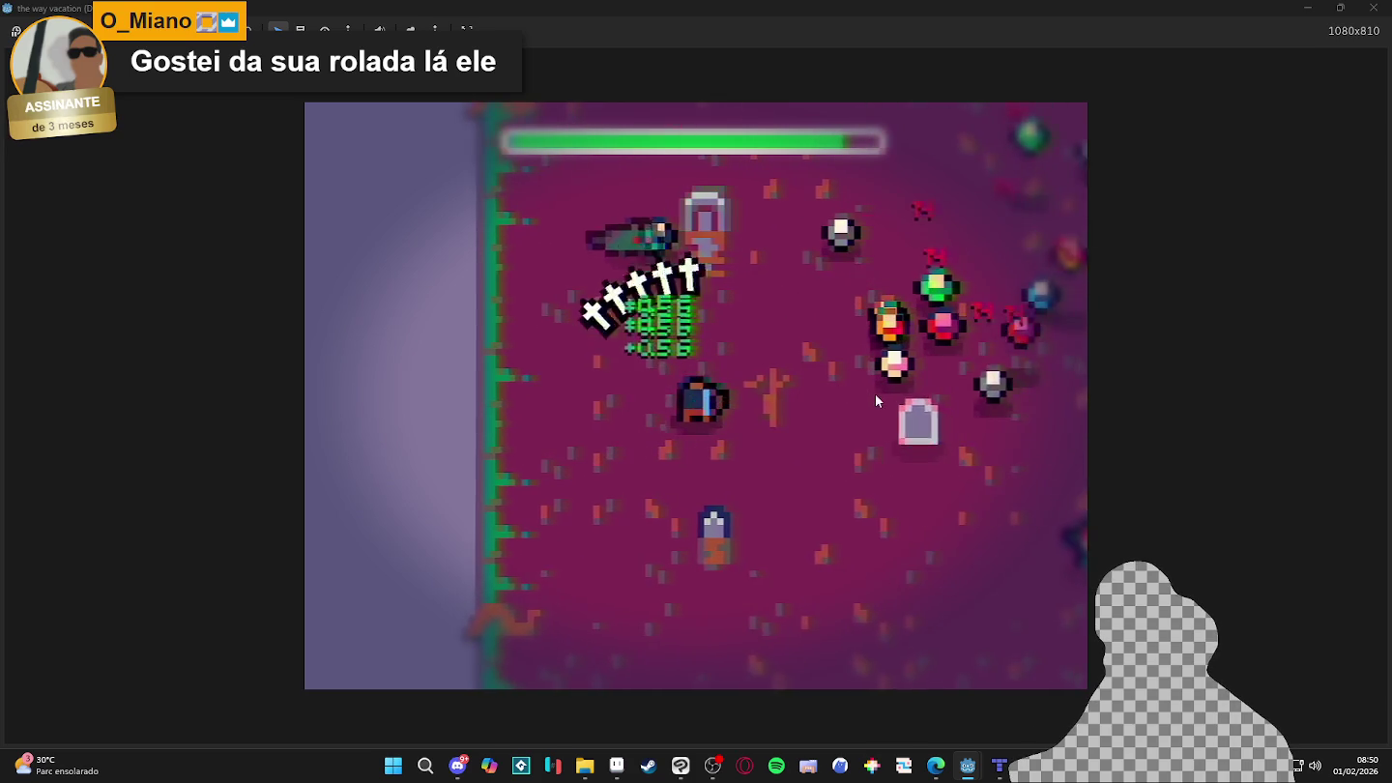
pyautogui.press('d')
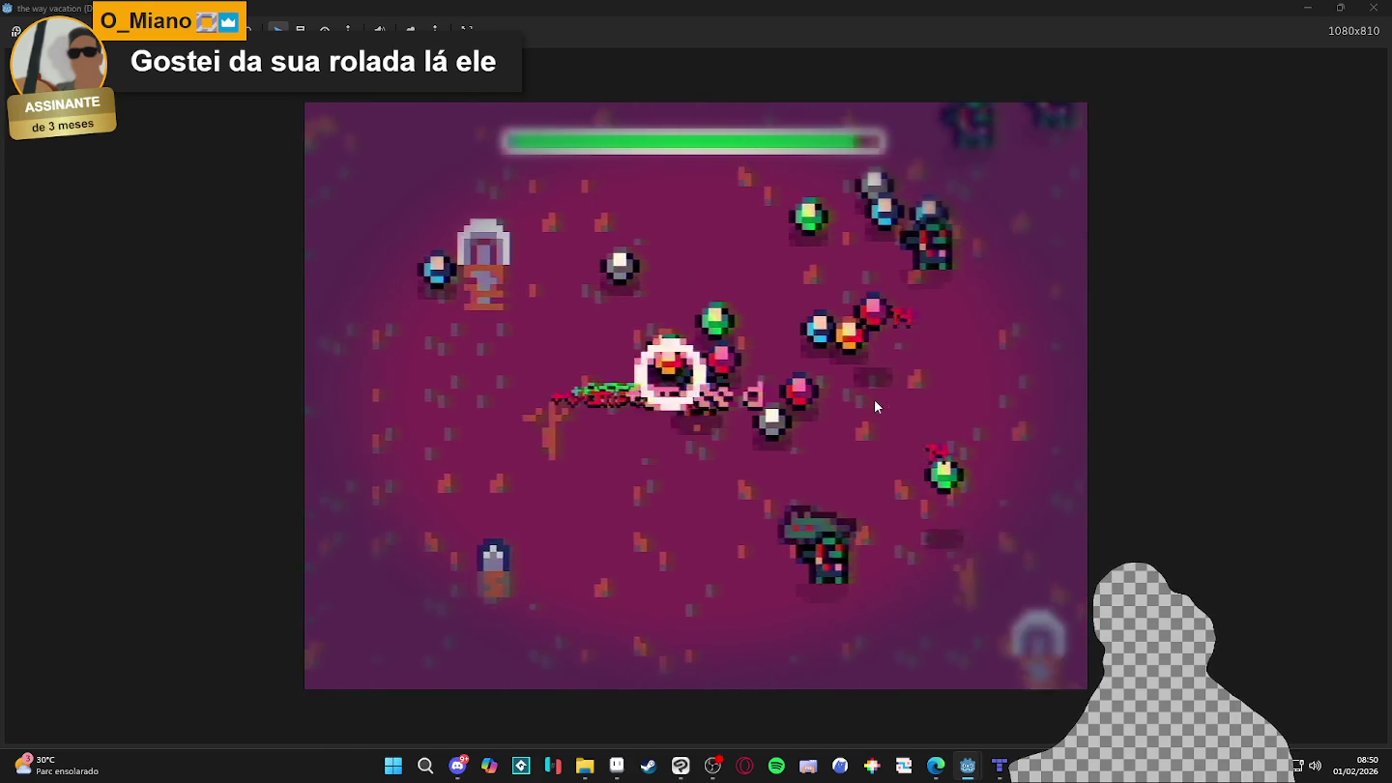
pyautogui.press('w')
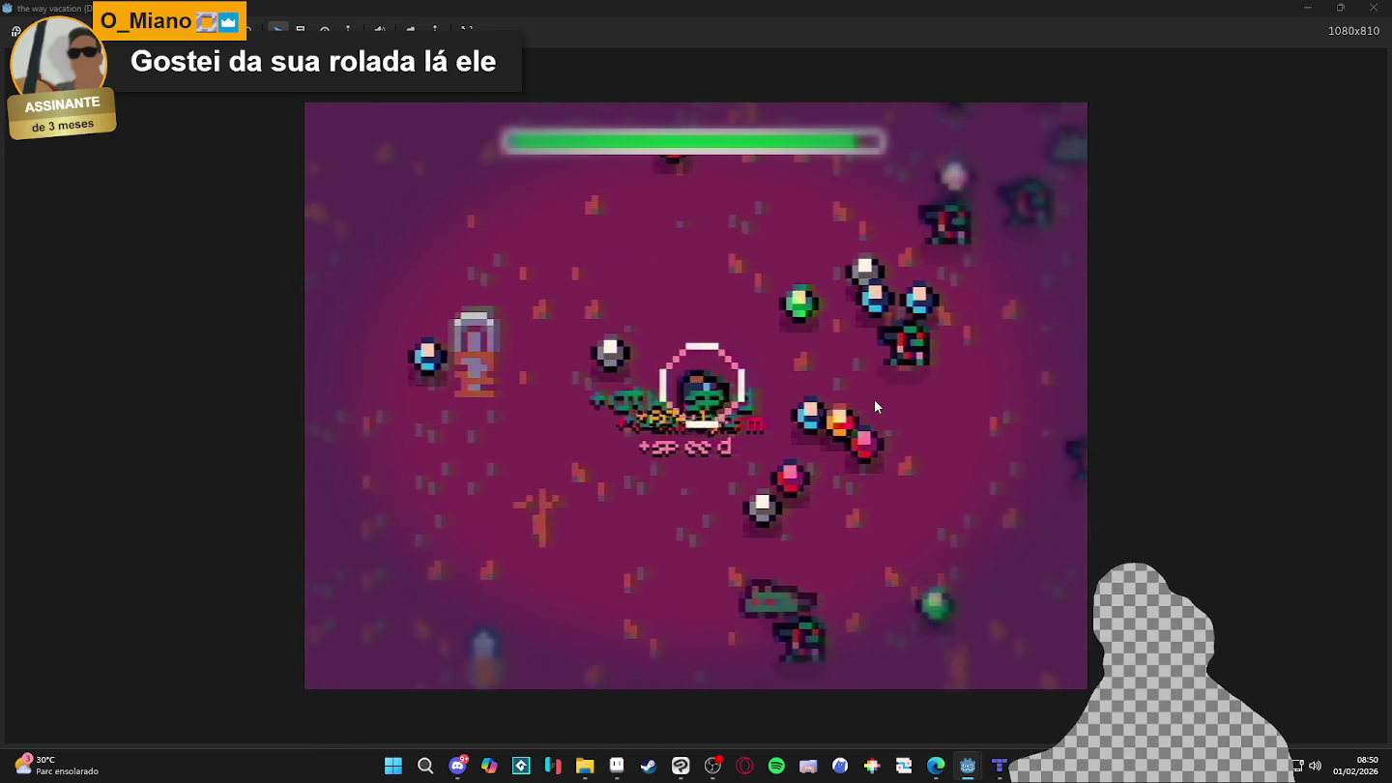
pyautogui.press('a')
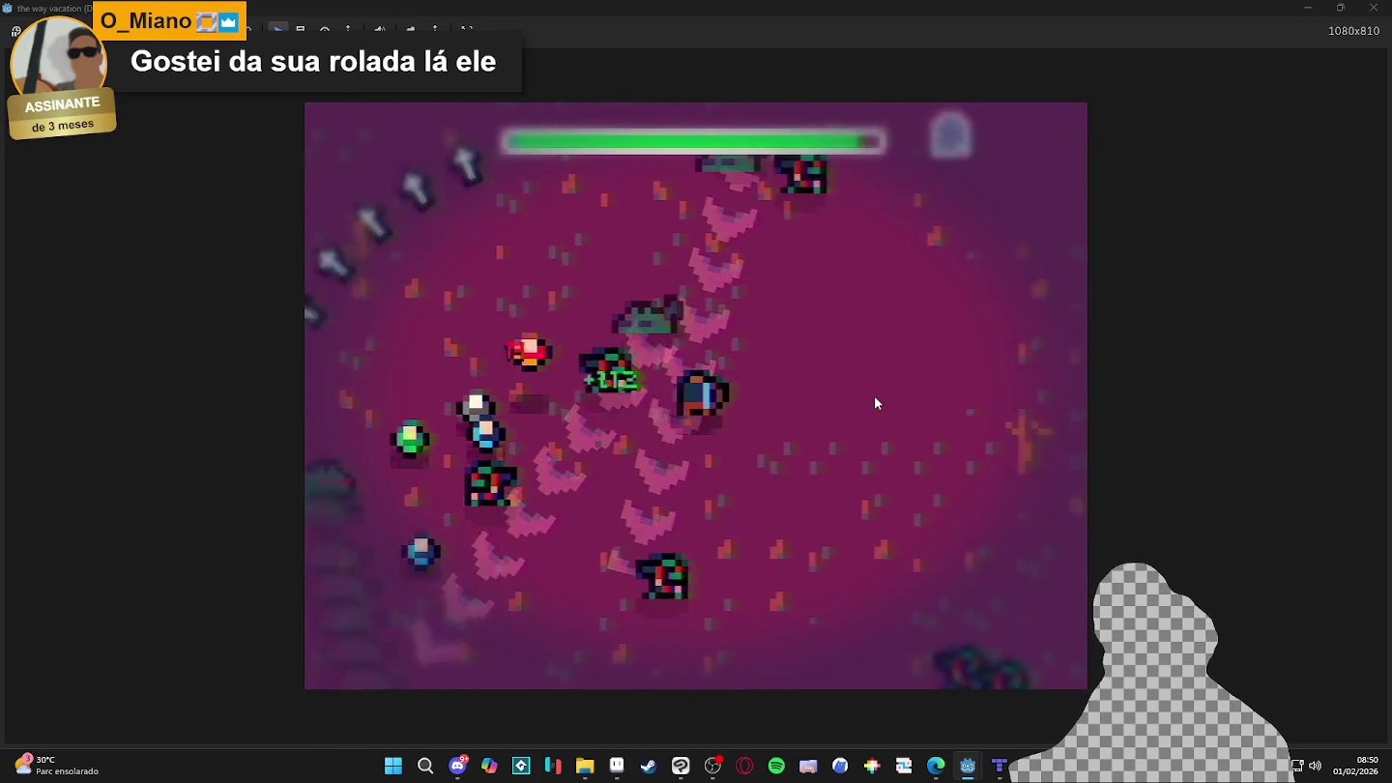
pyautogui.press('w')
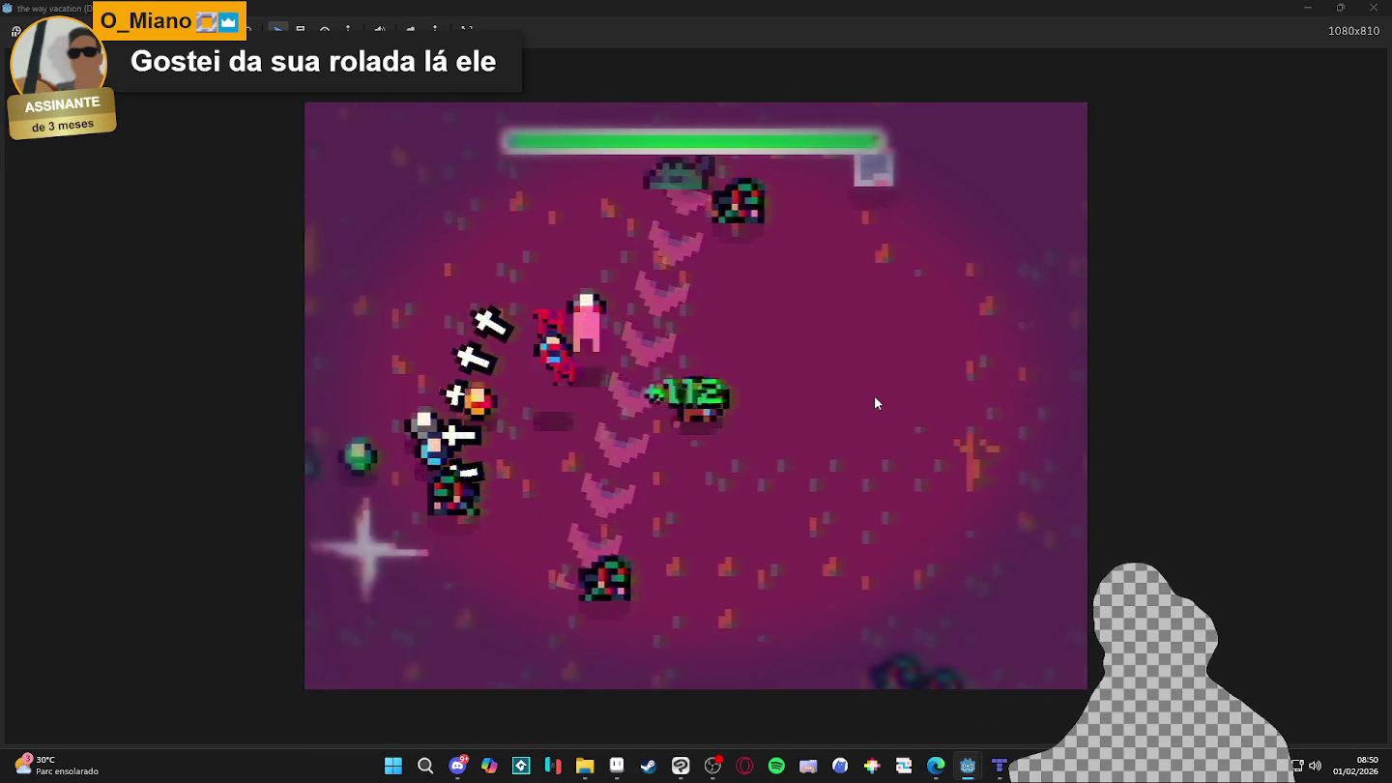
pyautogui.press('d')
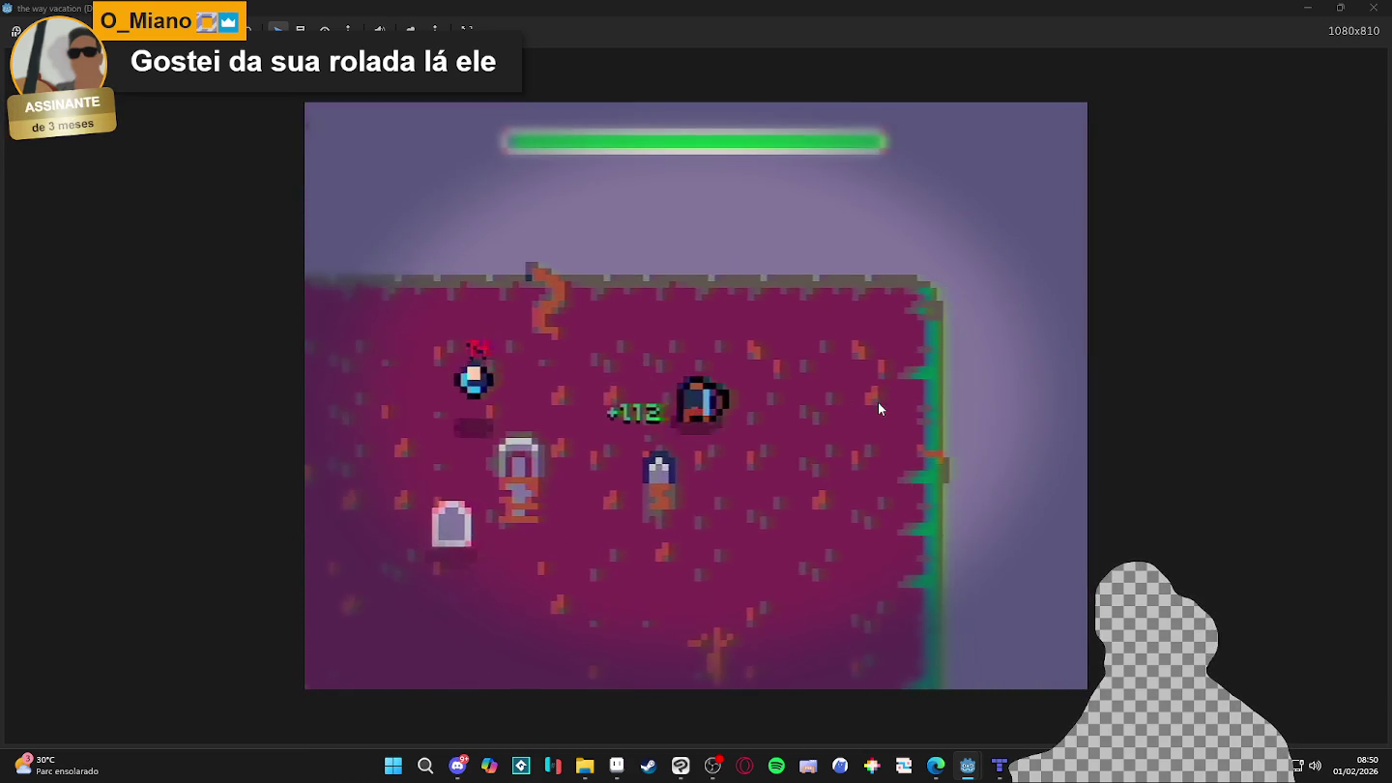
pyautogui.press('s')
pyautogui.press('a')
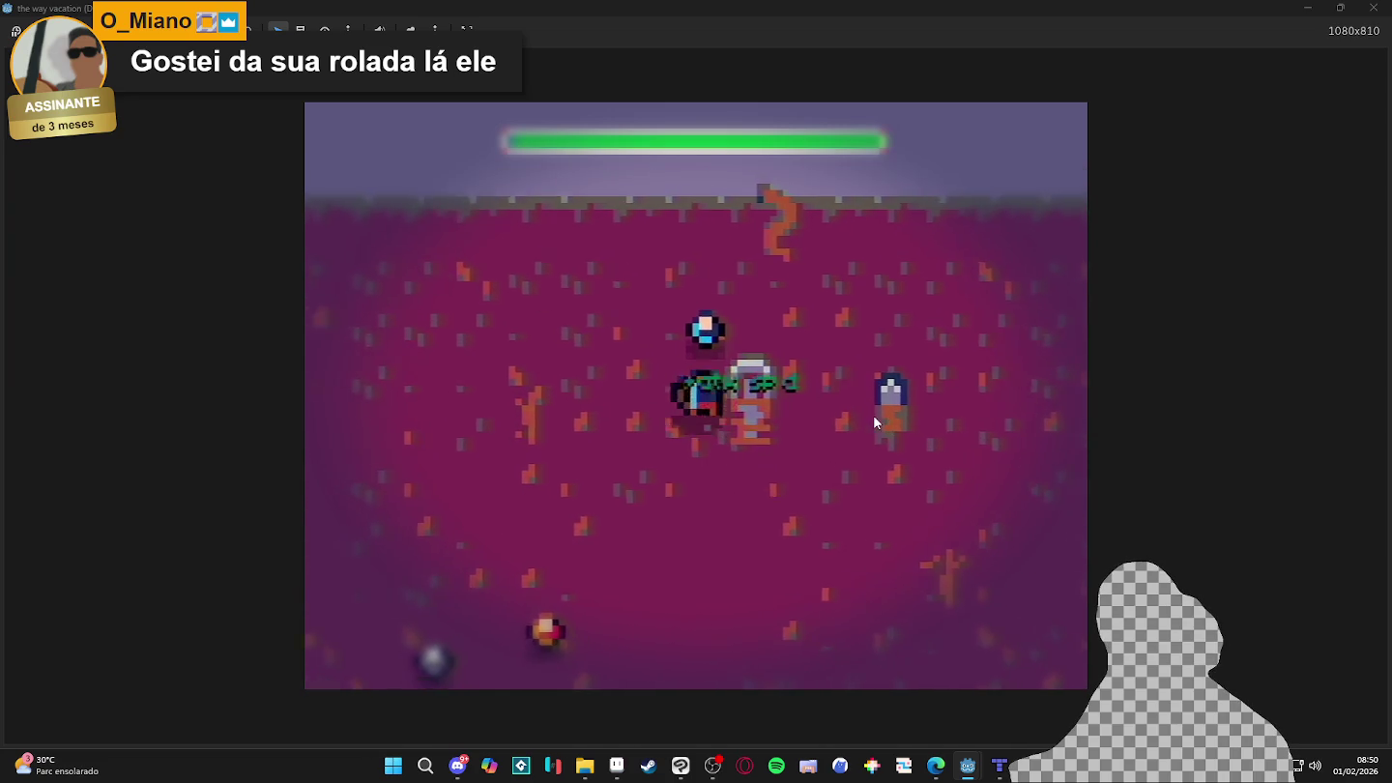
pyautogui.press('w')
pyautogui.press('a')
pyautogui.press('s')
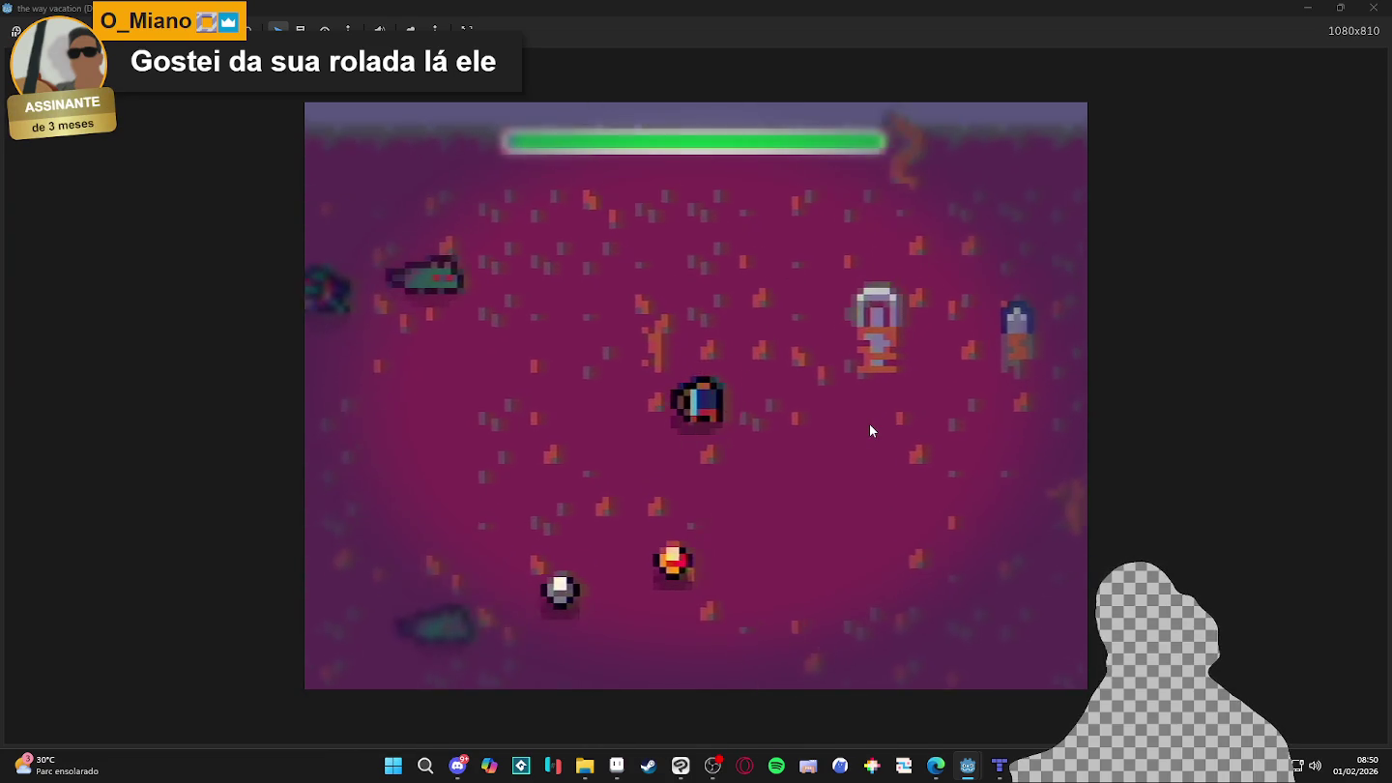
pyautogui.press('a')
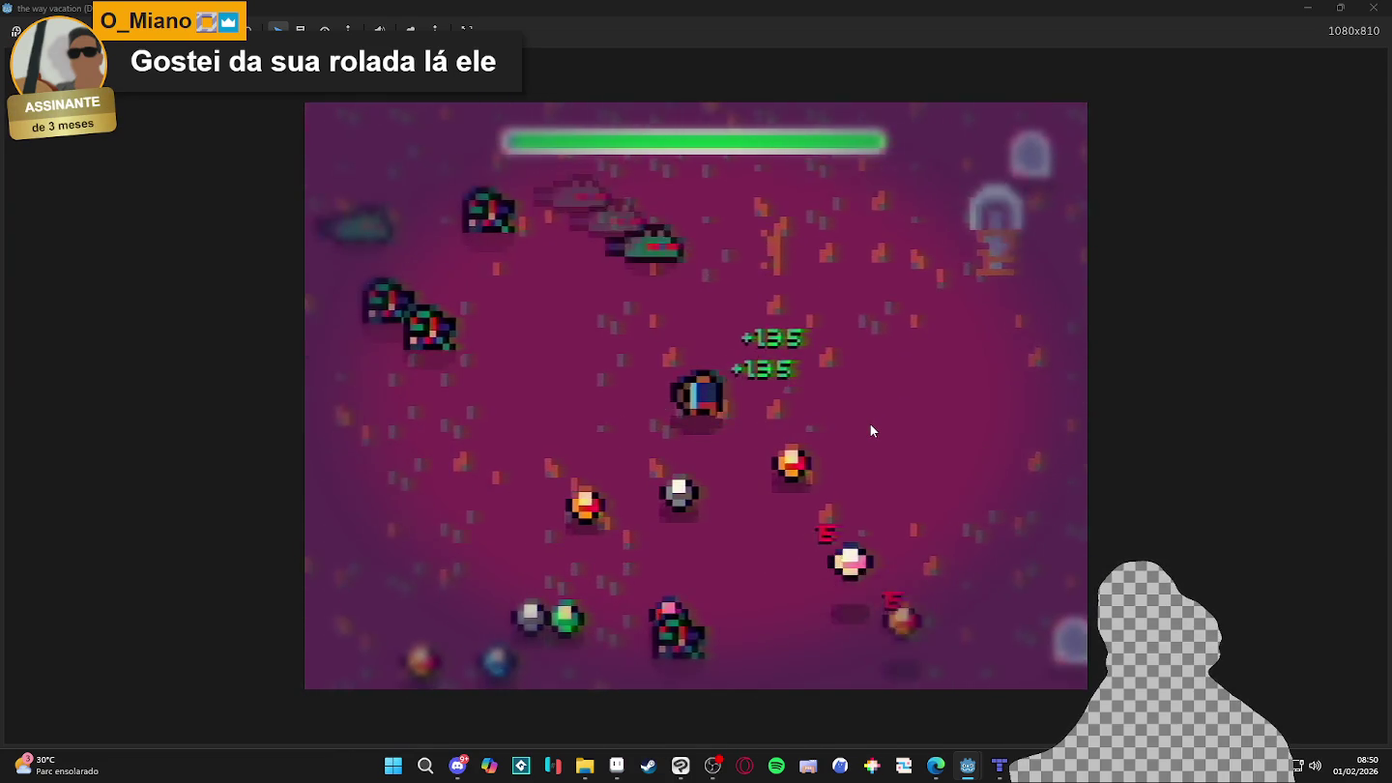
pyautogui.press('d')
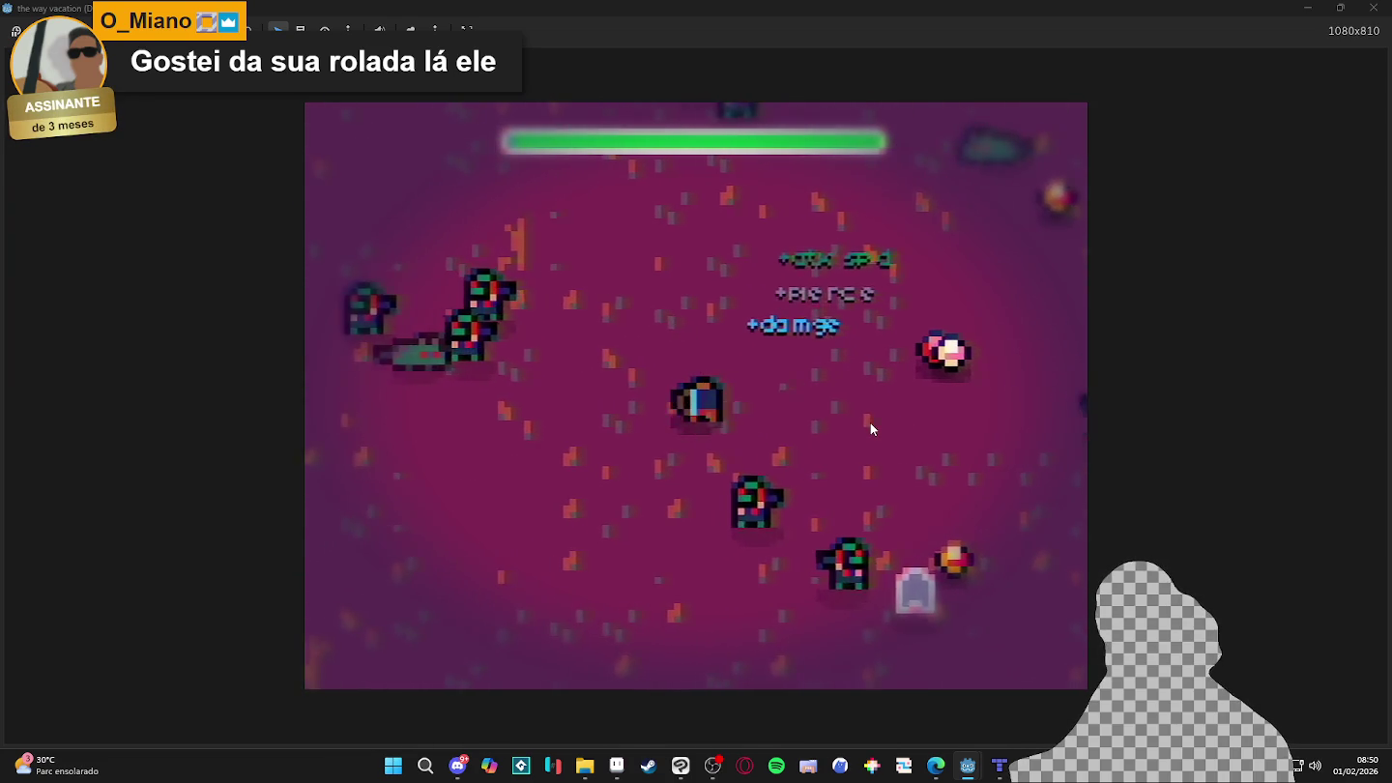
pyautogui.press('s')
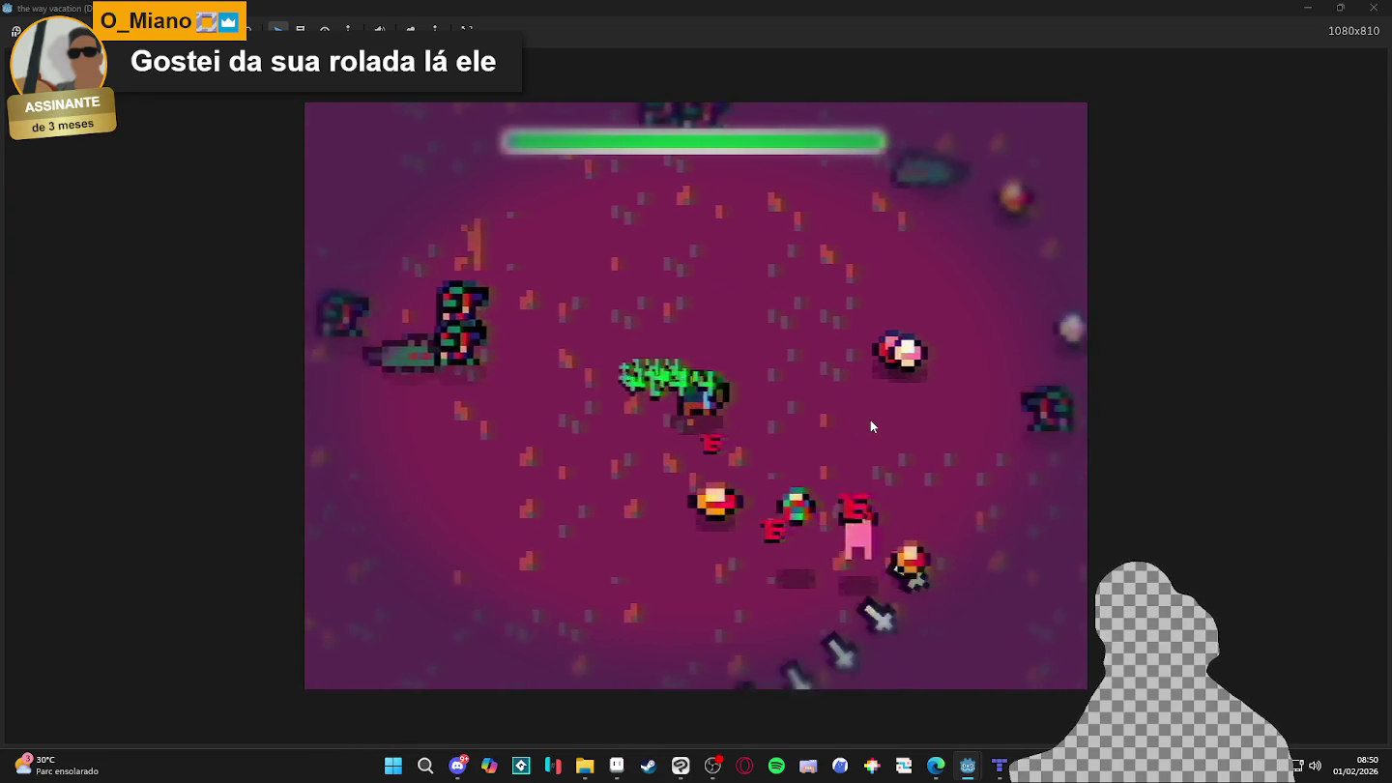
# - Dodge-roll and weave the character through the enemy crowd across the arena
pyautogui.press('space')
pyautogui.press('d')
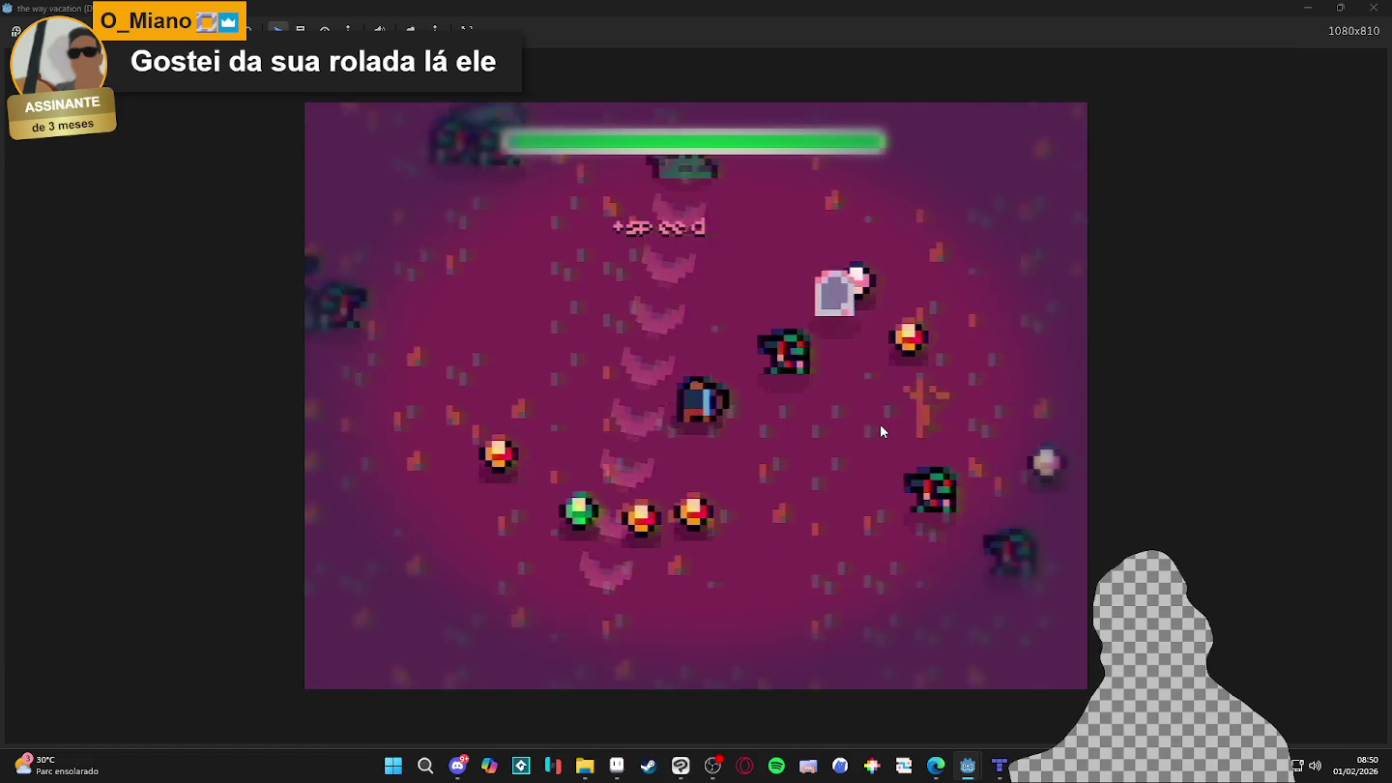
pyautogui.press('s')
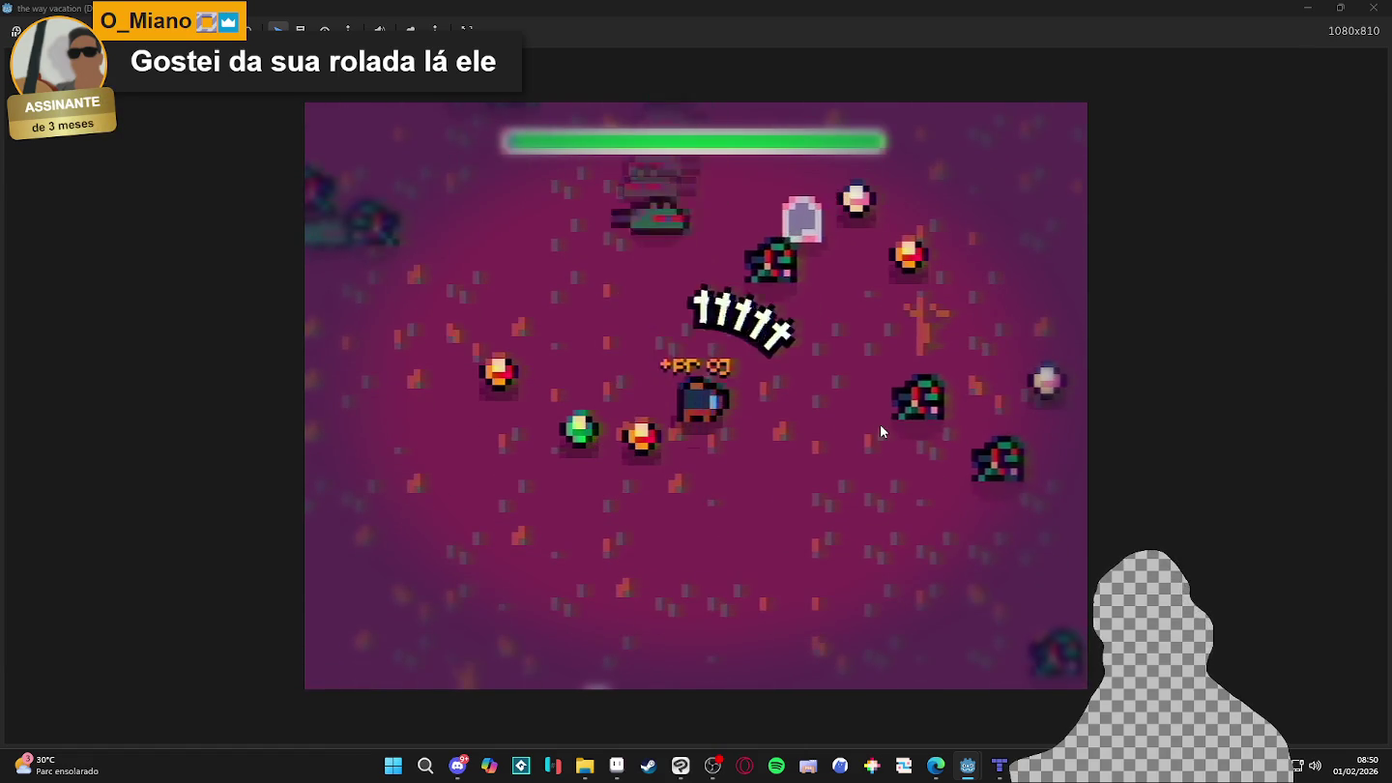
pyautogui.press('w')
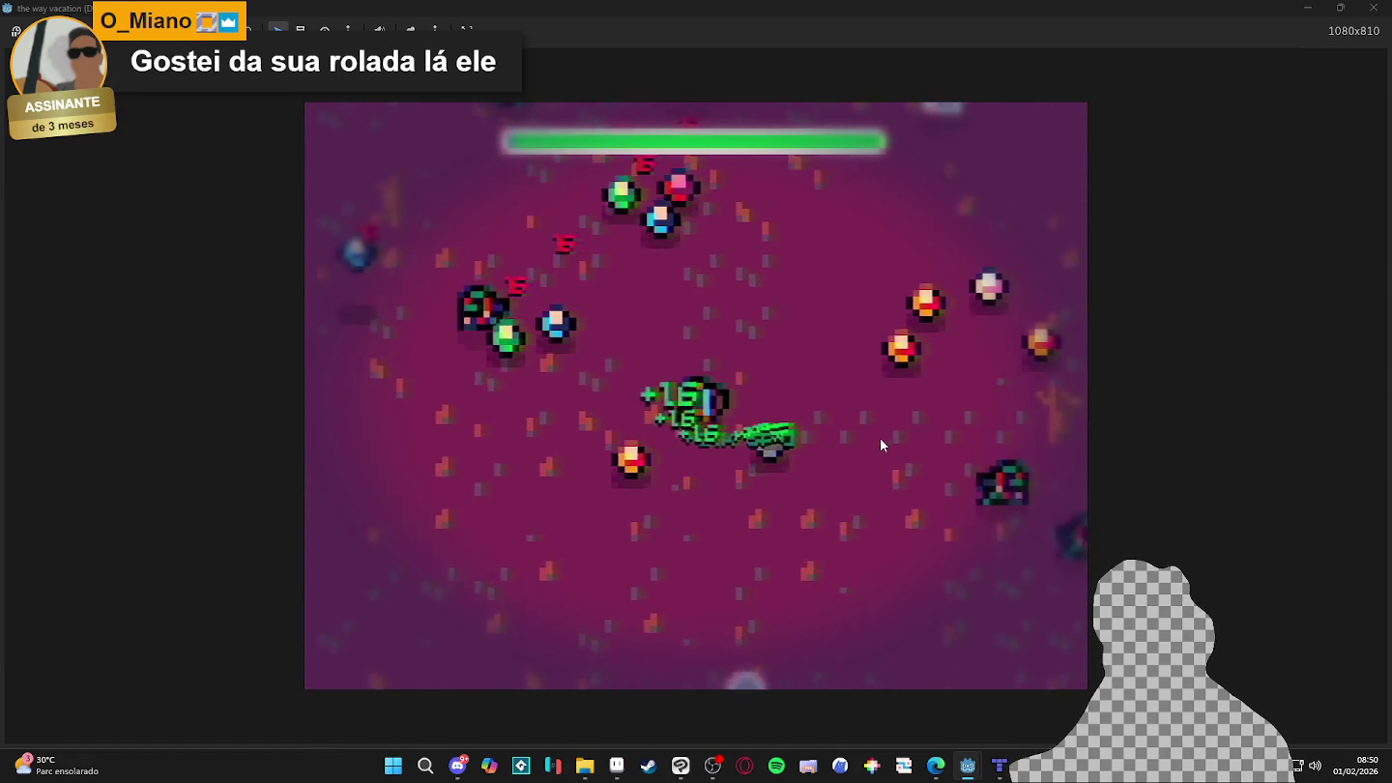
pyautogui.press('d')
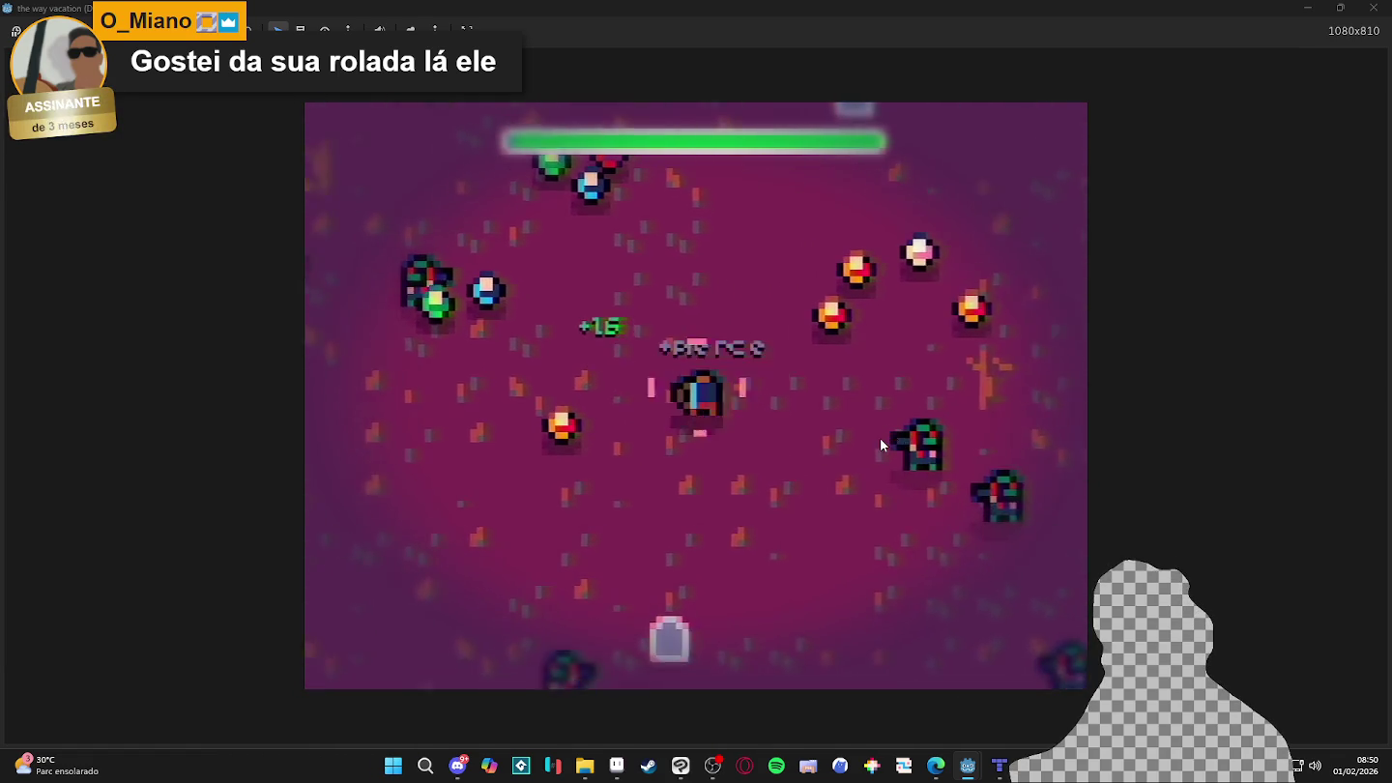
pyautogui.press('a')
pyautogui.press('w')
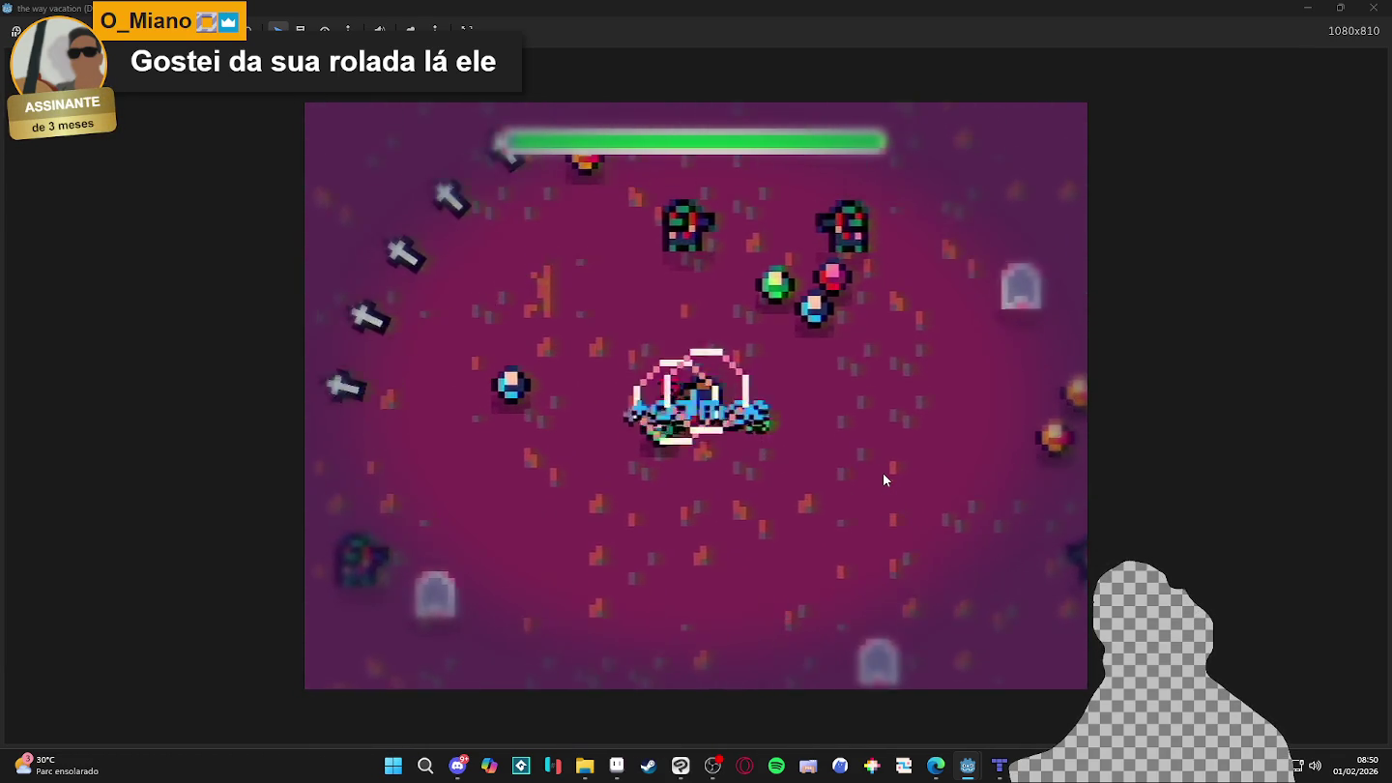
pyautogui.press('d')
pyautogui.press('w')
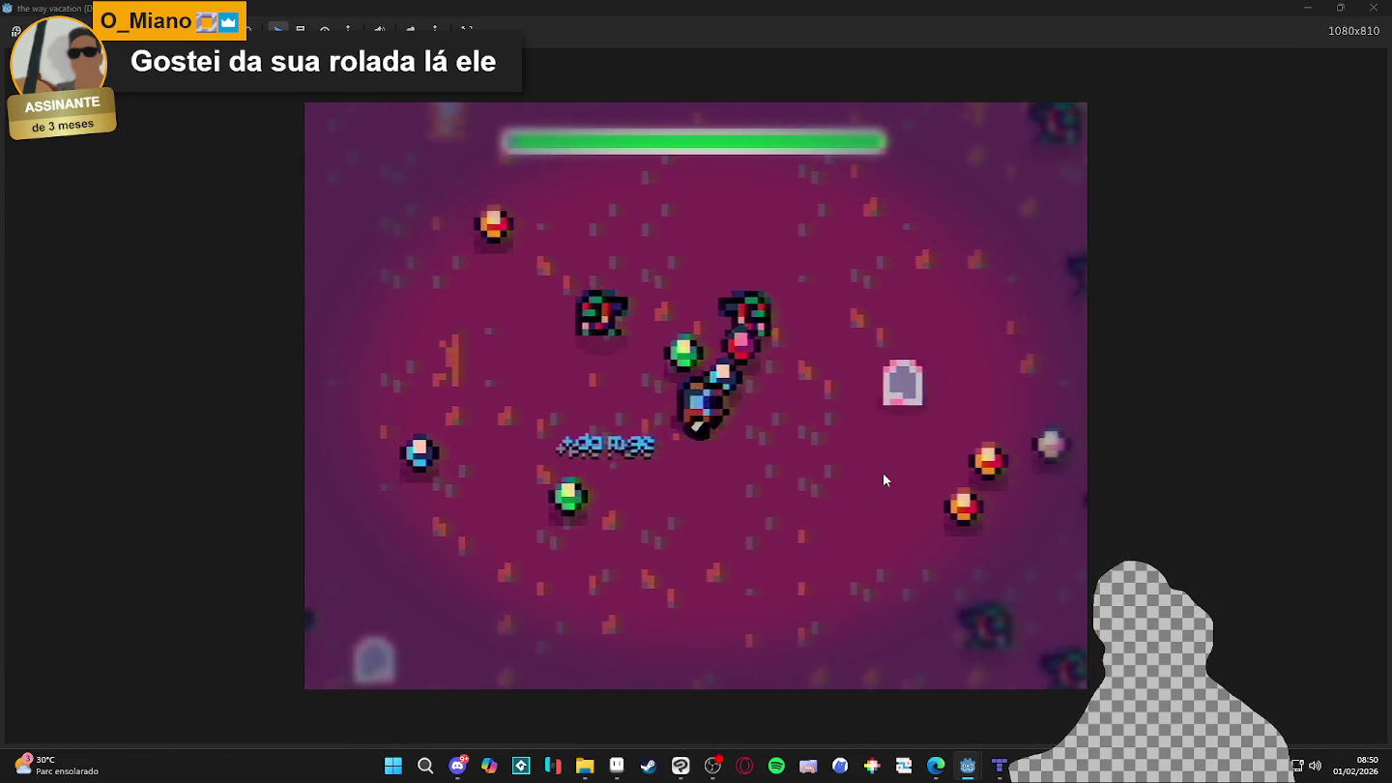
pyautogui.press('d')
pyautogui.press('s')
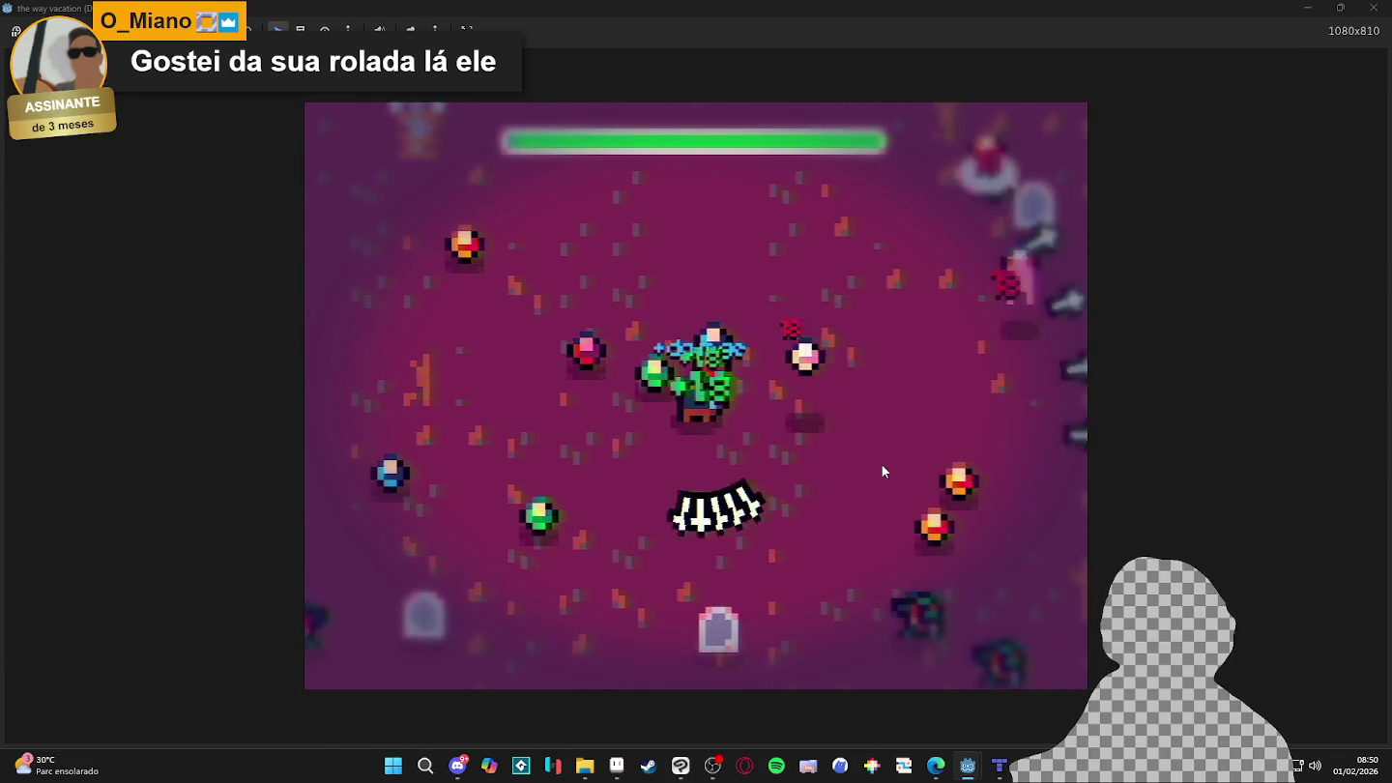
pyautogui.press('a')
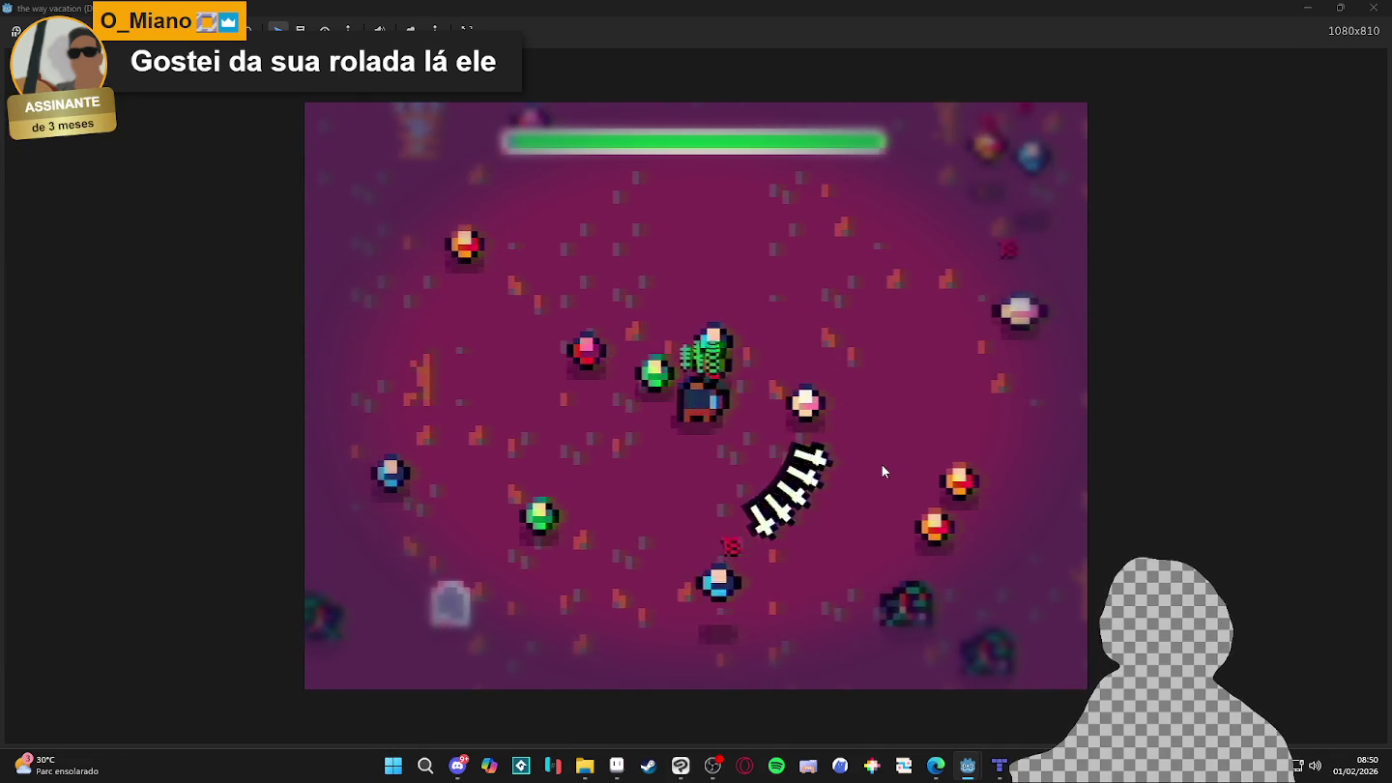
pyautogui.press('s')
pyautogui.press('w')
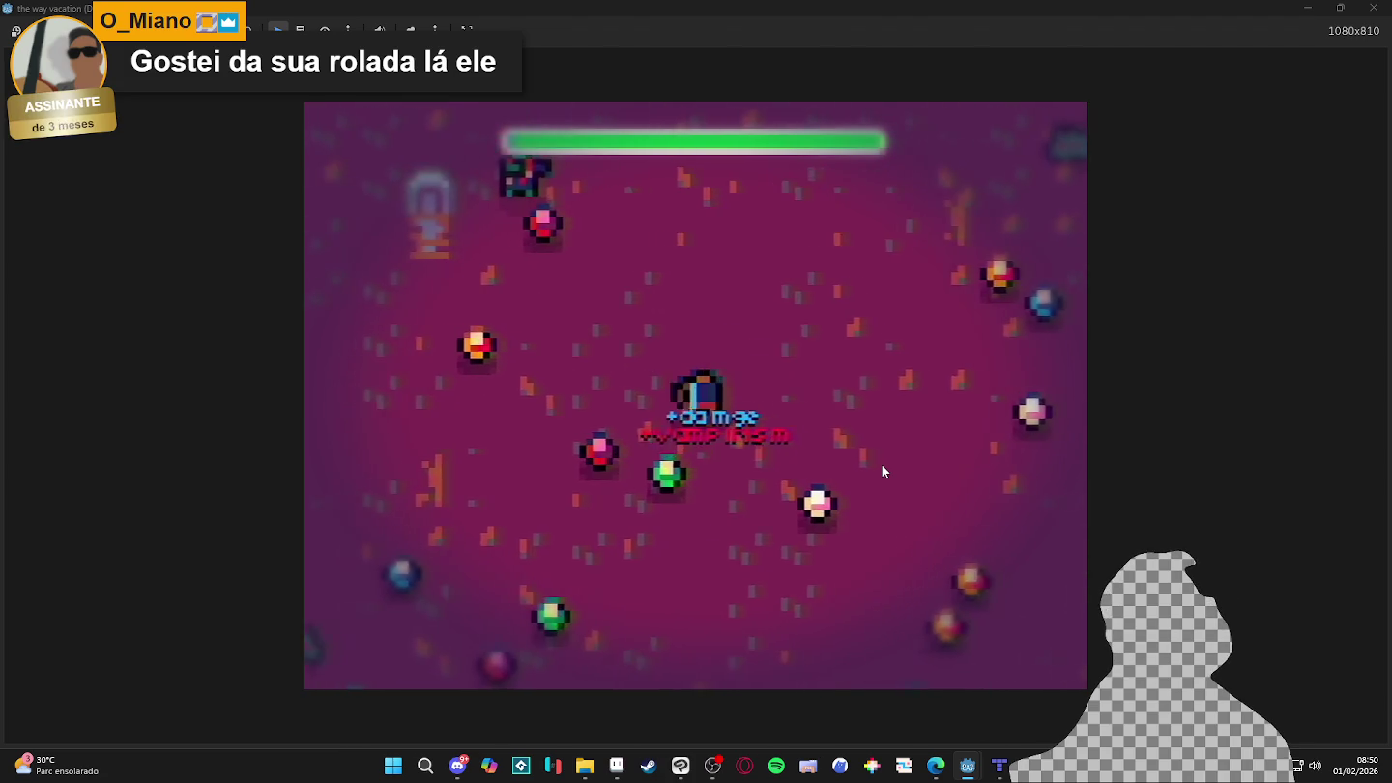
pyautogui.press('d')
pyautogui.press('a')
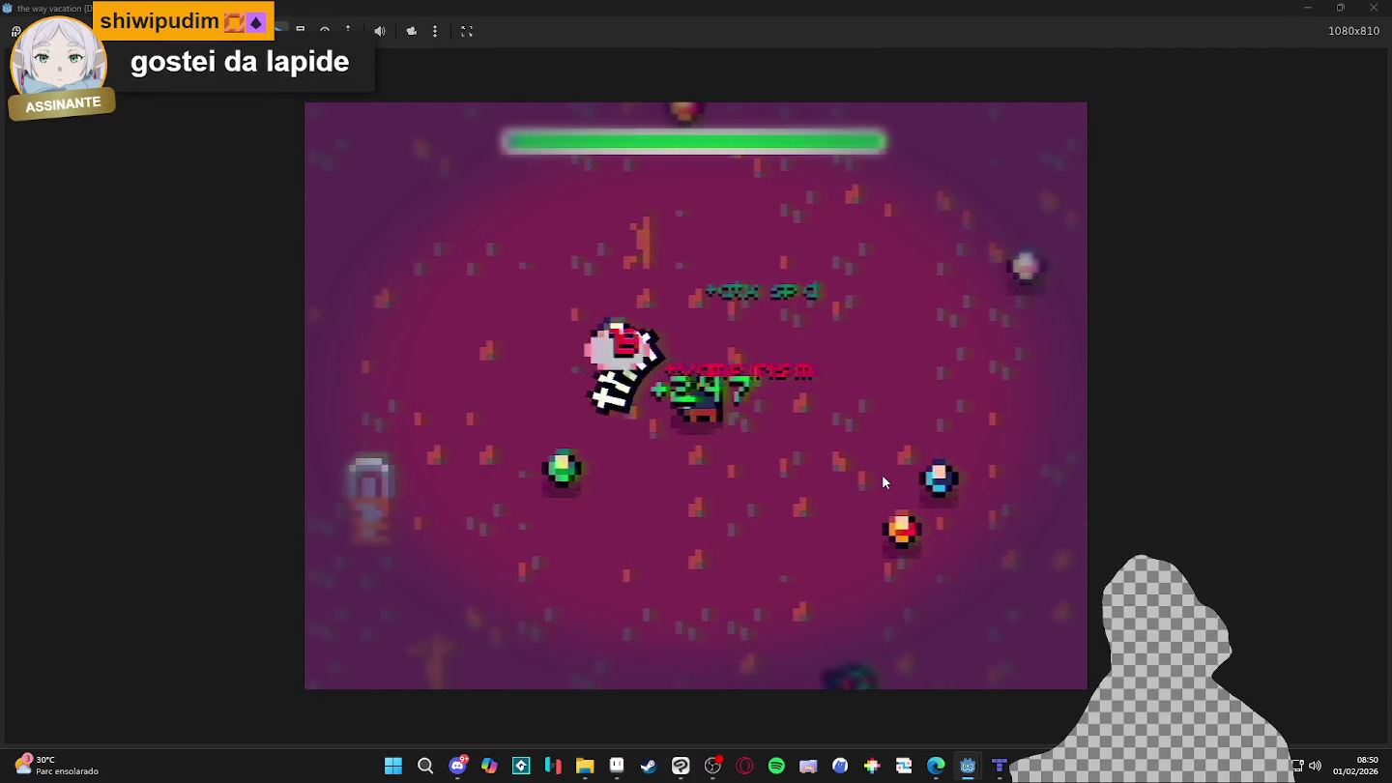
pyautogui.press('s')
pyautogui.press('d')
pyautogui.press('a')
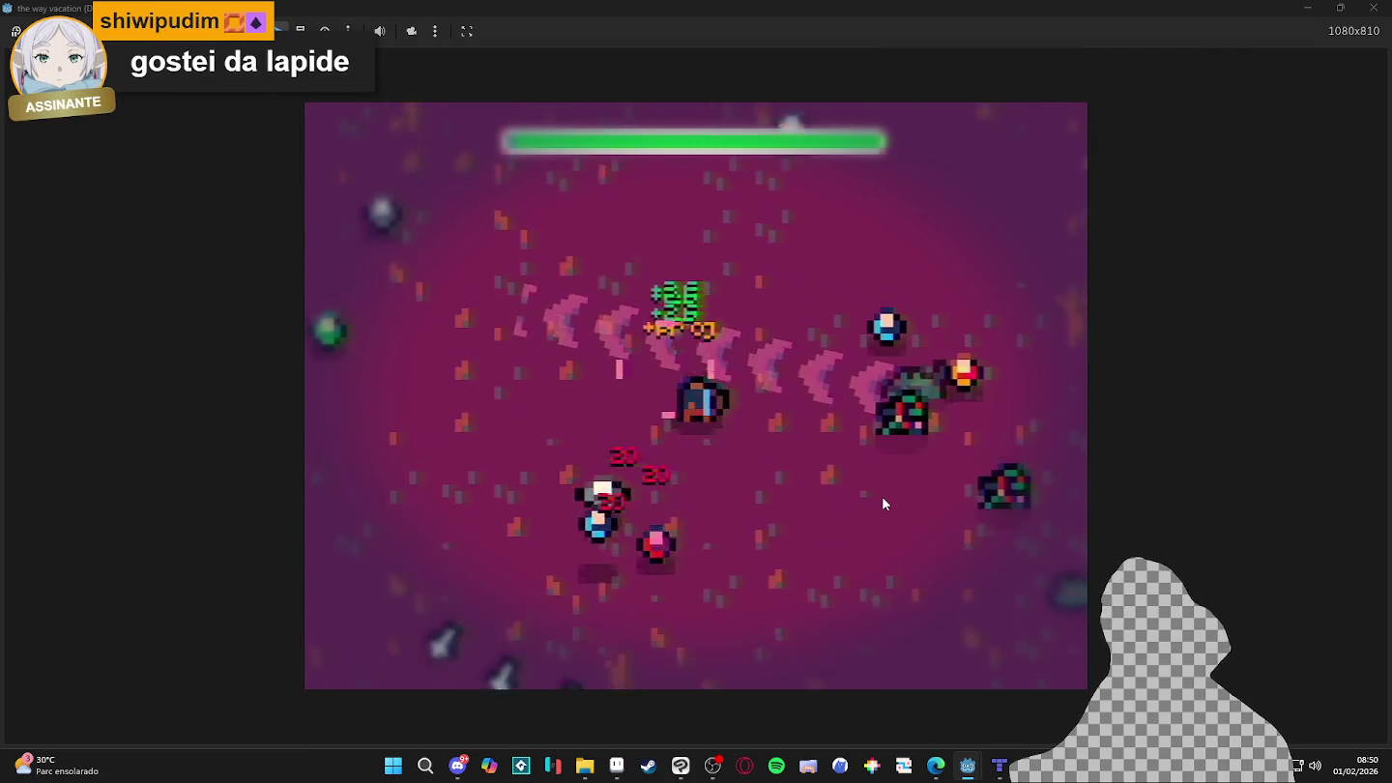
pyautogui.press('s')
pyautogui.press('d')
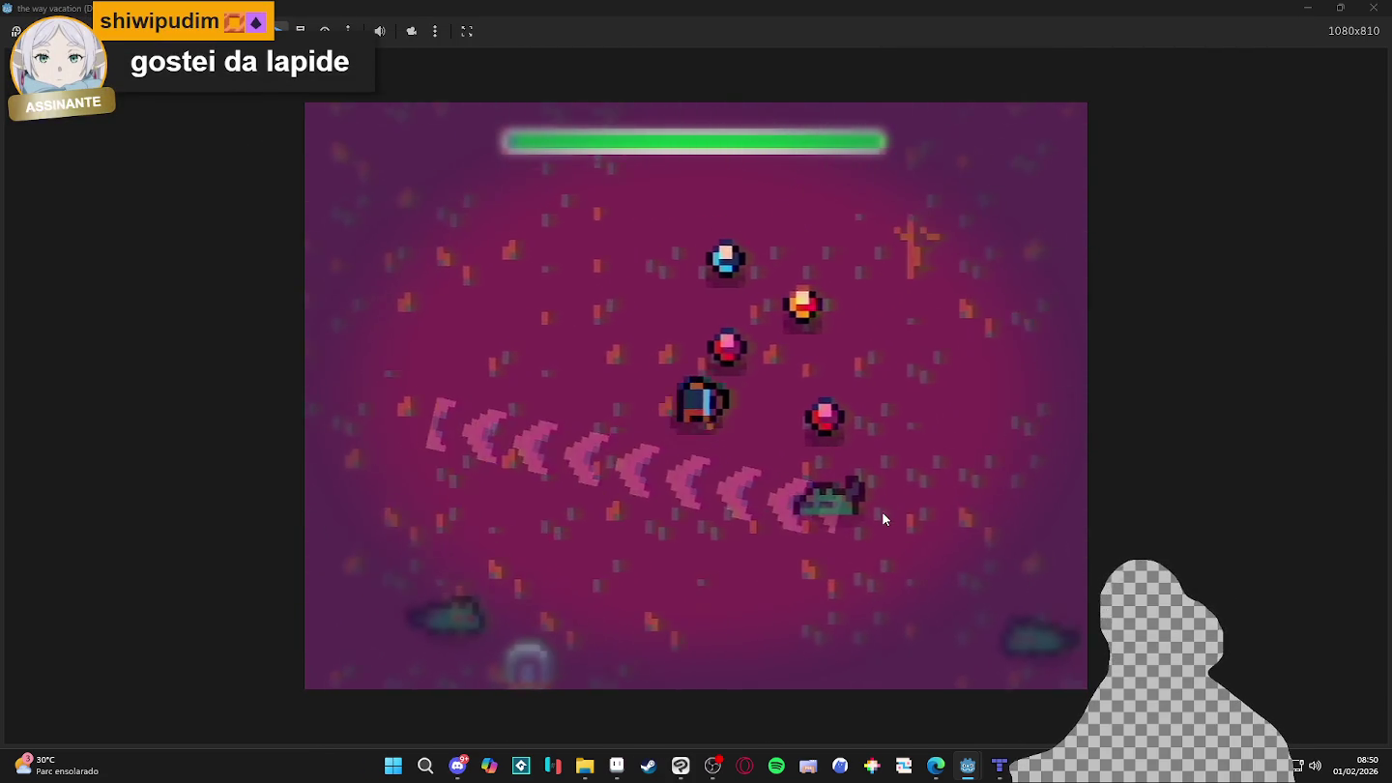
pyautogui.press('a')
pyautogui.press('s')
pyautogui.press('d')
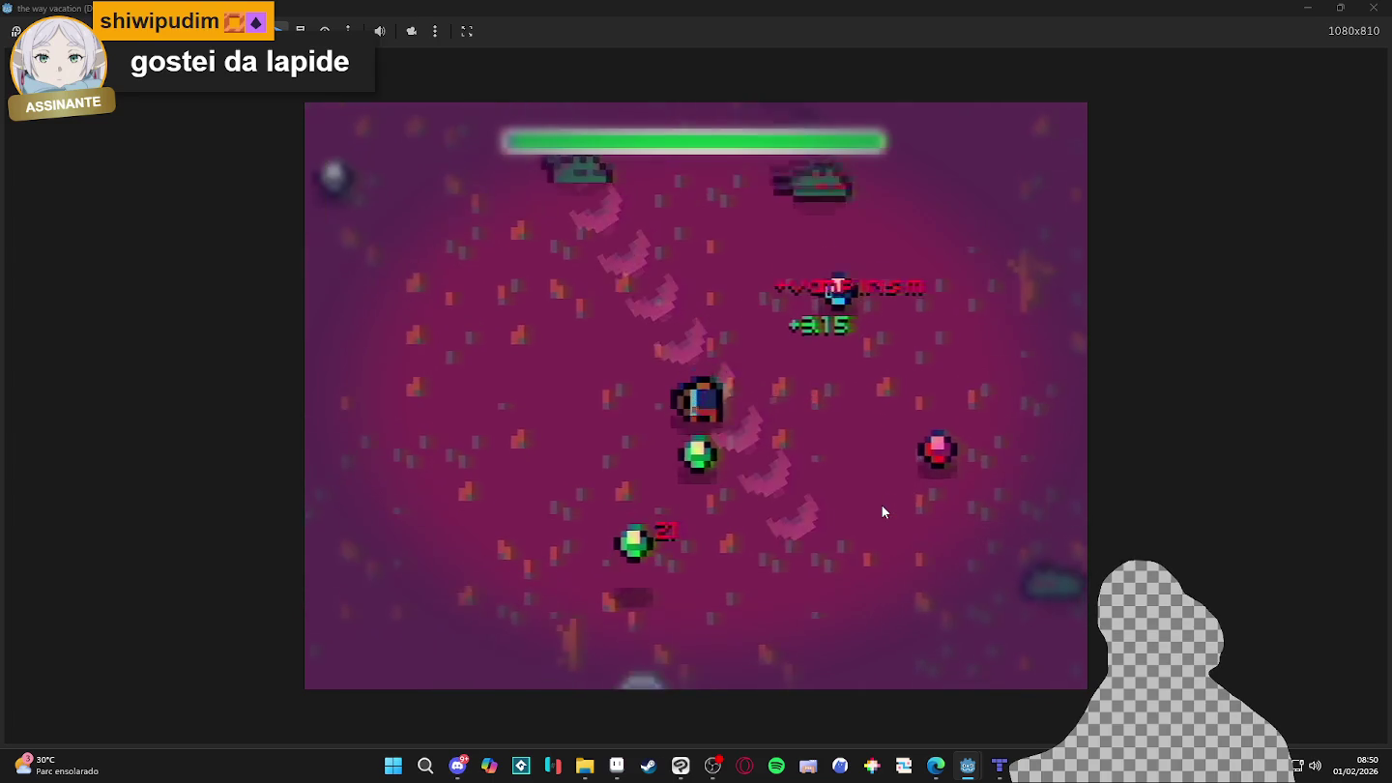
pyautogui.press('a')
# - Dash past the enemies and keep circling the arena, passing the gravestone and top wall
pyautogui.press('d')
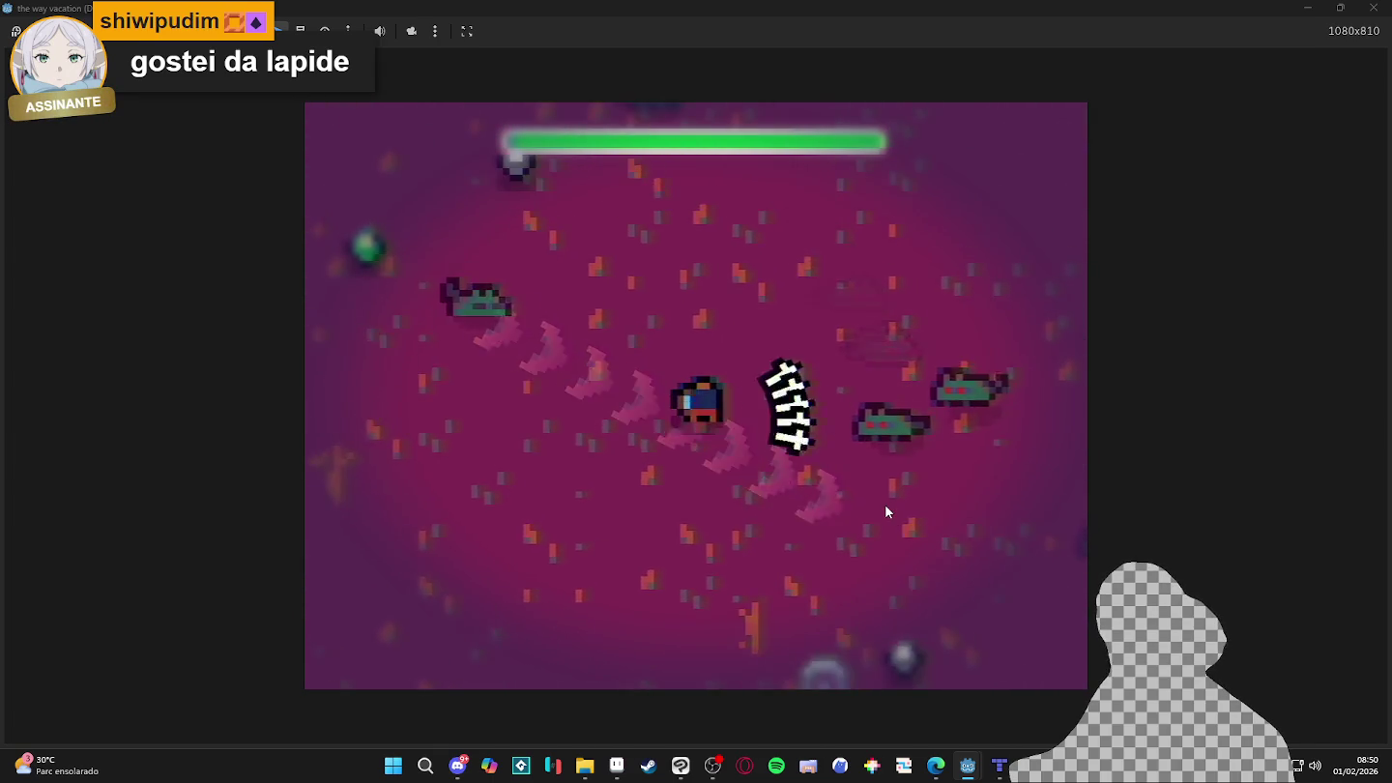
pyautogui.press('s')
pyautogui.press('a')
pyautogui.press('w')
pyautogui.press('w')
pyautogui.press('a')
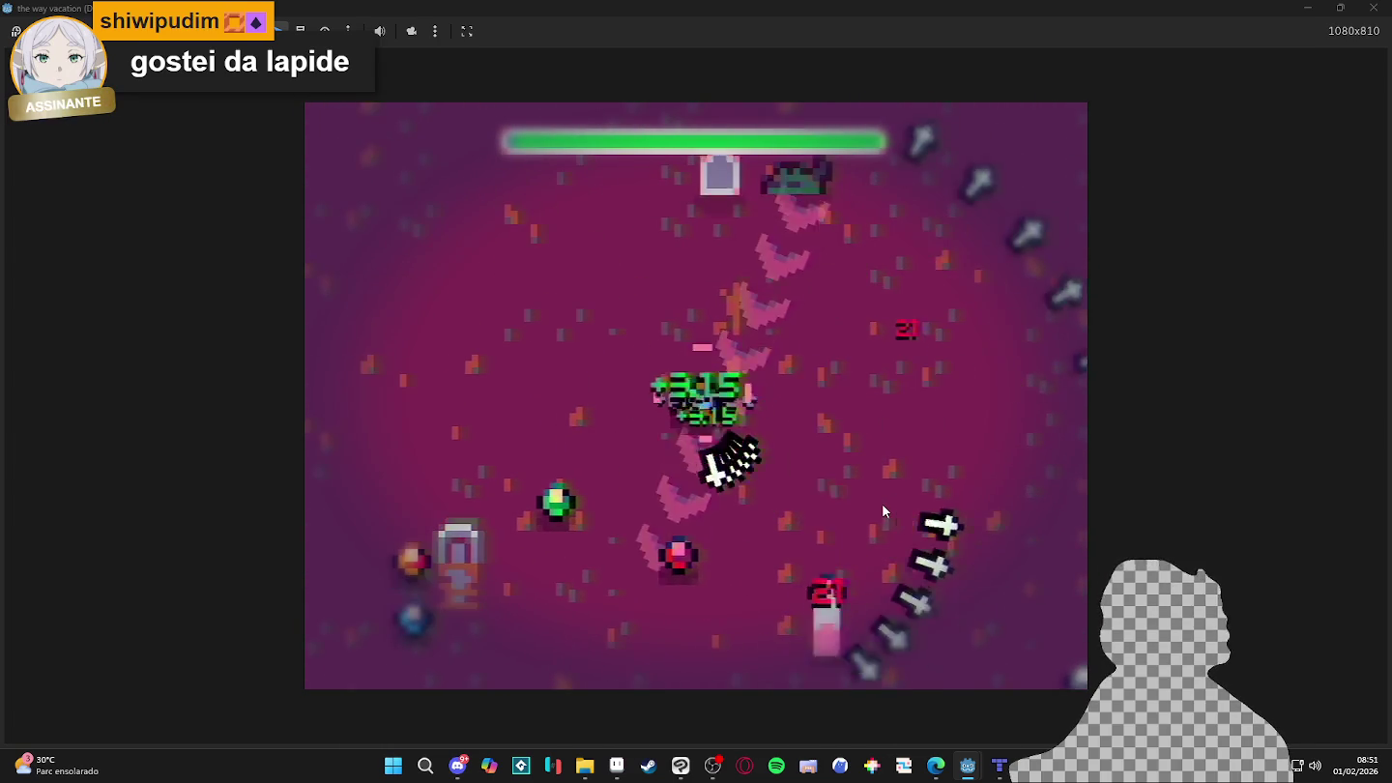
pyautogui.press('s')
pyautogui.press('d')
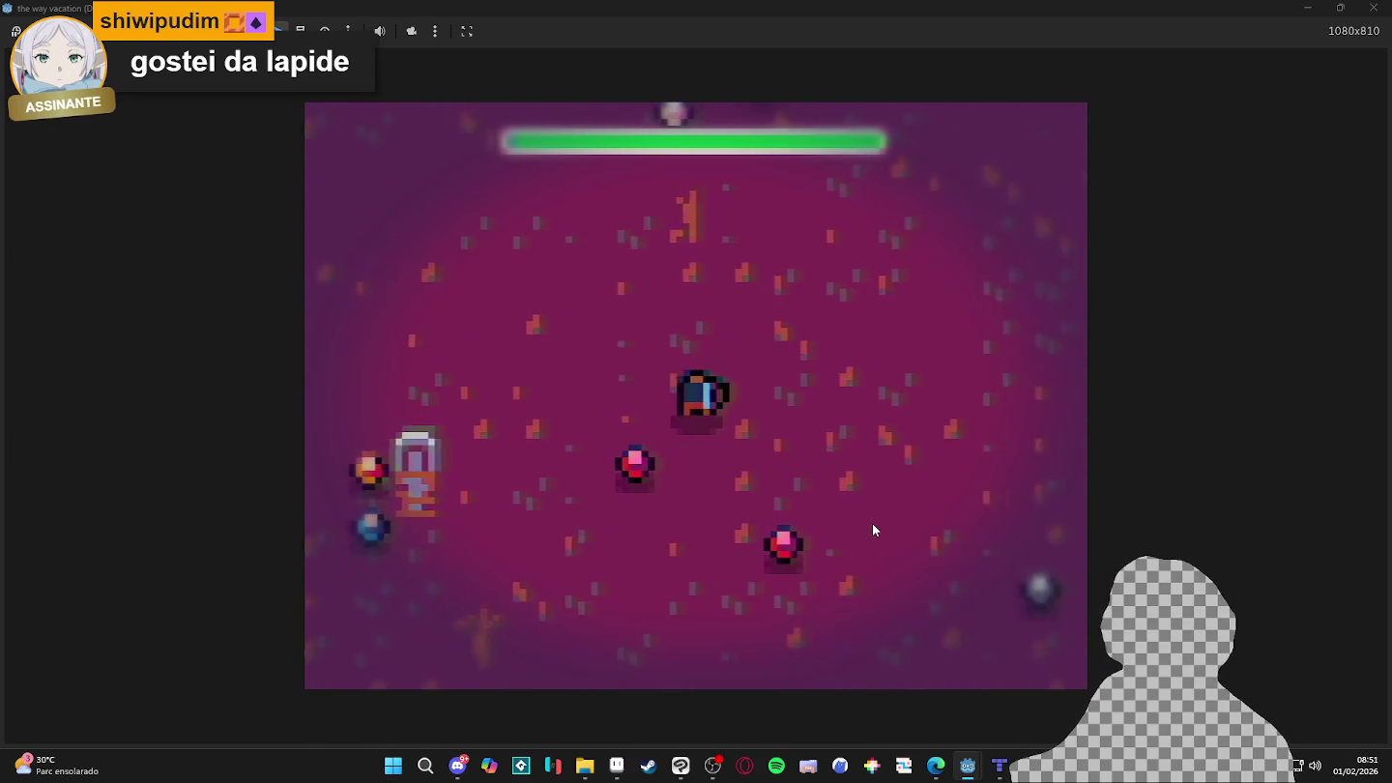
pyautogui.press('s')
pyautogui.press('w')
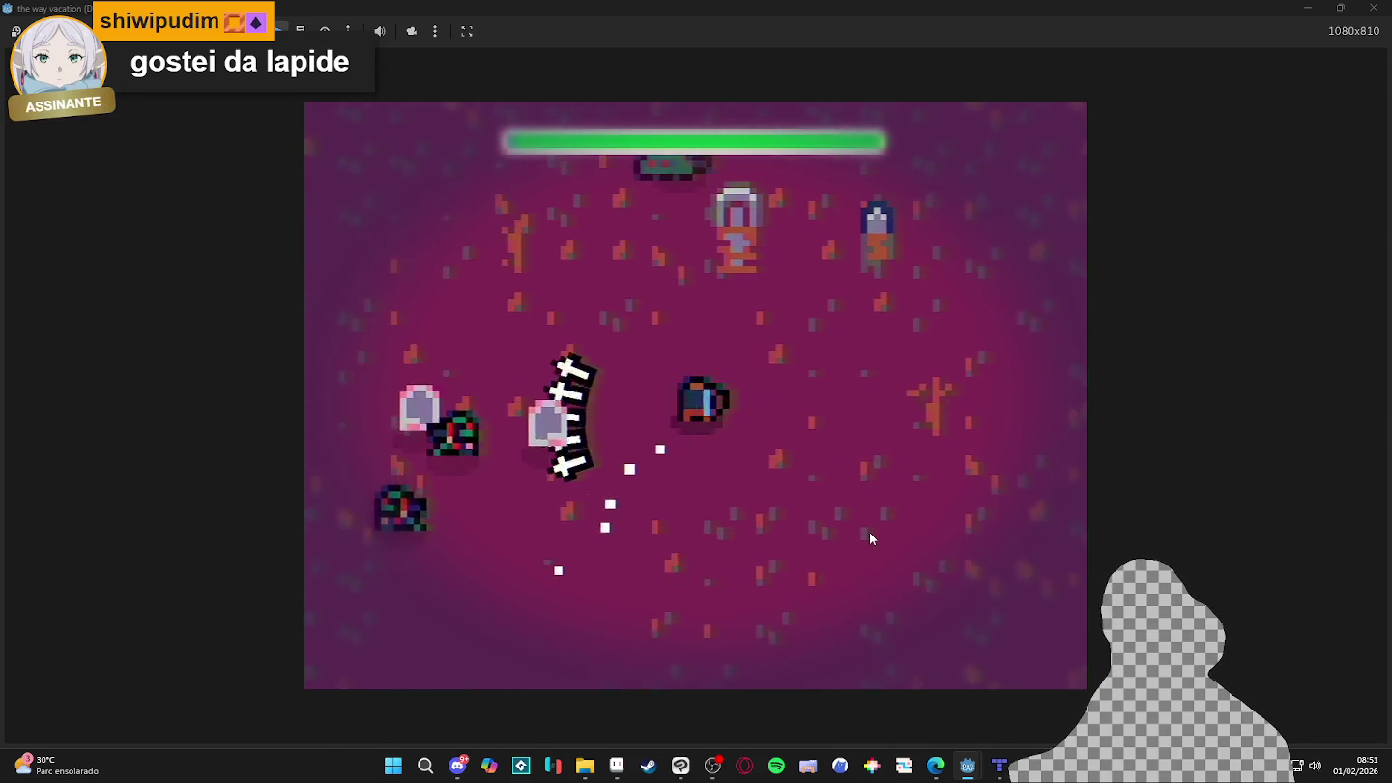
pyautogui.press('d')
pyautogui.press('a')
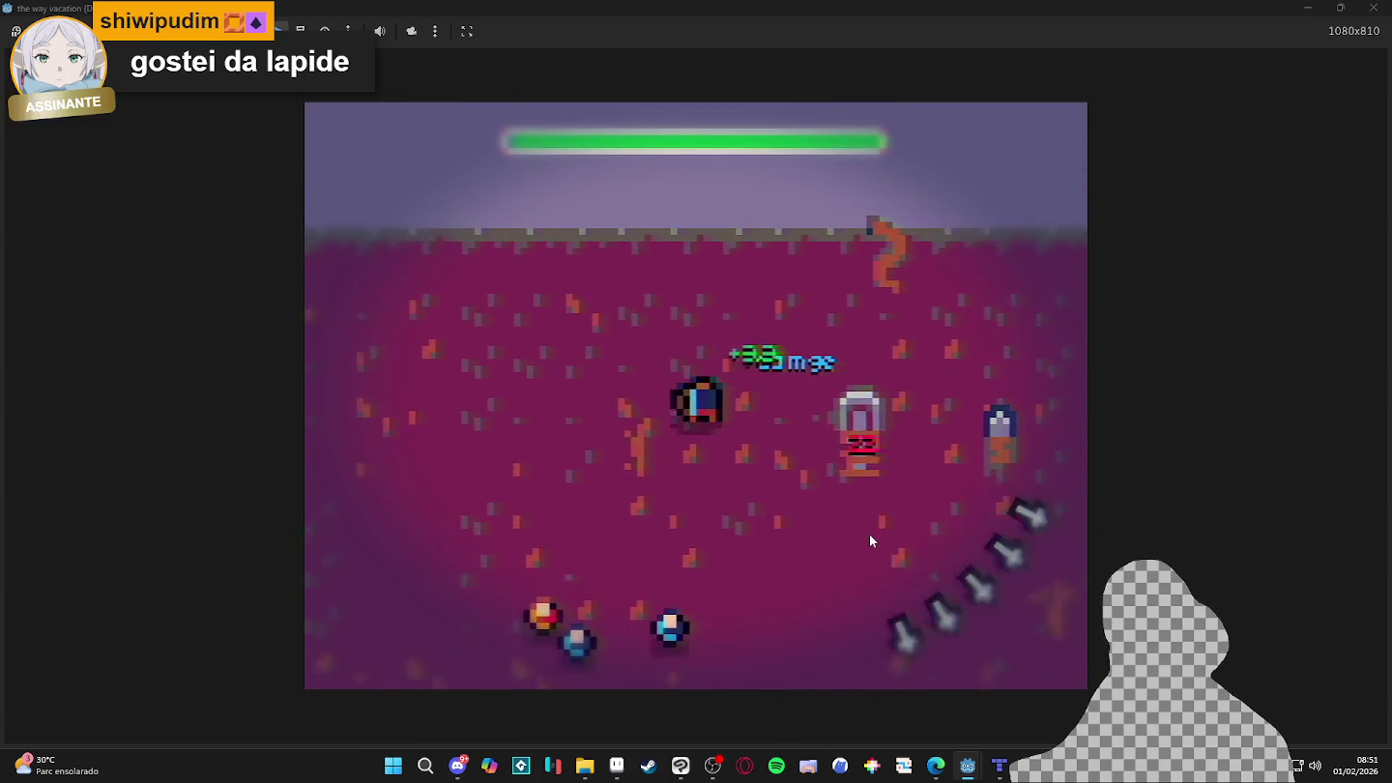
pyautogui.press('s')
pyautogui.press('s')
pyautogui.press('a')
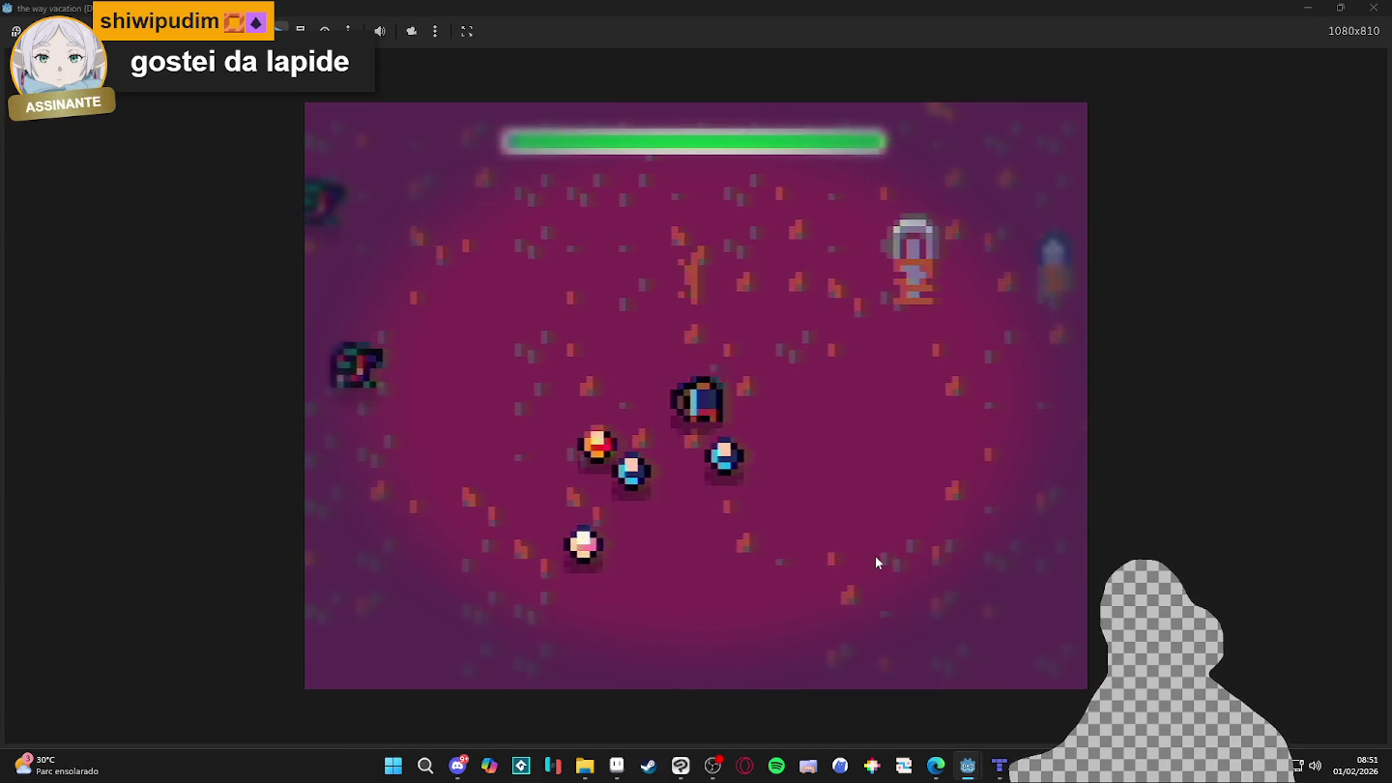
pyautogui.press('w')
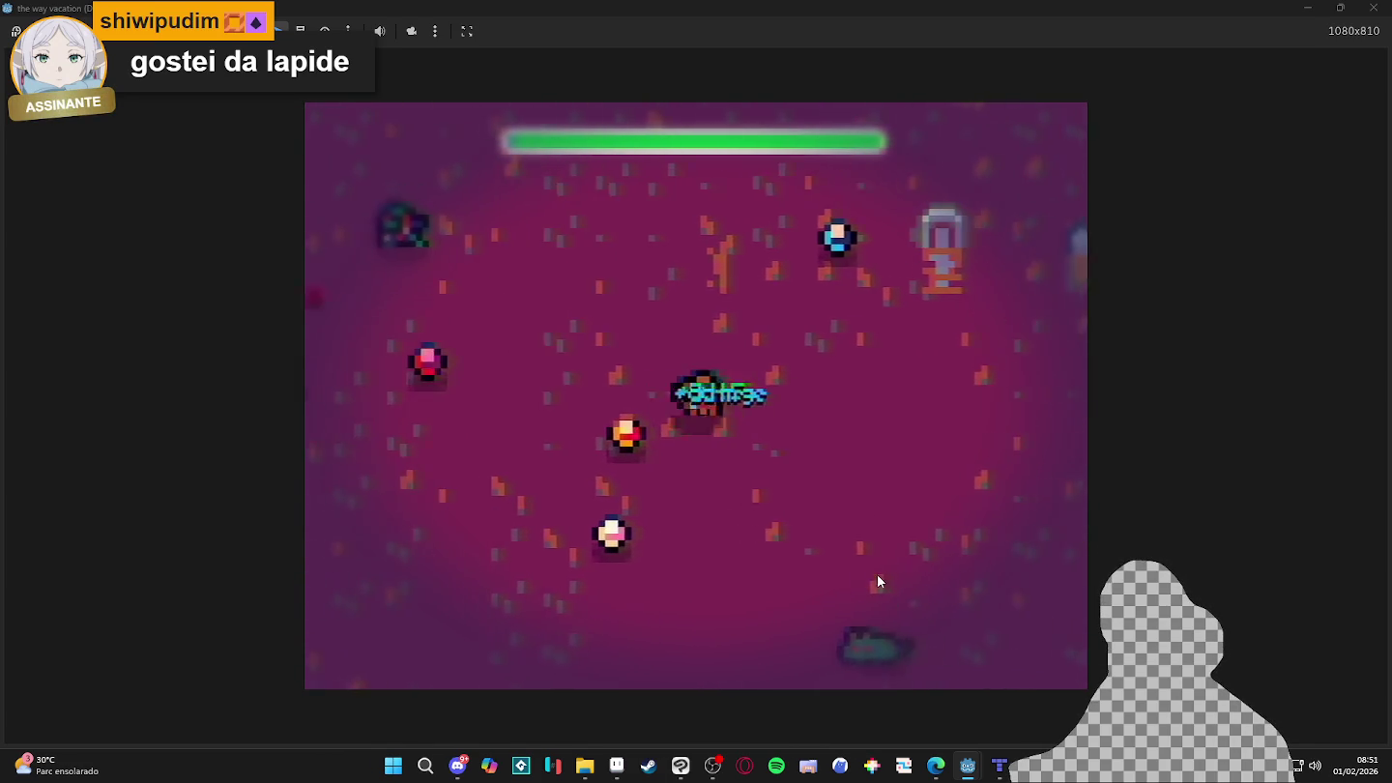
pyautogui.press('d')
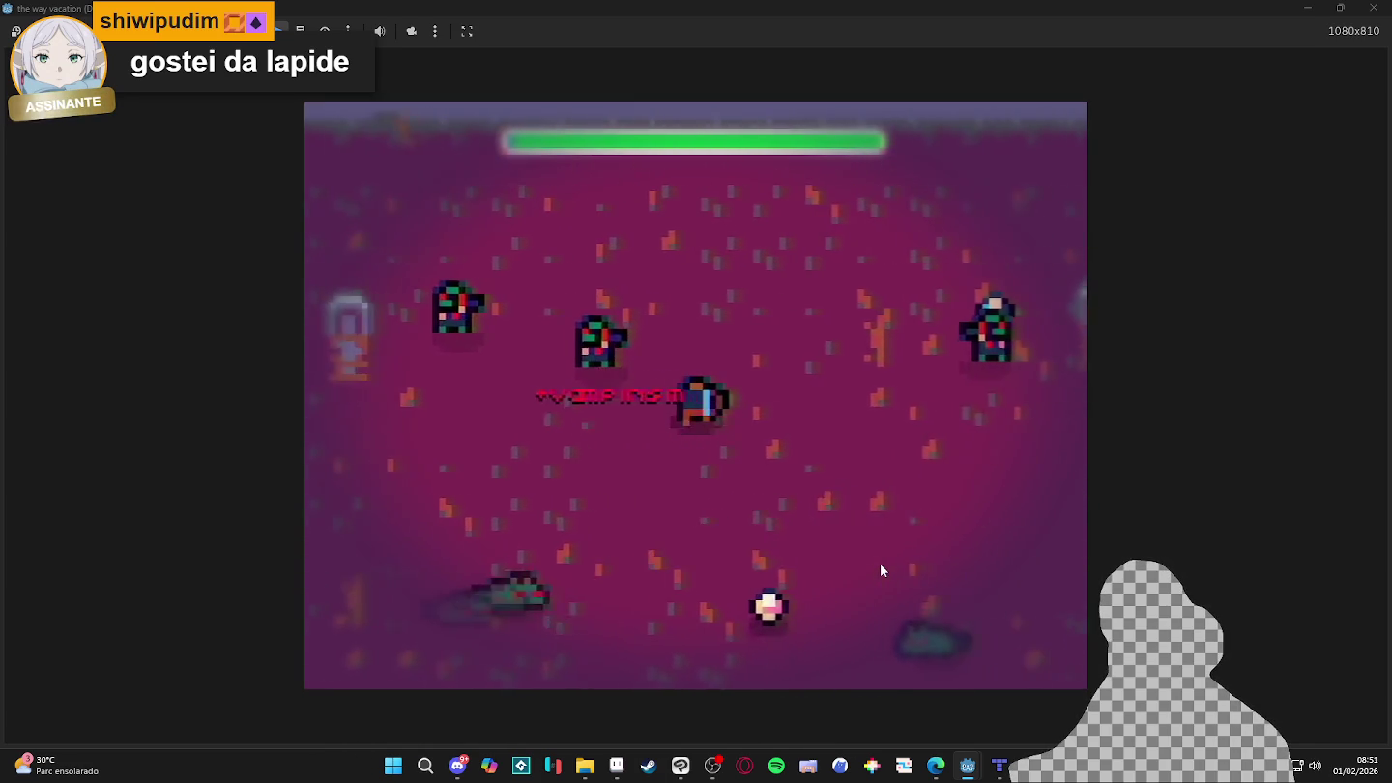
pyautogui.press('w')
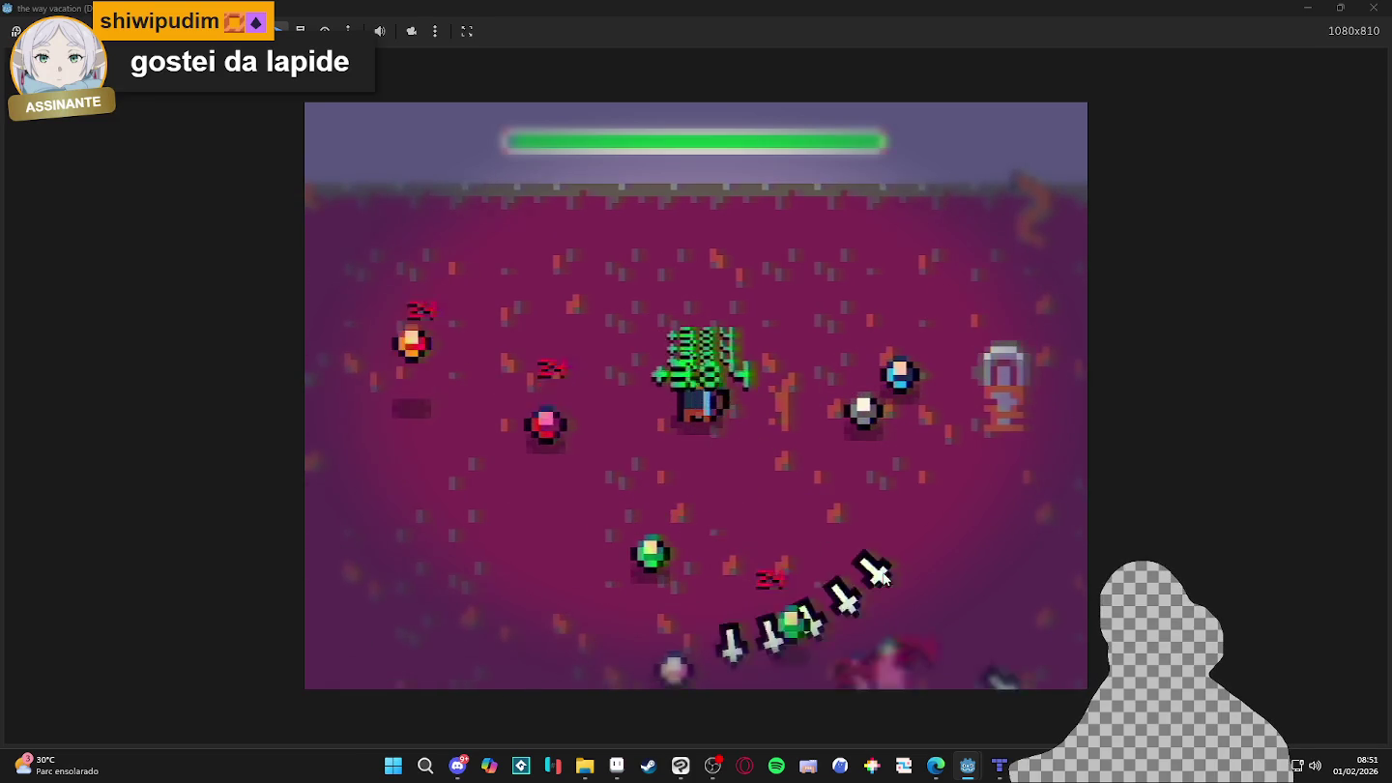
pyautogui.press('s')
pyautogui.press('d')
pyautogui.press('w')
pyautogui.press('d')
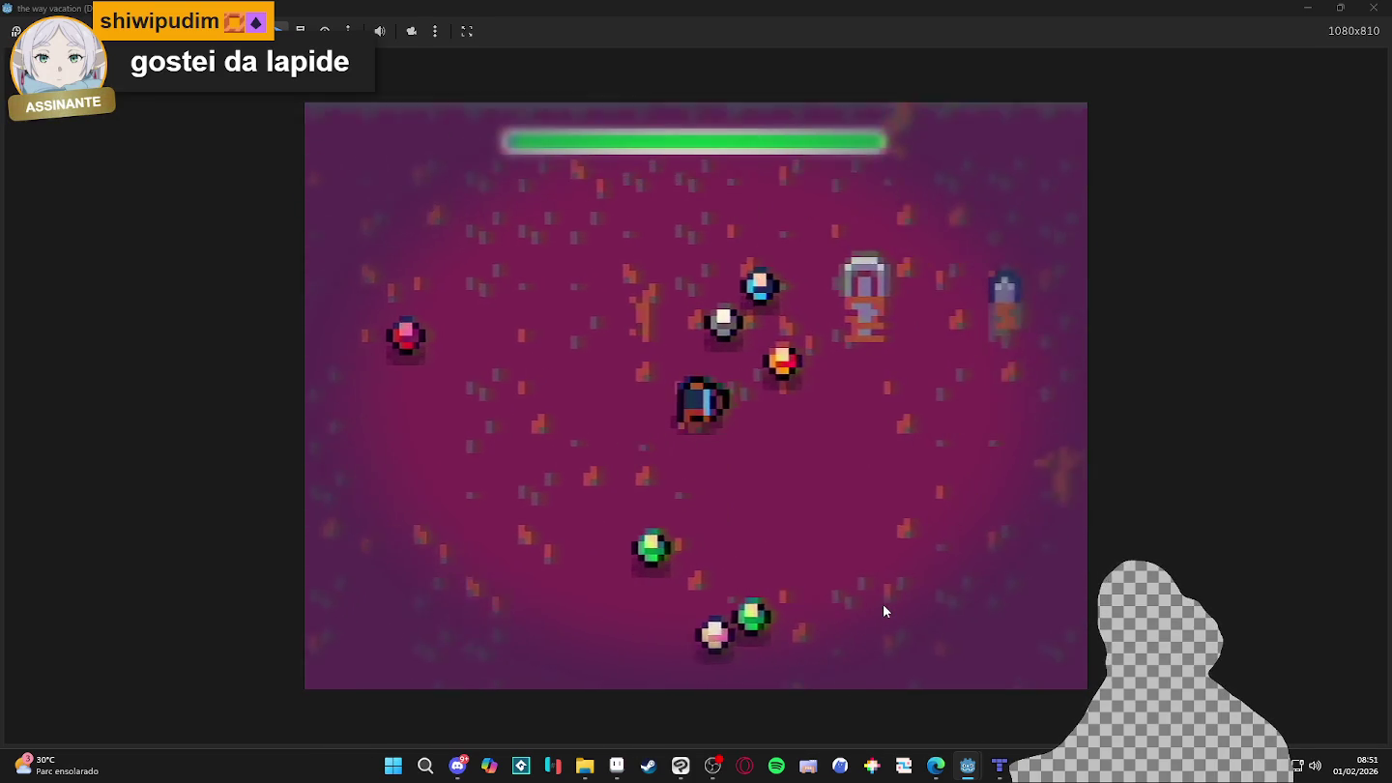
pyautogui.press('s')
pyautogui.press('a')
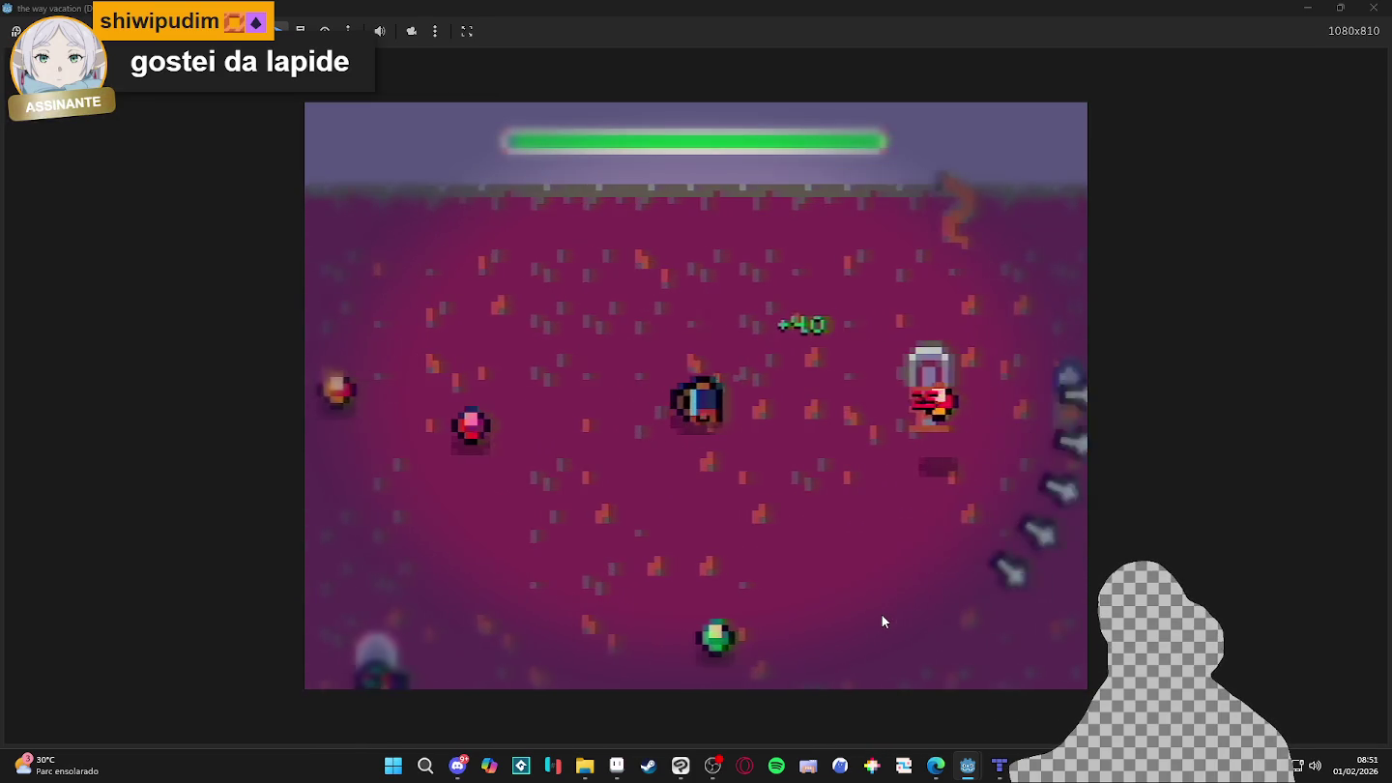
pyautogui.press('s')
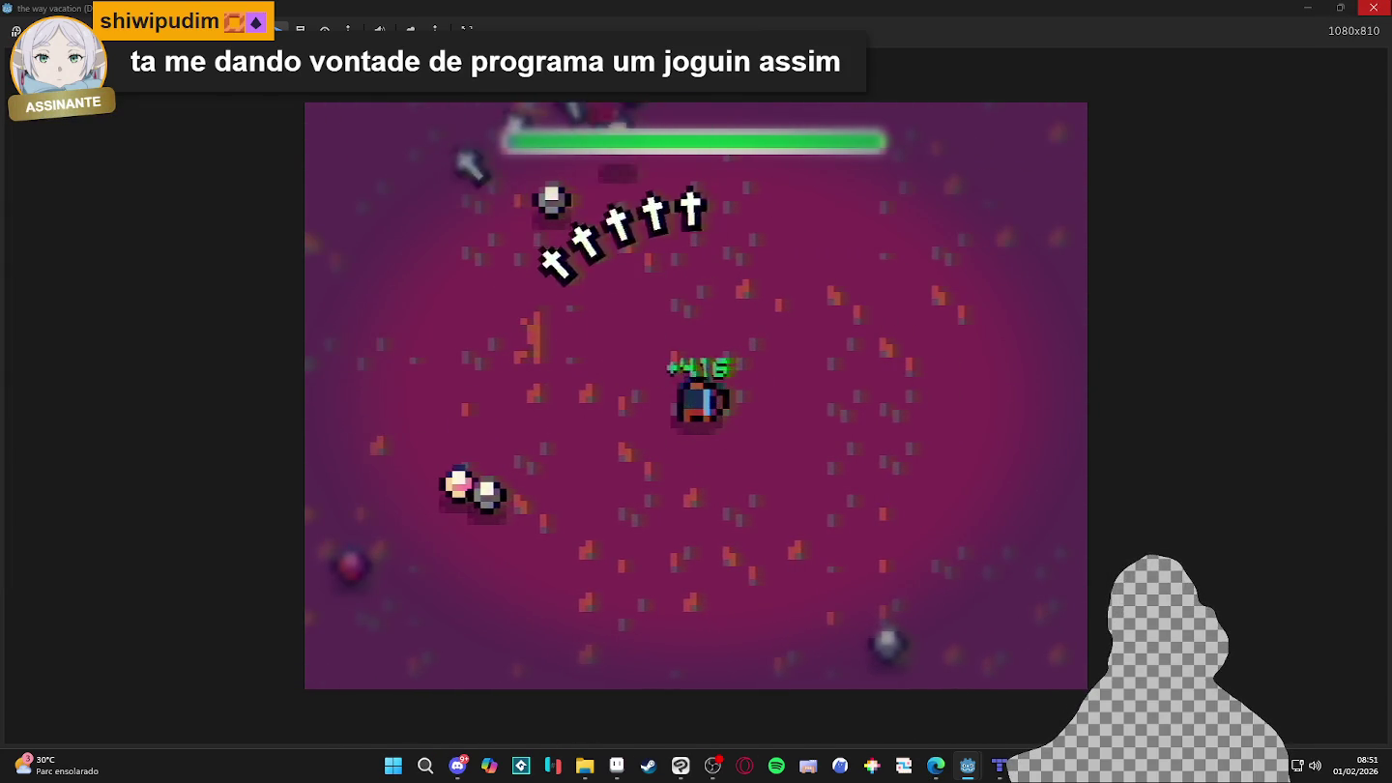
# - Stop the game, switch to the rm_world scene and zoom around it, then open the bola scene tab
pyautogui.click(1372, 8)
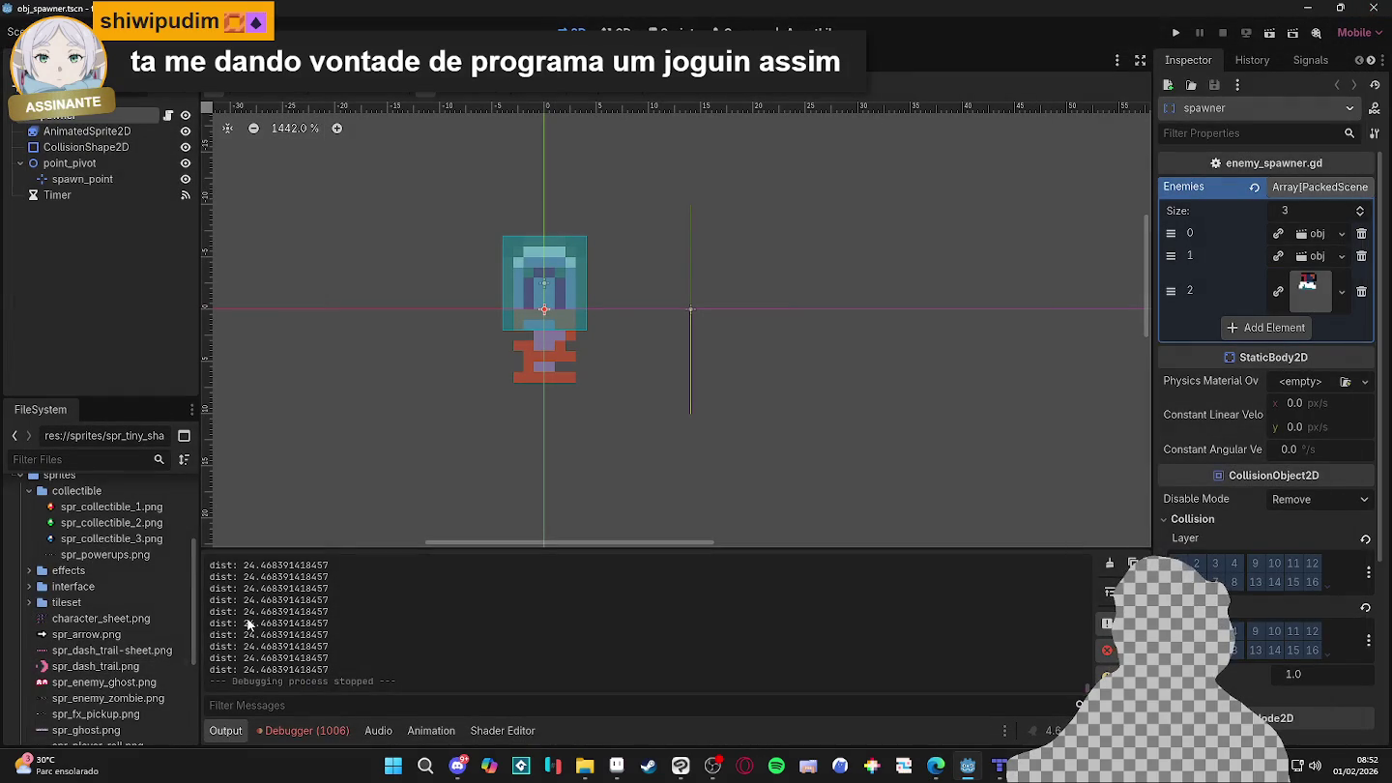
pyautogui.scroll(-3, 97, 570)
pyautogui.scroll(-4, 97, 571)
pyautogui.scroll(8, 101, 569)
pyautogui.scroll(5, 104, 570)
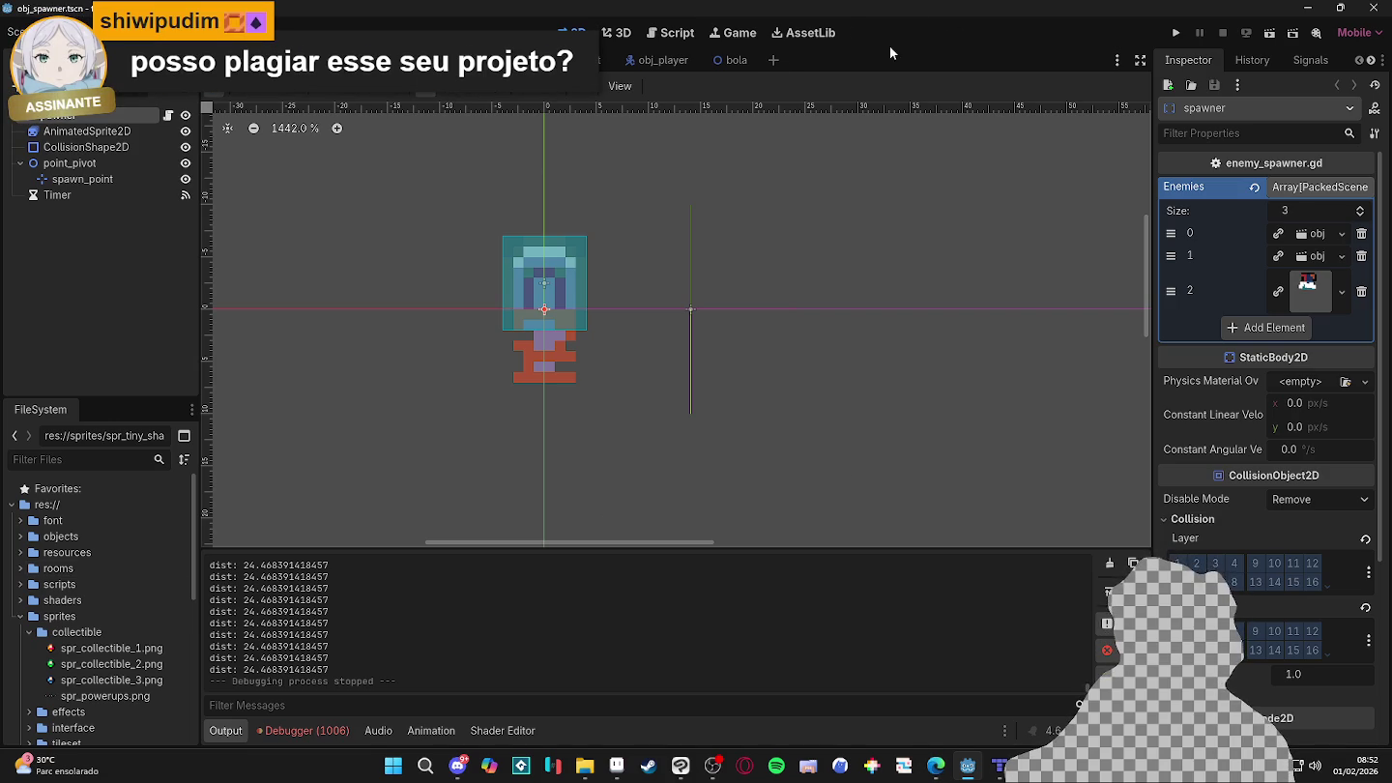
pyautogui.hotkey('ctrl', 'Tab')
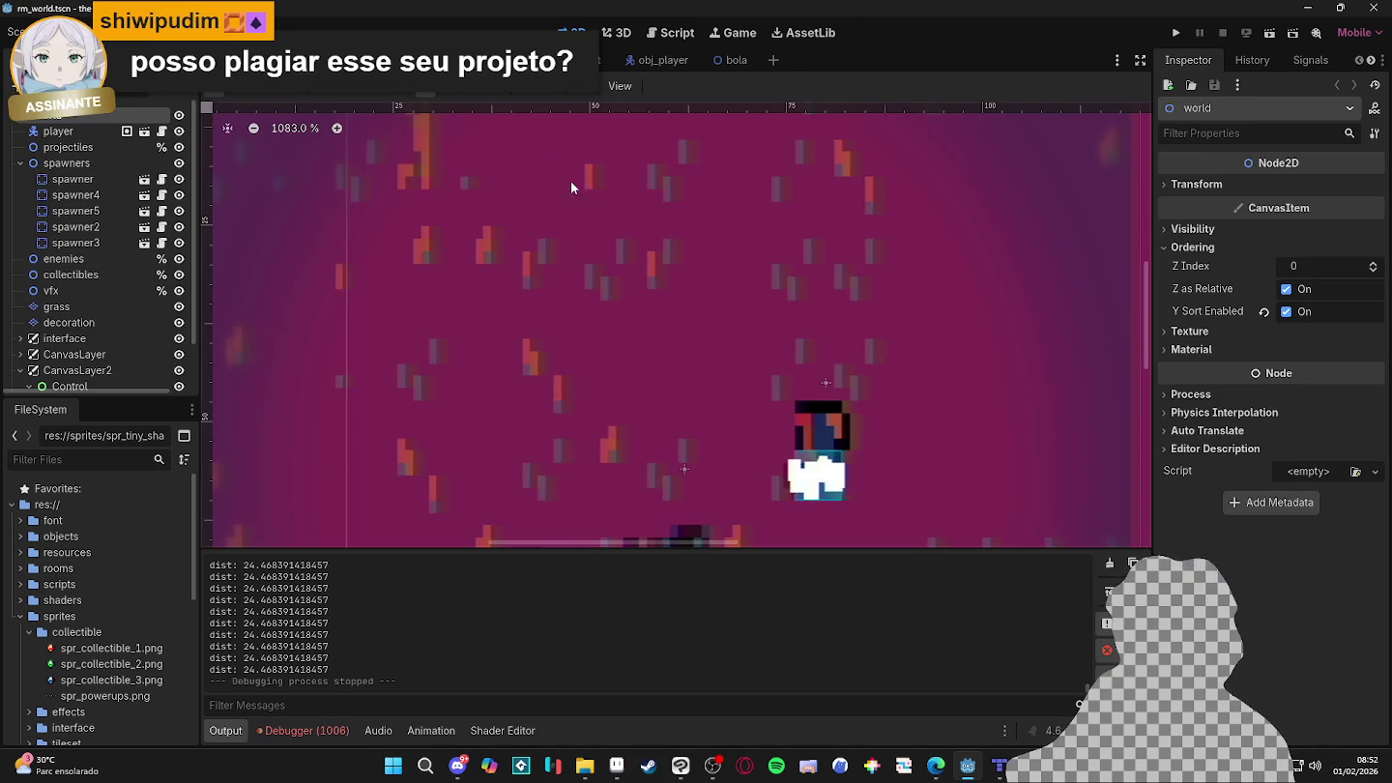
pyautogui.scroll(-3, 881, 155)
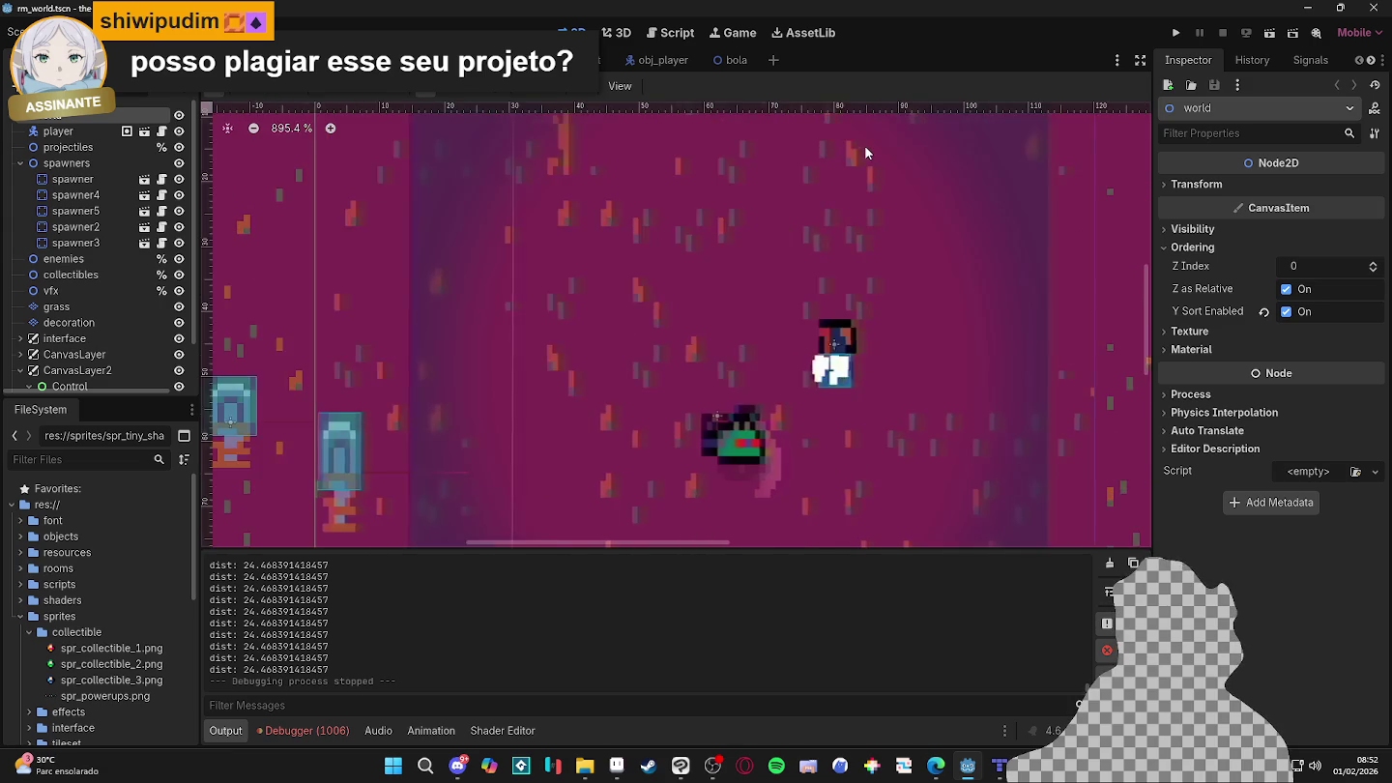
pyautogui.scroll(4, 865, 147)
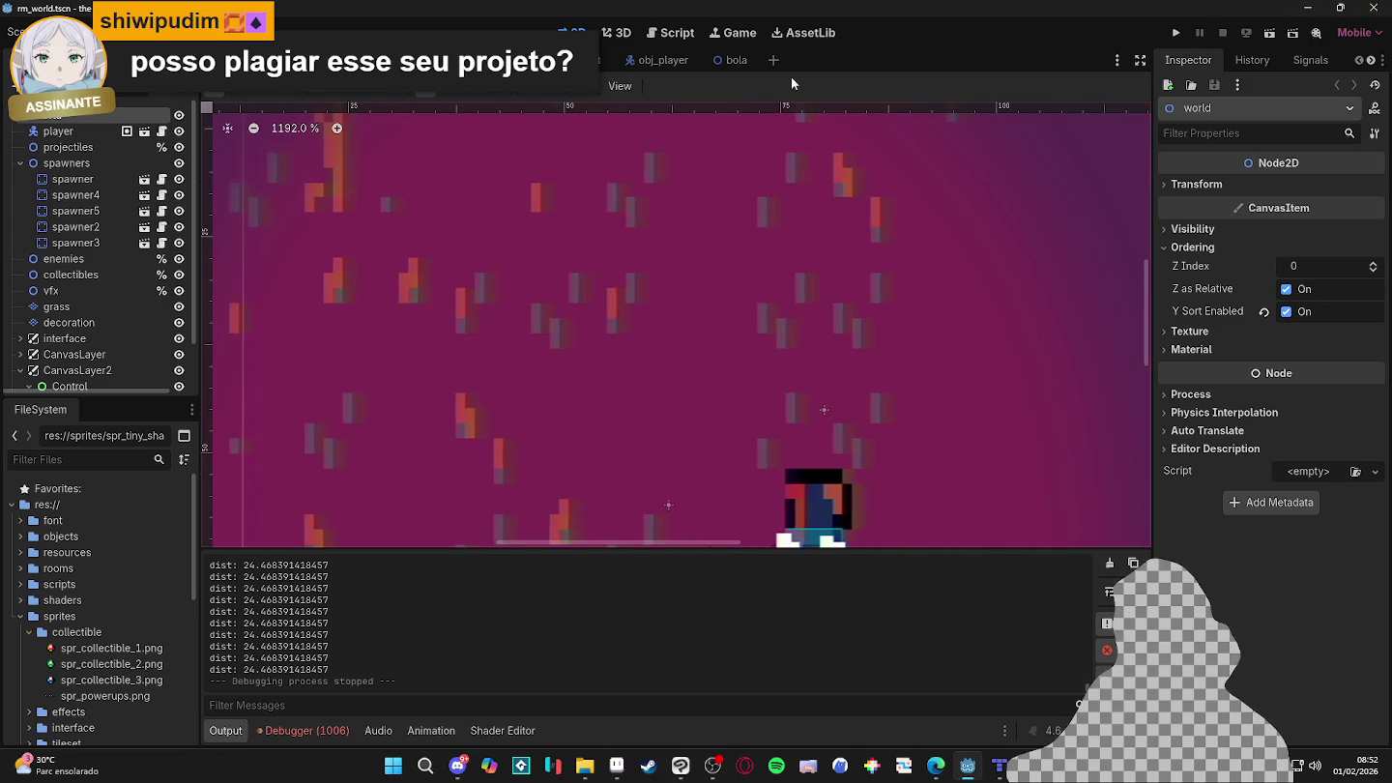
pyautogui.click(723, 62)
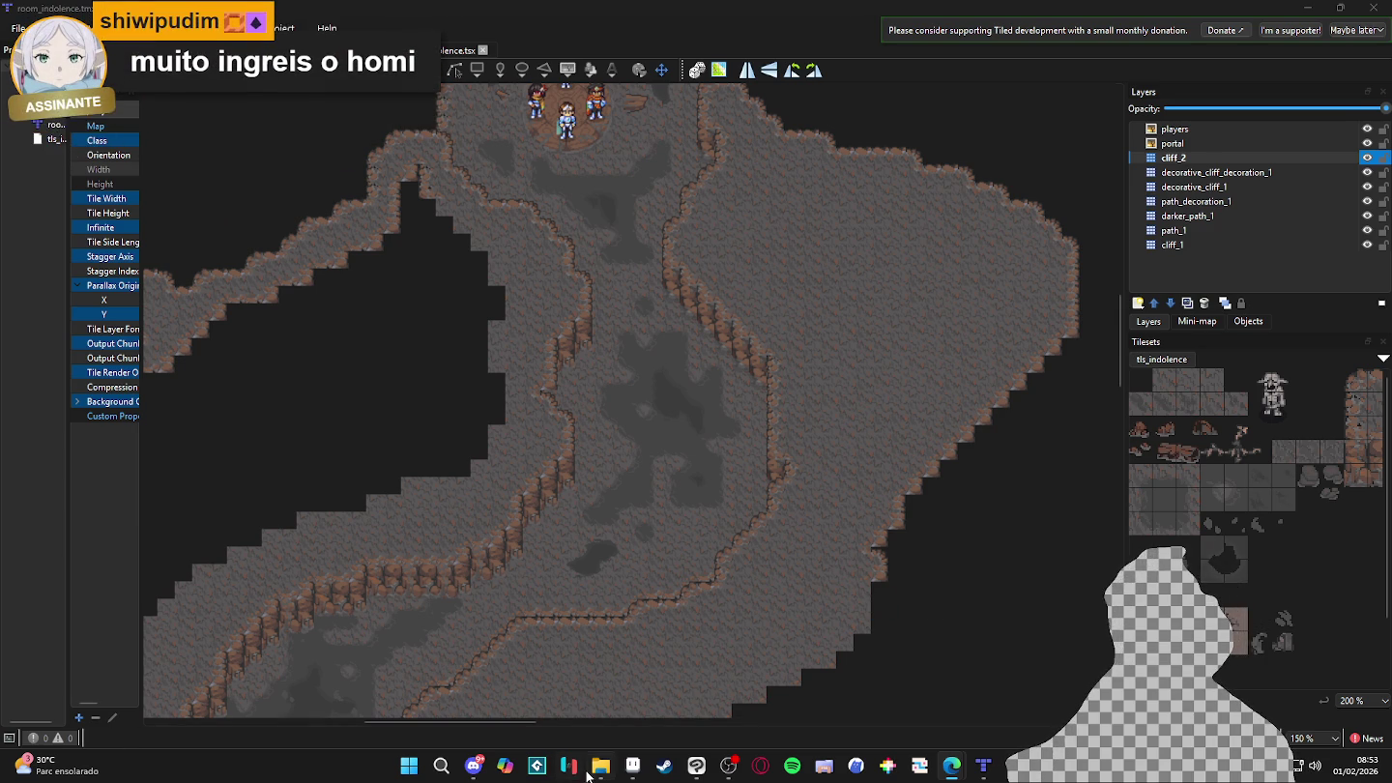
# - In File Explorer, go up to the profile_pick folder and open pfp_packages.png
pyautogui.click(600, 765)
pyautogui.click(562, 40)
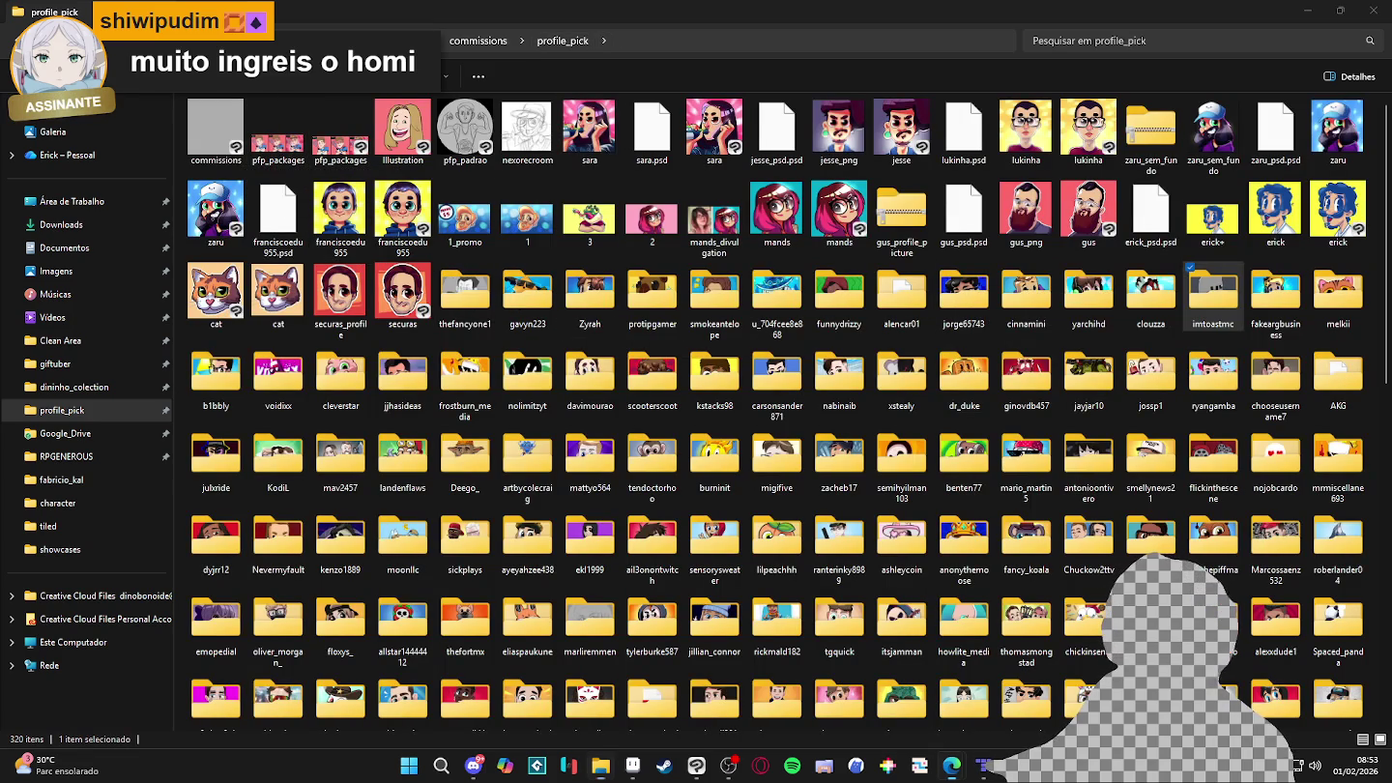
pyautogui.click(954, 765)
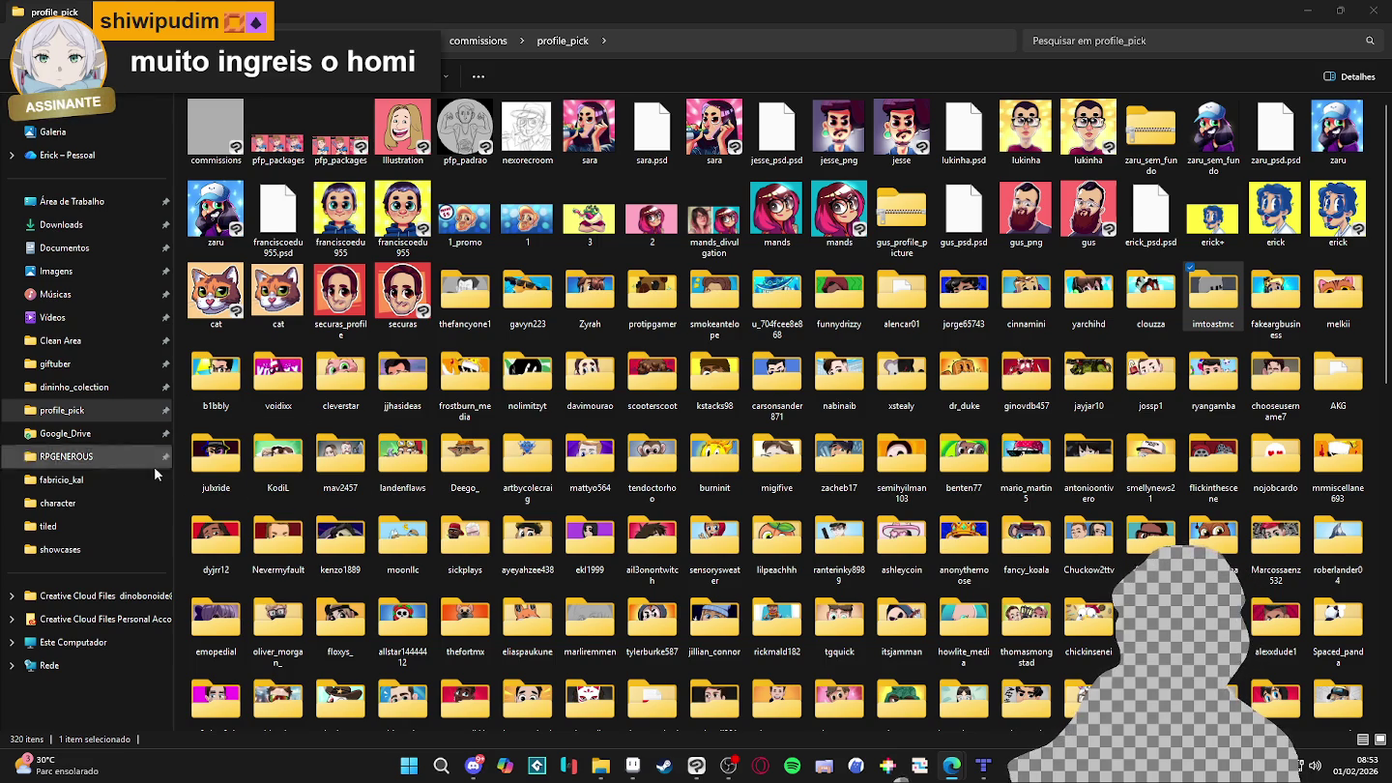
pyautogui.doubleClick(277, 128)
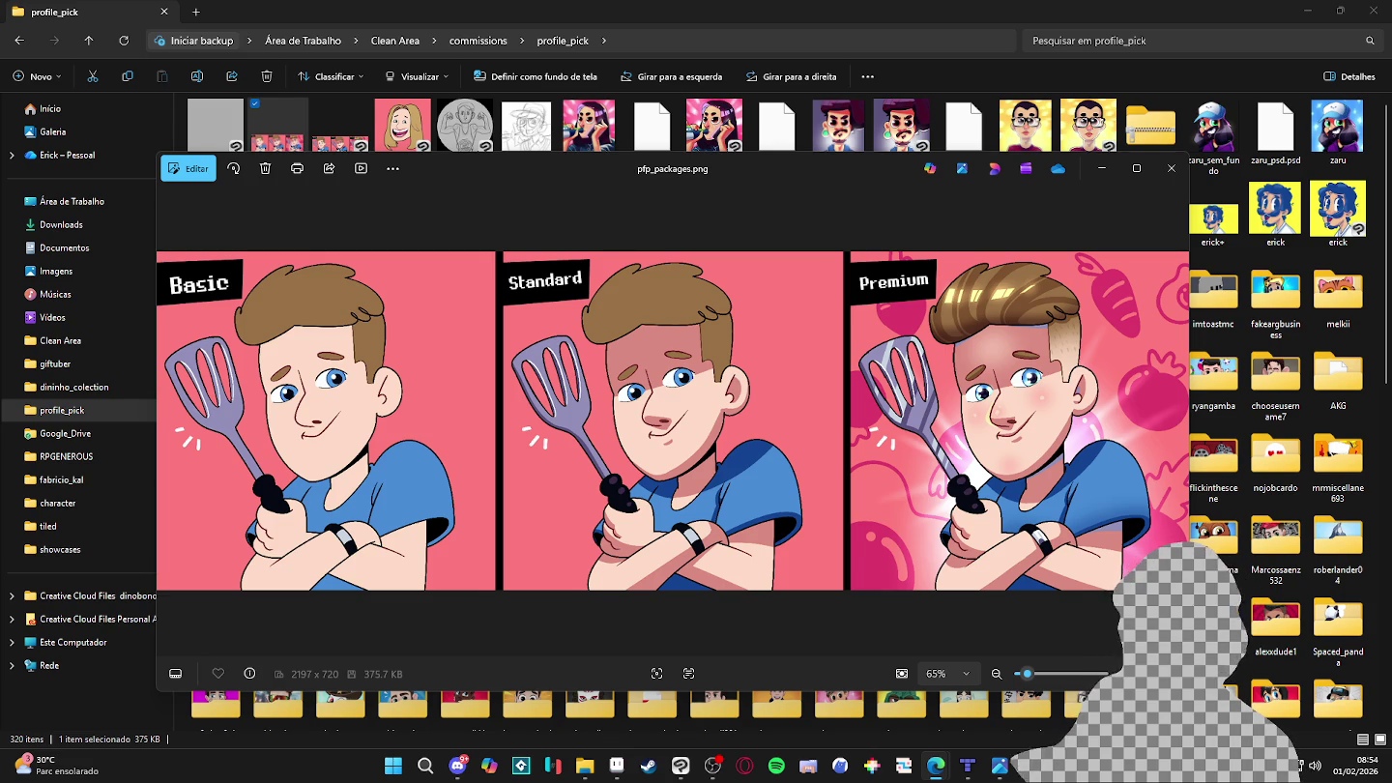
# - Close the Photos viewer showing pfp_packages.png
pyautogui.click(1170, 169)
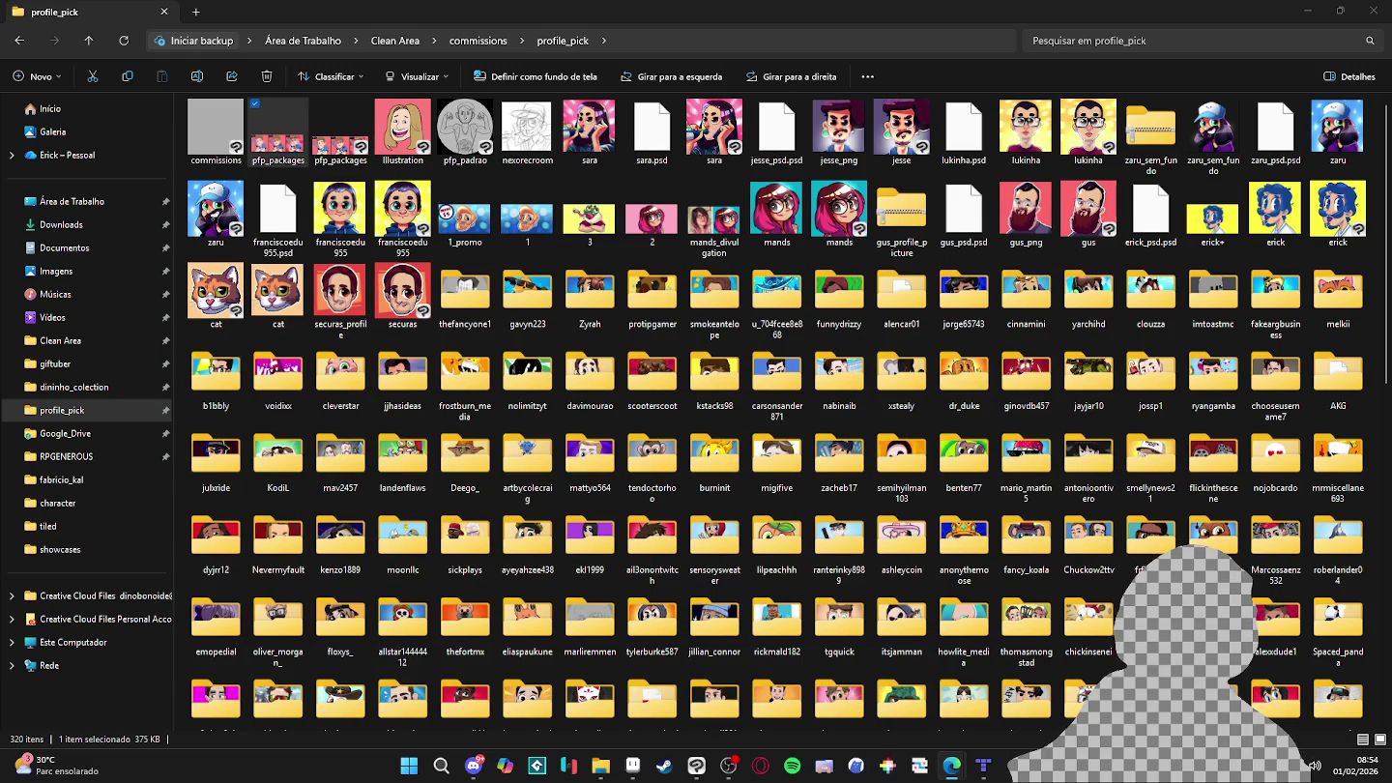
# - Check the folder path in the address bar, then minimize File Explorer to reveal Tiled
pyautogui.click(667, 40)
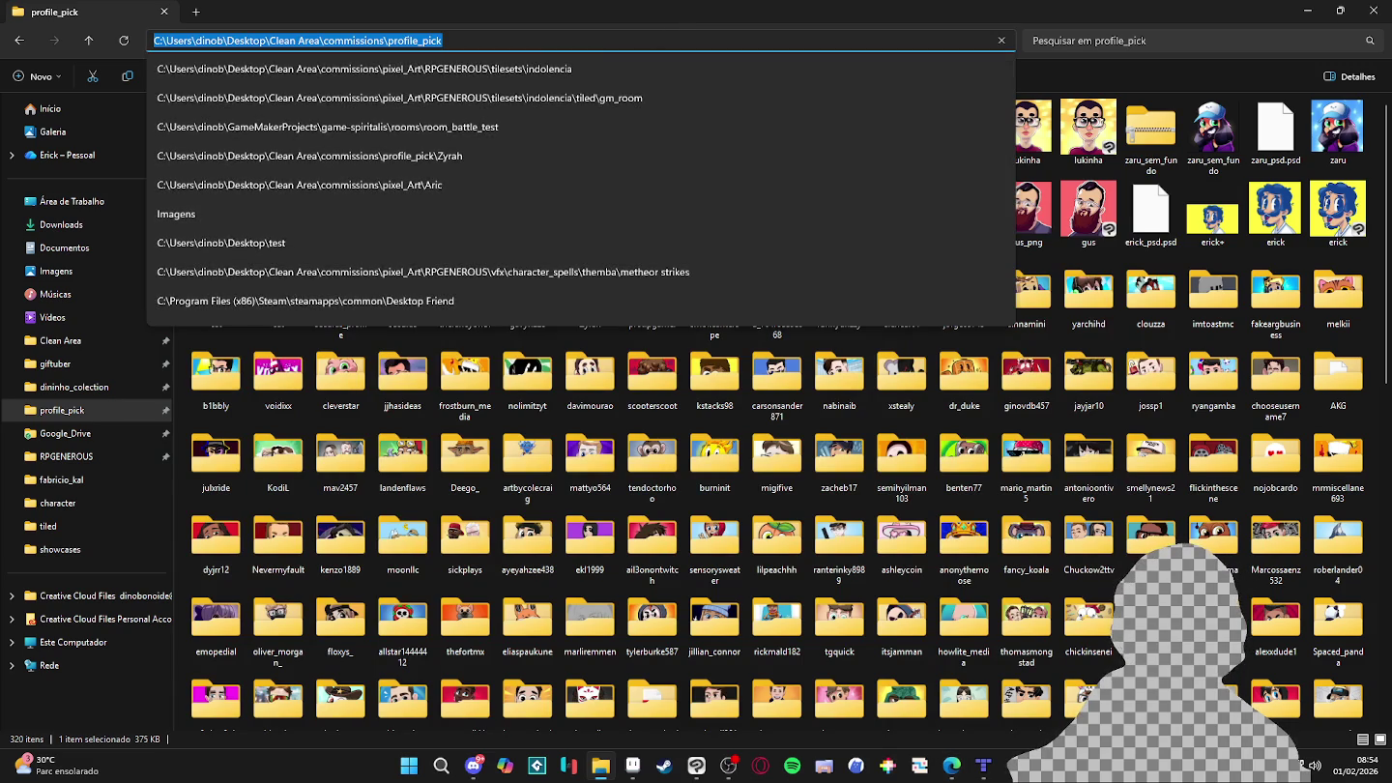
pyautogui.click(953, 765)
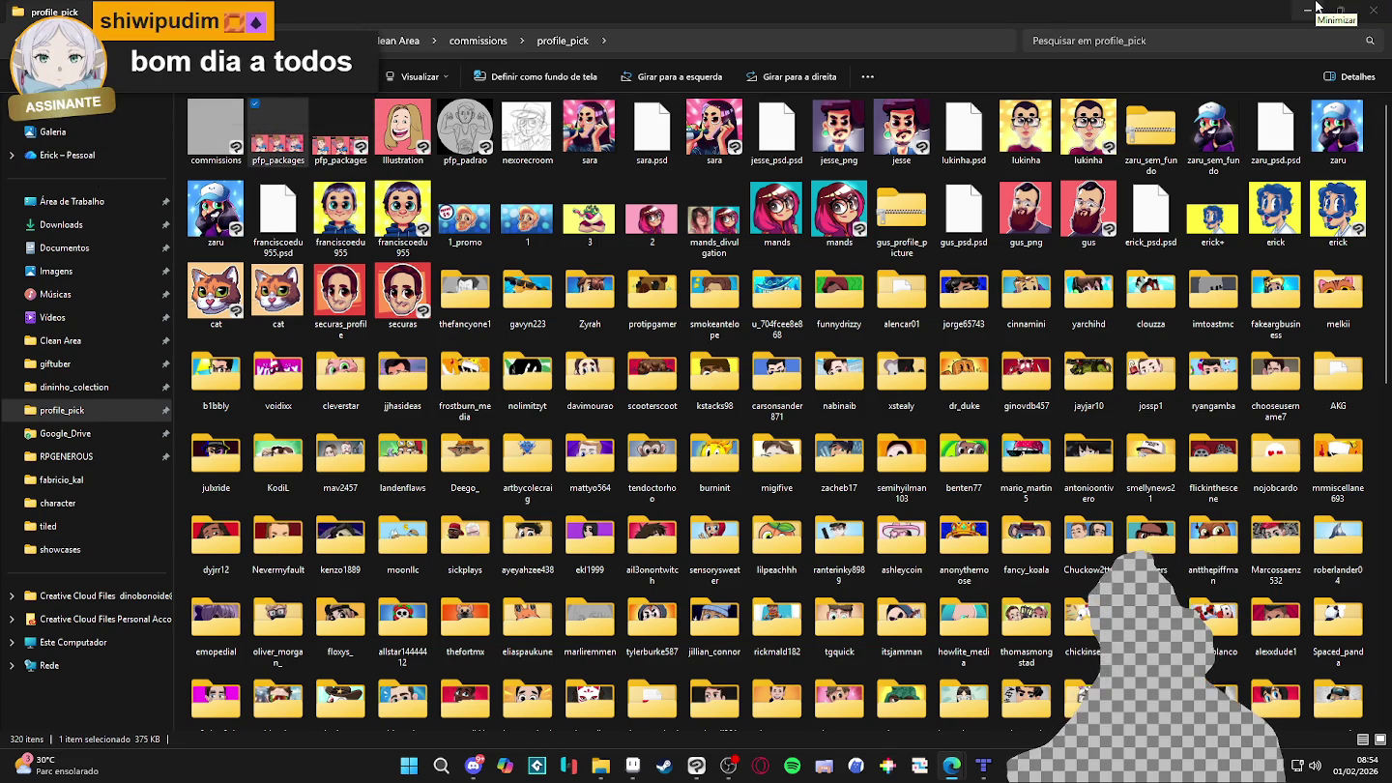
pyautogui.click(1317, 6)
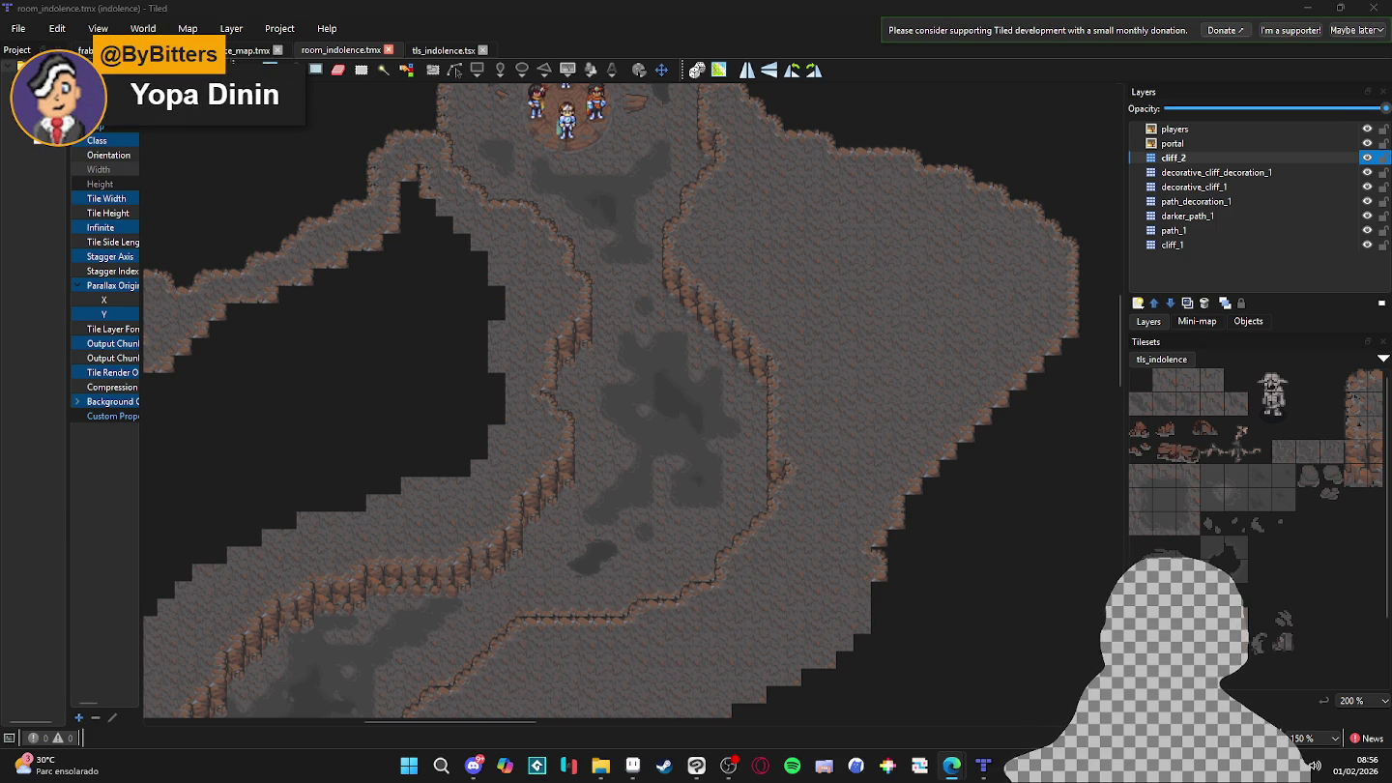
# - Group Layer 1 and Layer 2 into Folder 1 and fade it to 23% opacity
pyautogui.click(693, 771)
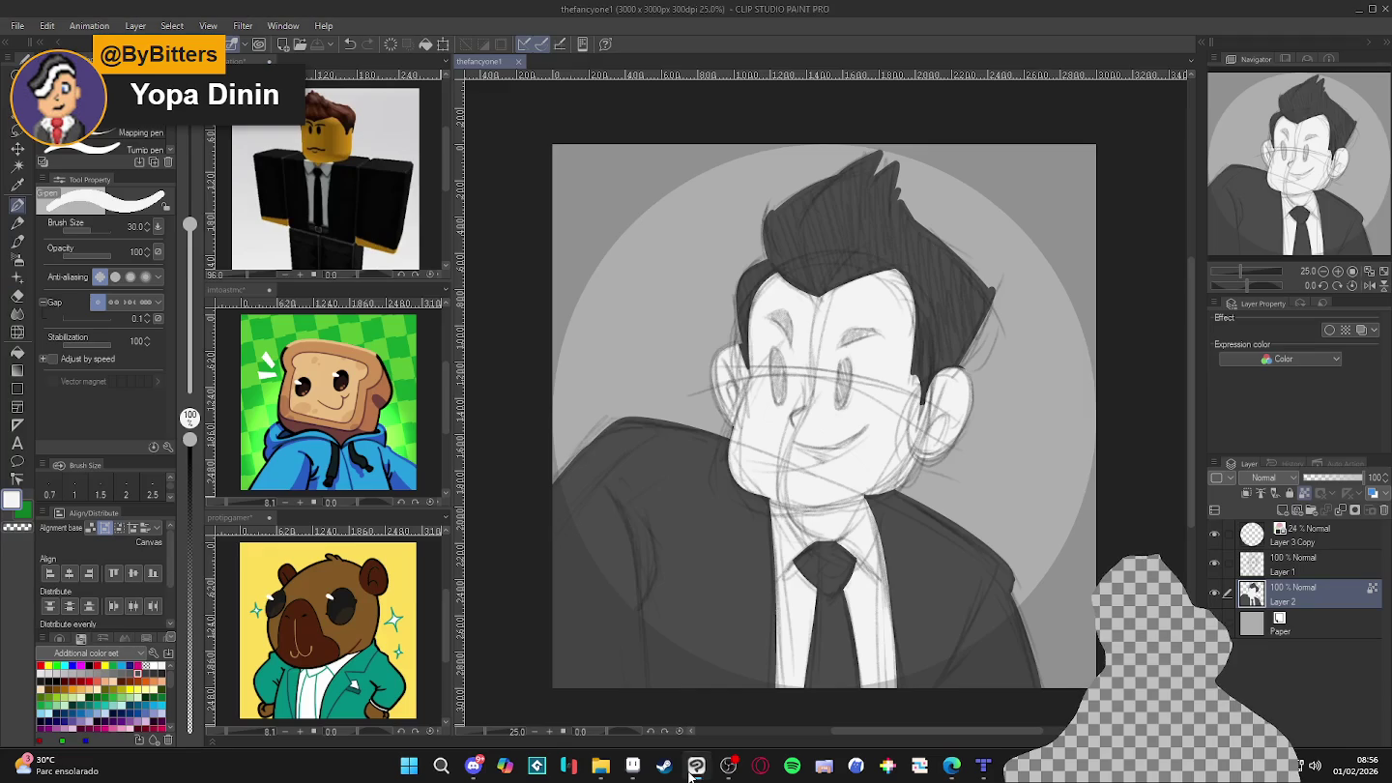
pyautogui.click(1301, 559)
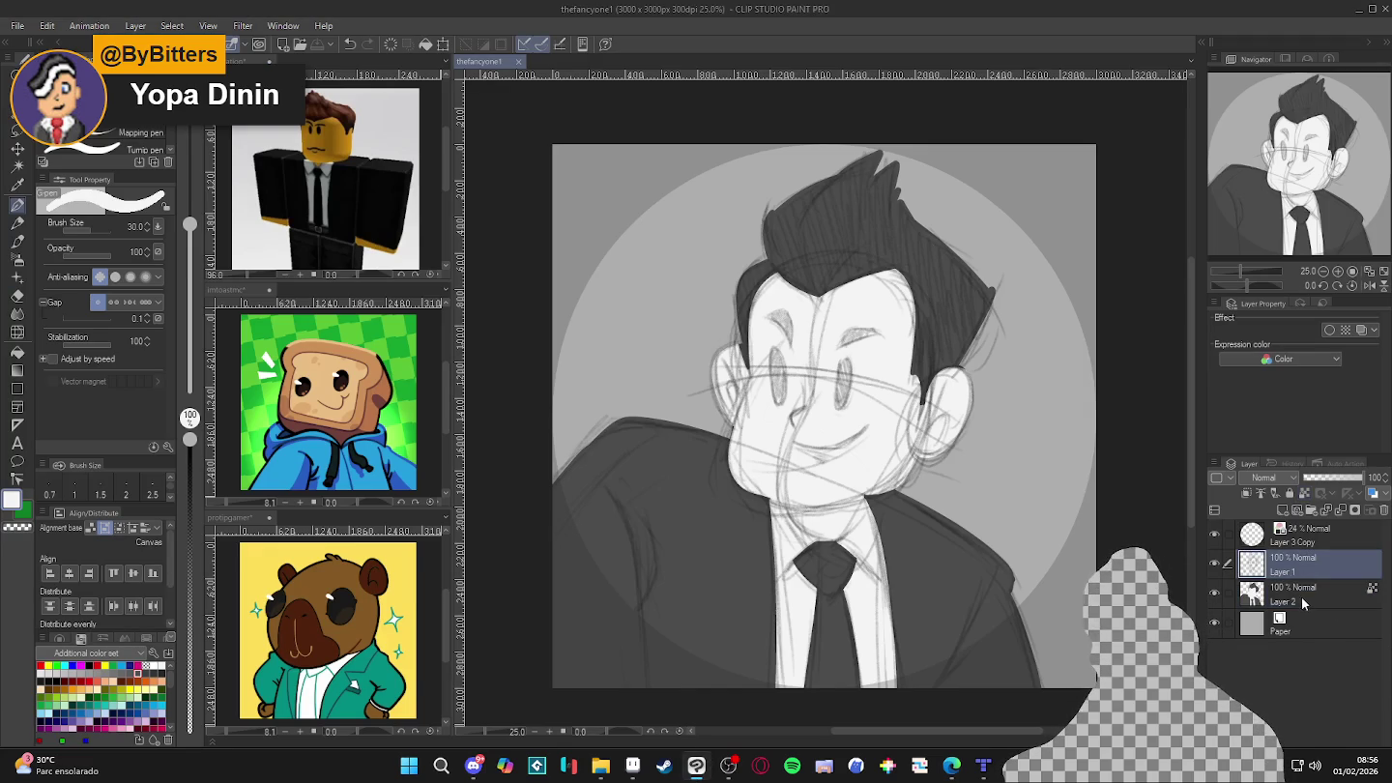
pyautogui.keyDown('shift'); pyautogui.click(1304, 603); pyautogui.keyUp('shift')
pyautogui.hotkey('ctrl', 'g')
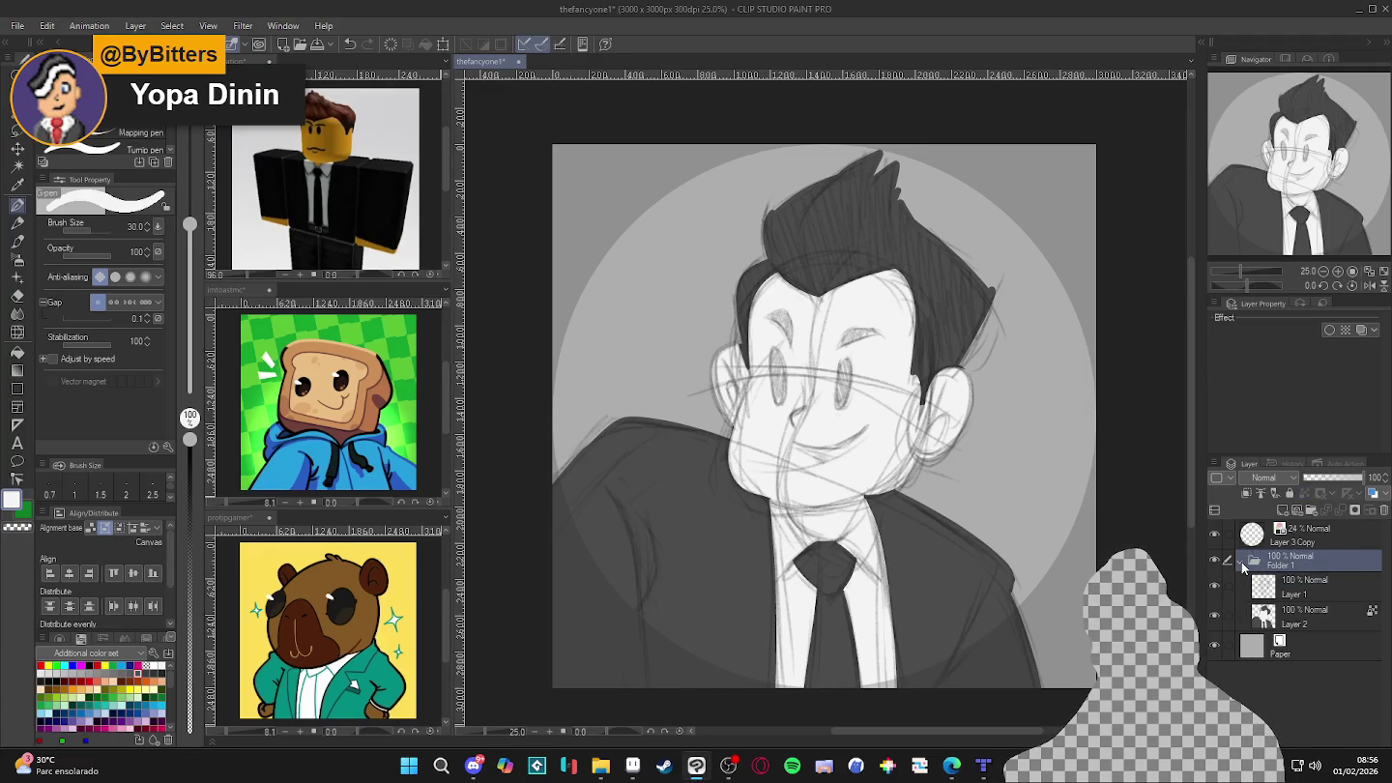
pyautogui.click(1242, 561)
pyautogui.moveTo(1307, 475); pyautogui.dragTo(1317, 477)
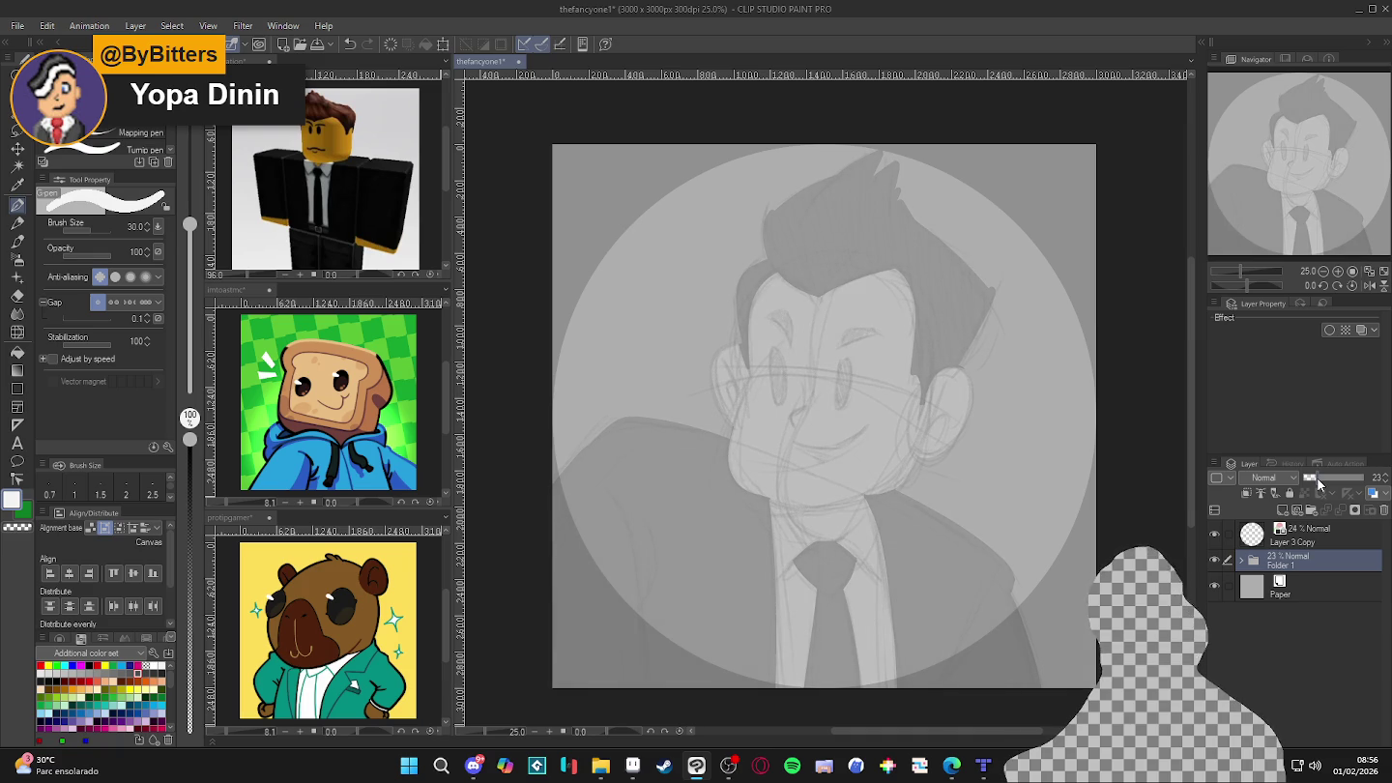
# - Add a new empty layer above the folder for inking, then bring up the Edge browser
pyautogui.hotkey('ctrl', 'shift', 'n')
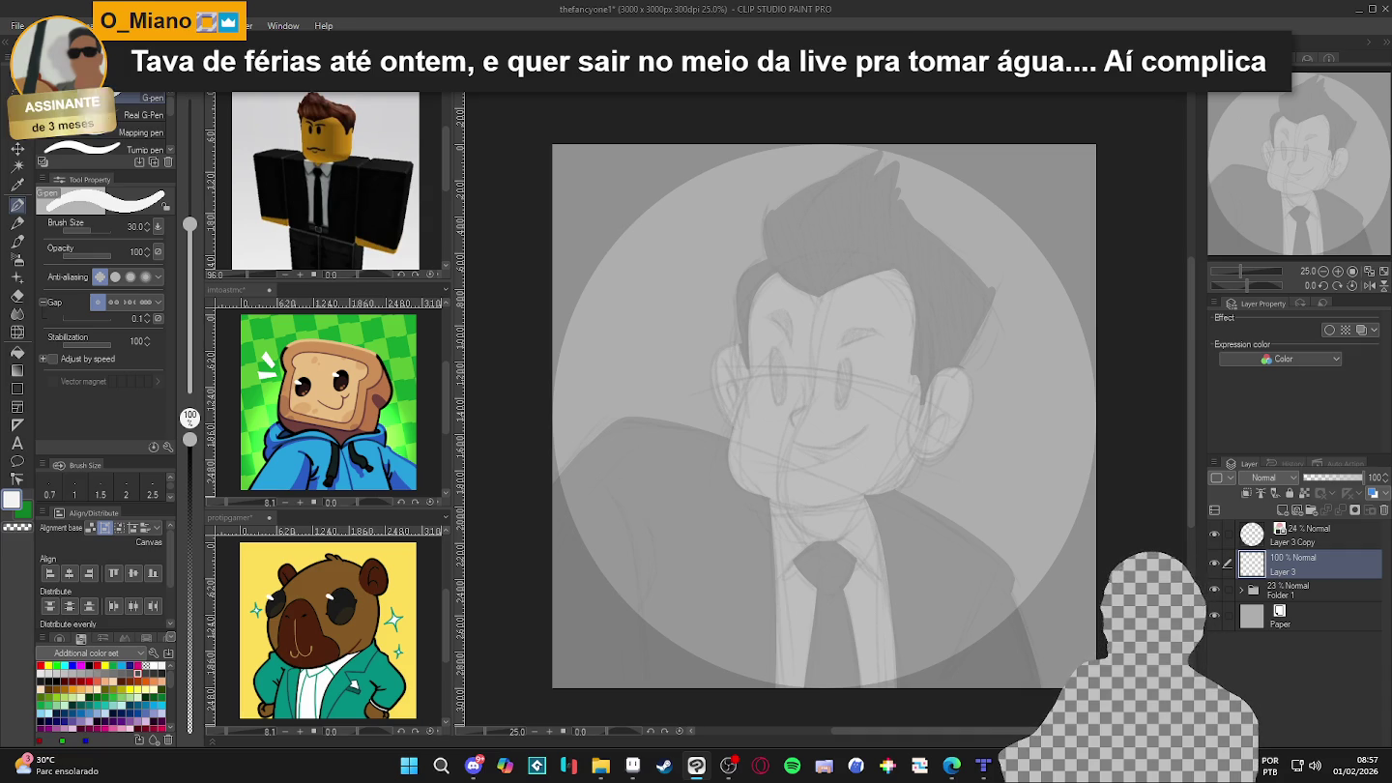
pyautogui.hotkey('alt', 'Tab')
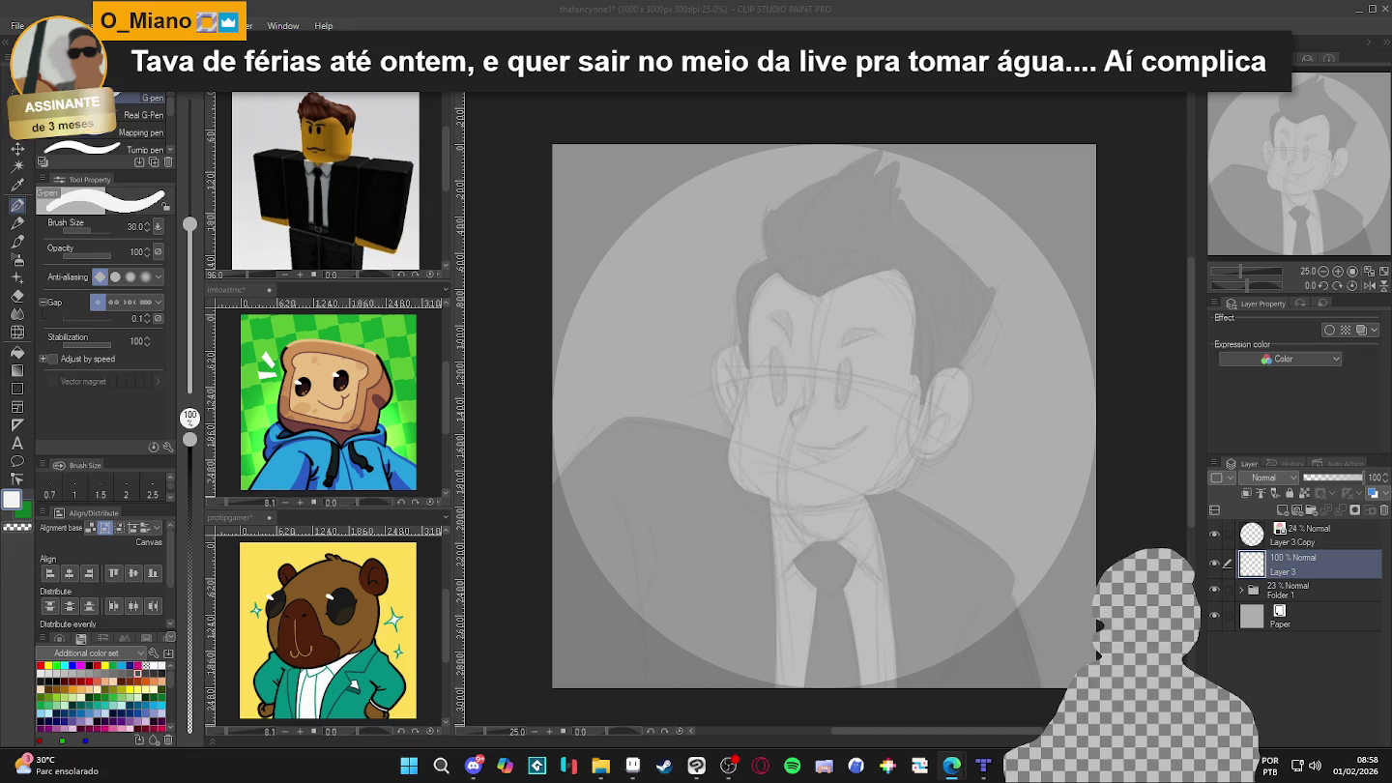
pyautogui.hotkey('alt', 'Tab')
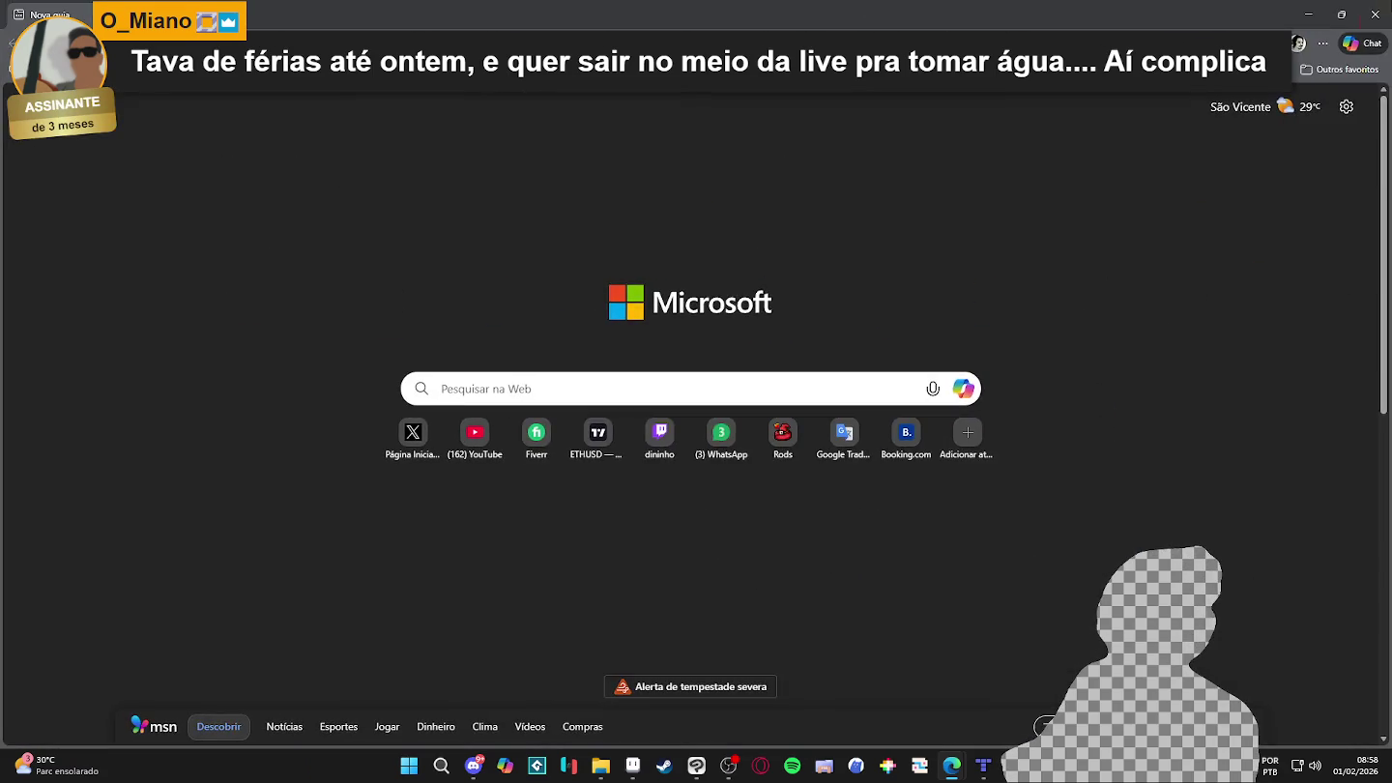
# - Switch from the Edge new tab page back to the portrait in Clip Studio Paint
pyautogui.hotkey('alt', 'Tab')
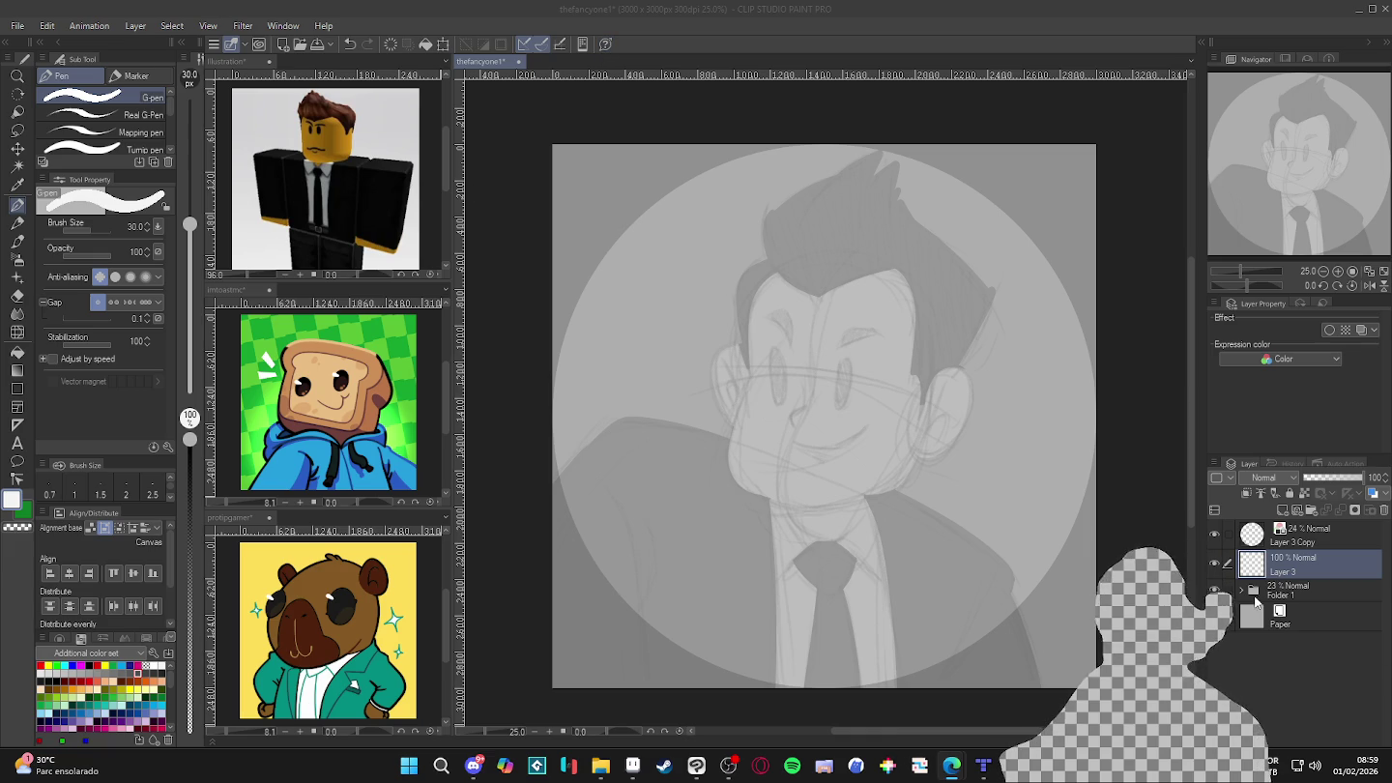
# - Pick near-black and ink the hair's left edge and top spike on Layer 3, undoing a stray face mark
pyautogui.scroll(1, 793, 502)
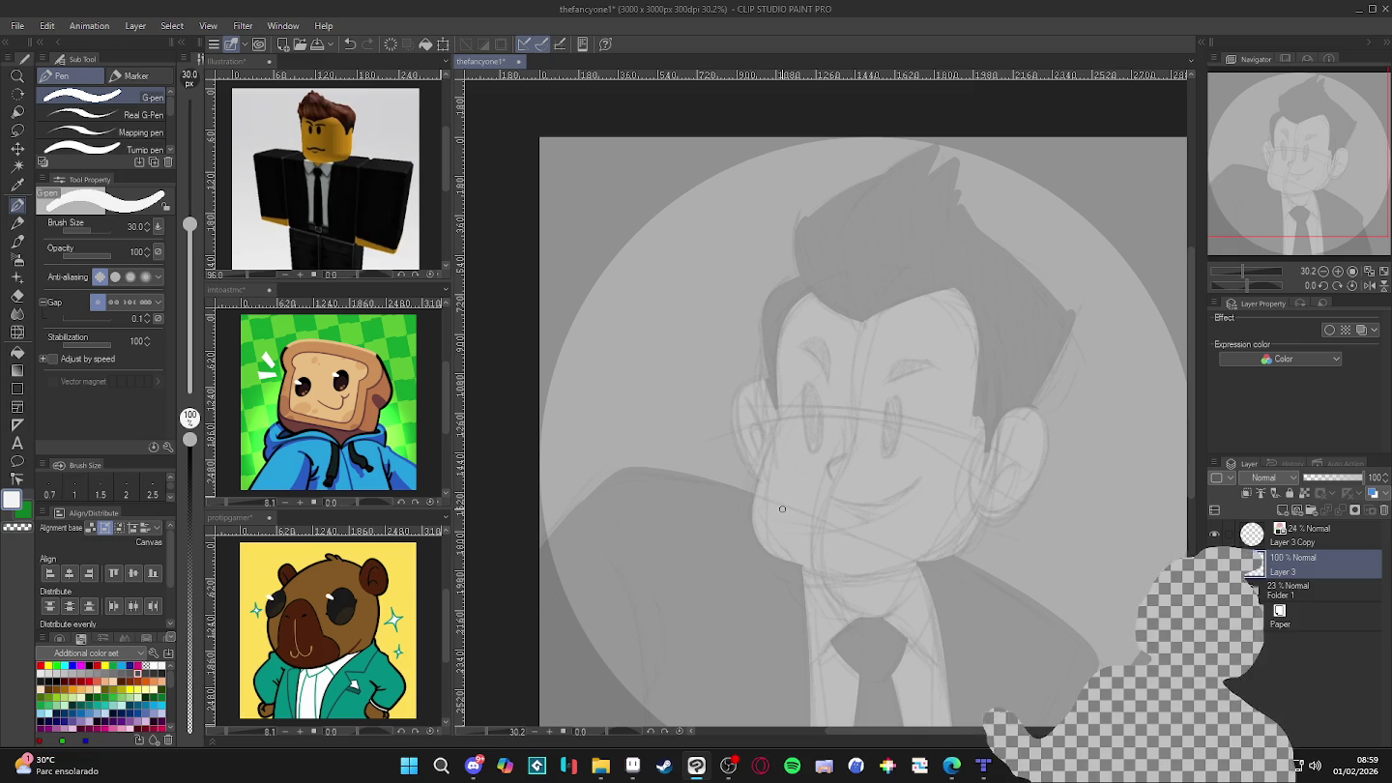
pyautogui.click(42, 681)
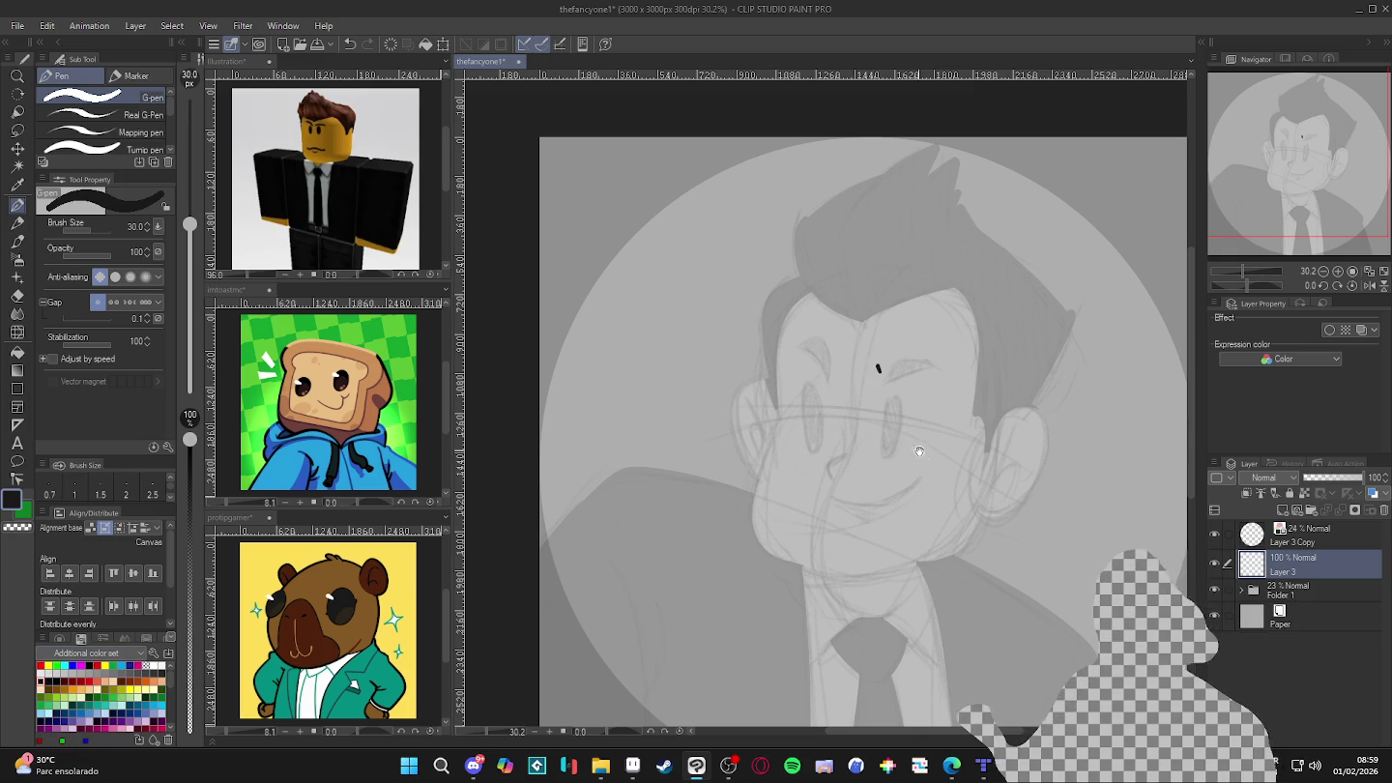
pyautogui.moveTo(876, 365)
pyautogui.mouseDown()
pyautogui.moveTo(900, 495)
pyautogui.moveTo(875, 590)
pyautogui.mouseUp()
pyautogui.hotkey('ctrl', 'z')
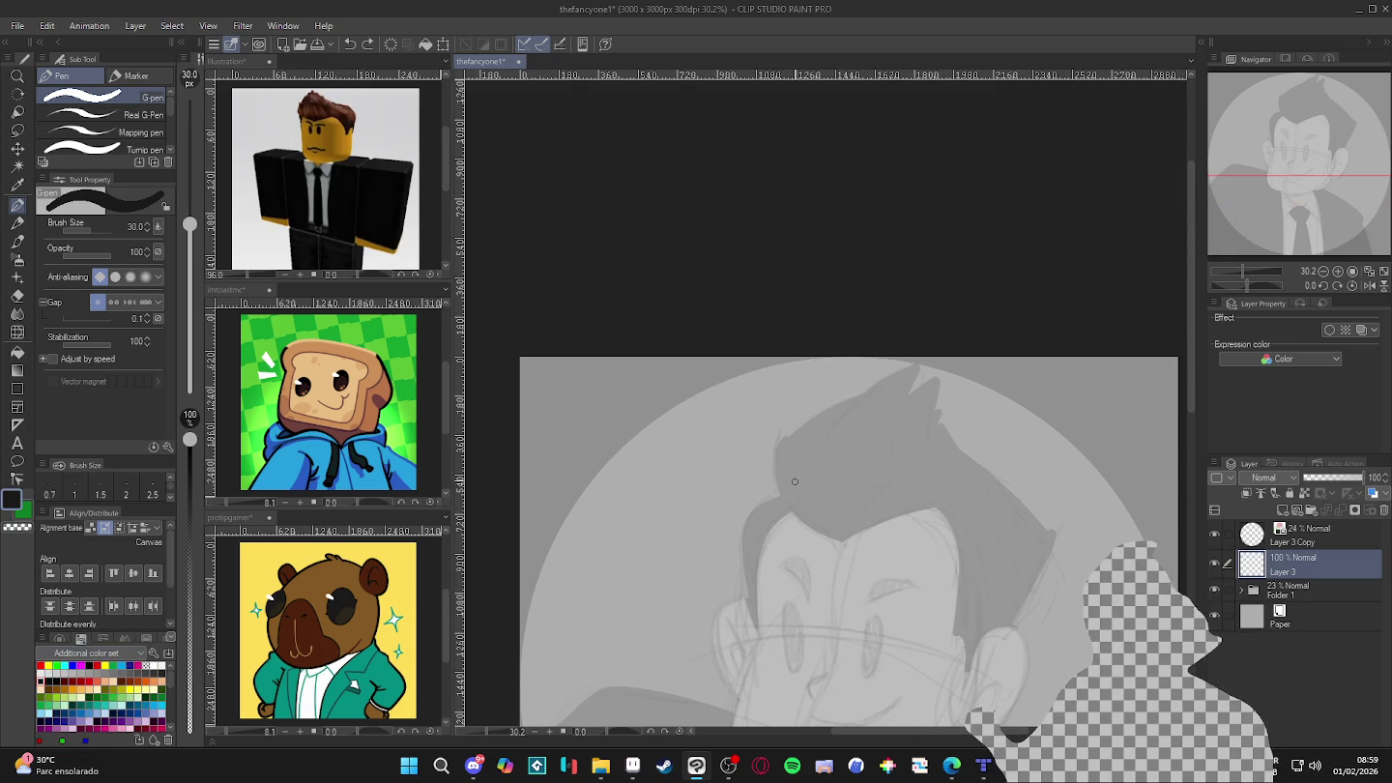
pyautogui.scroll(2, 785, 510)
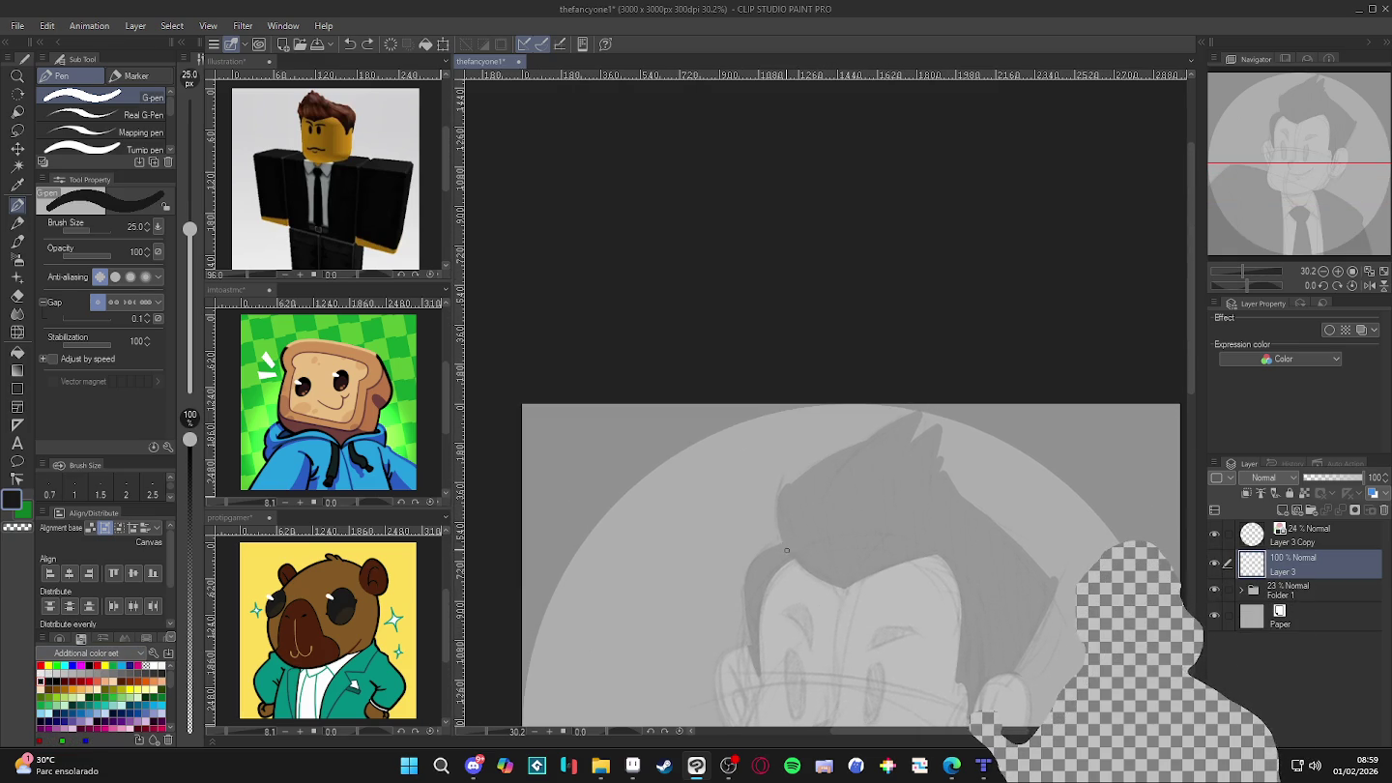
pyautogui.moveTo(787, 551); pyautogui.dragTo(786, 493)
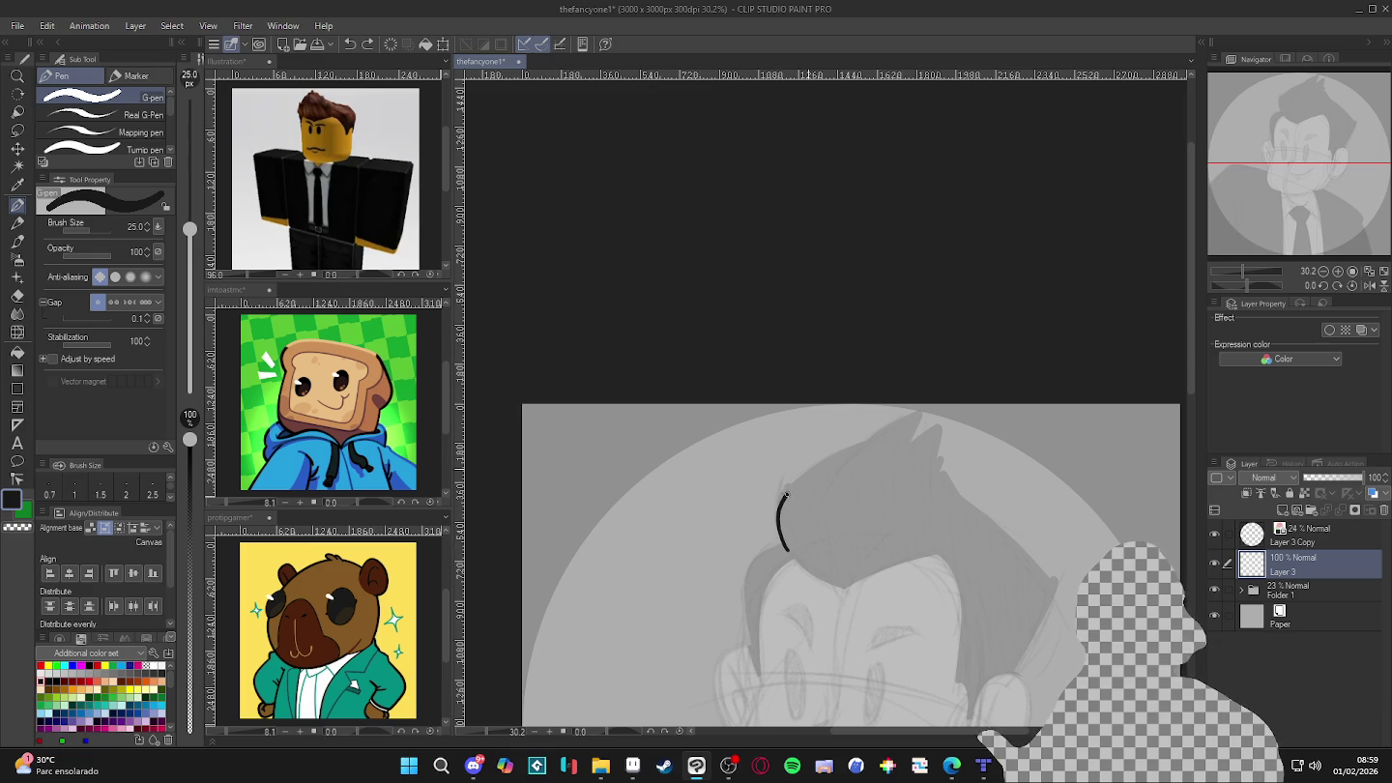
pyautogui.moveTo(851, 445); pyautogui.dragTo(897, 430)
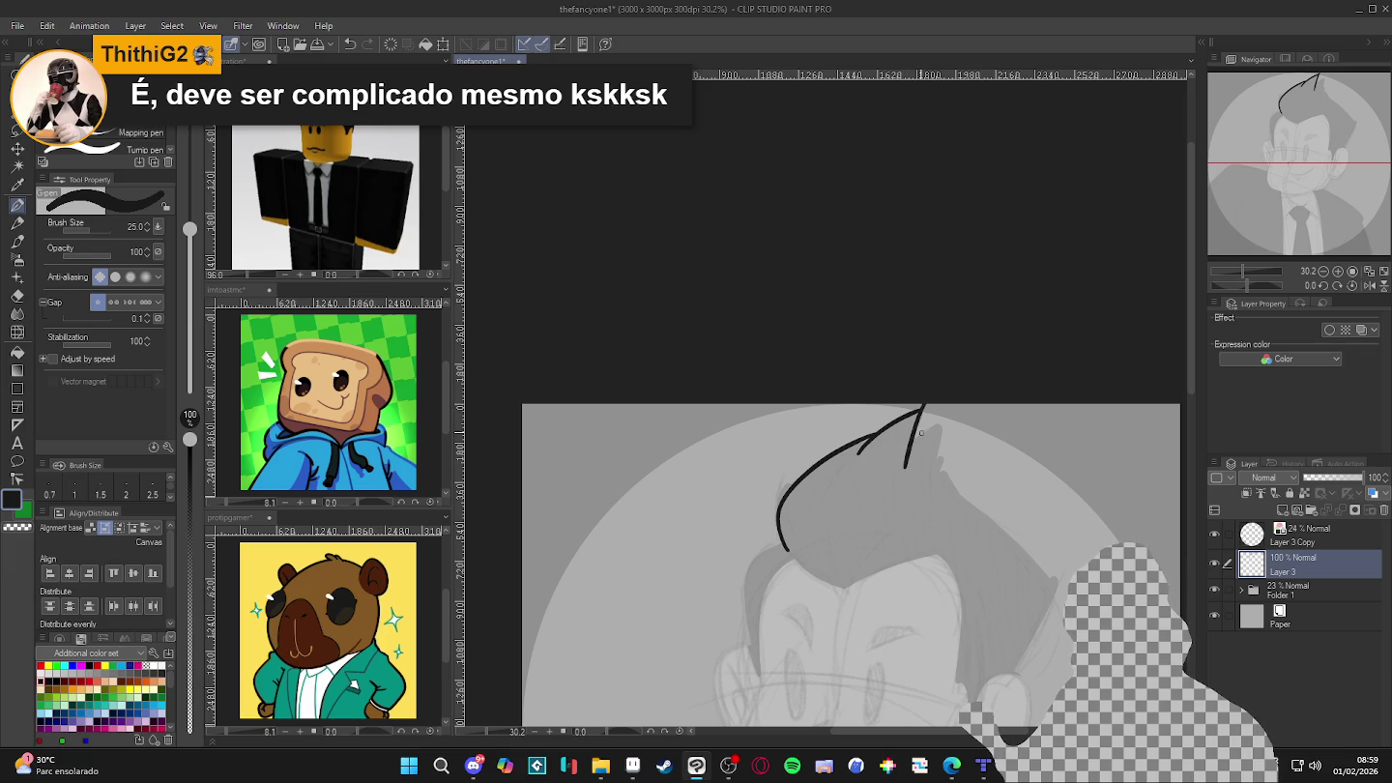
# - Switch to transparent colour for erasing and shift the view of the head slightly left
pyautogui.press('c')
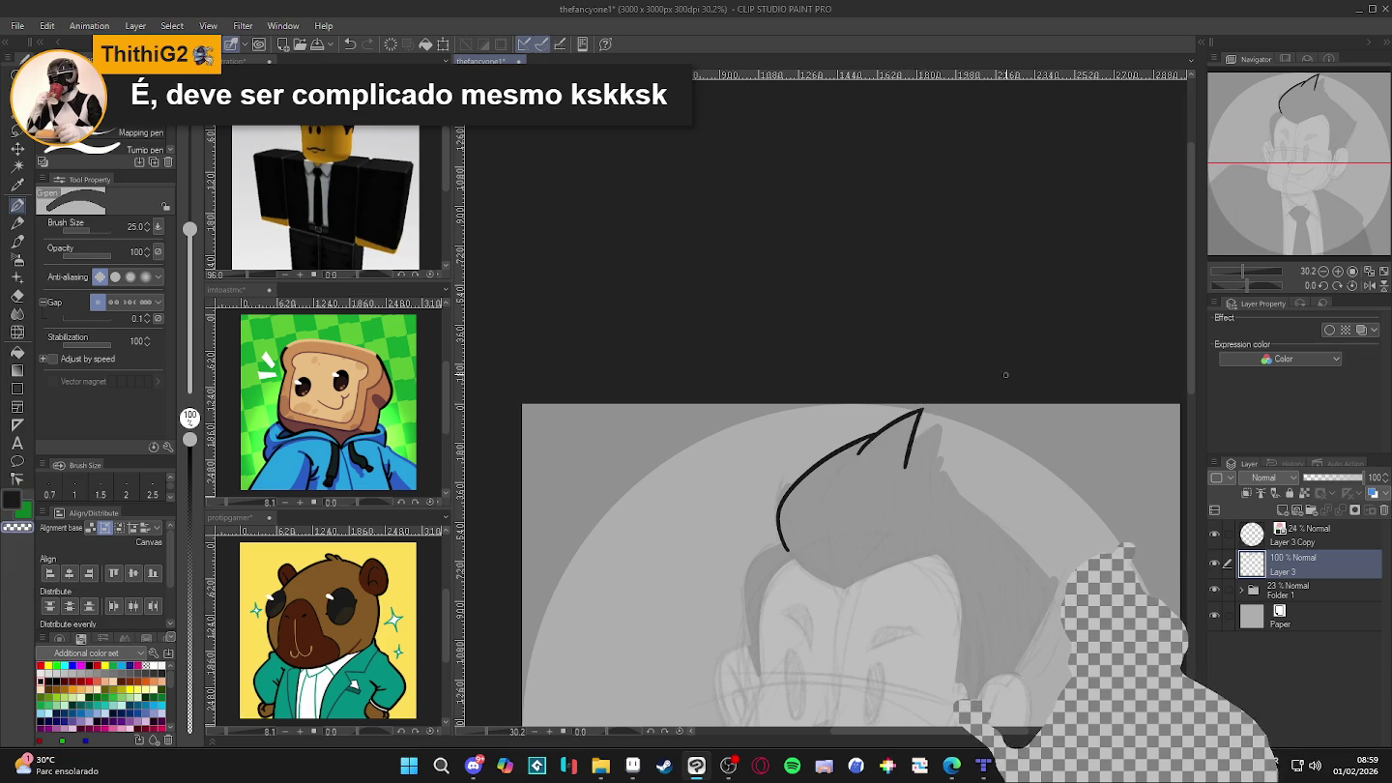
pyautogui.scroll(-2, 962, 488)
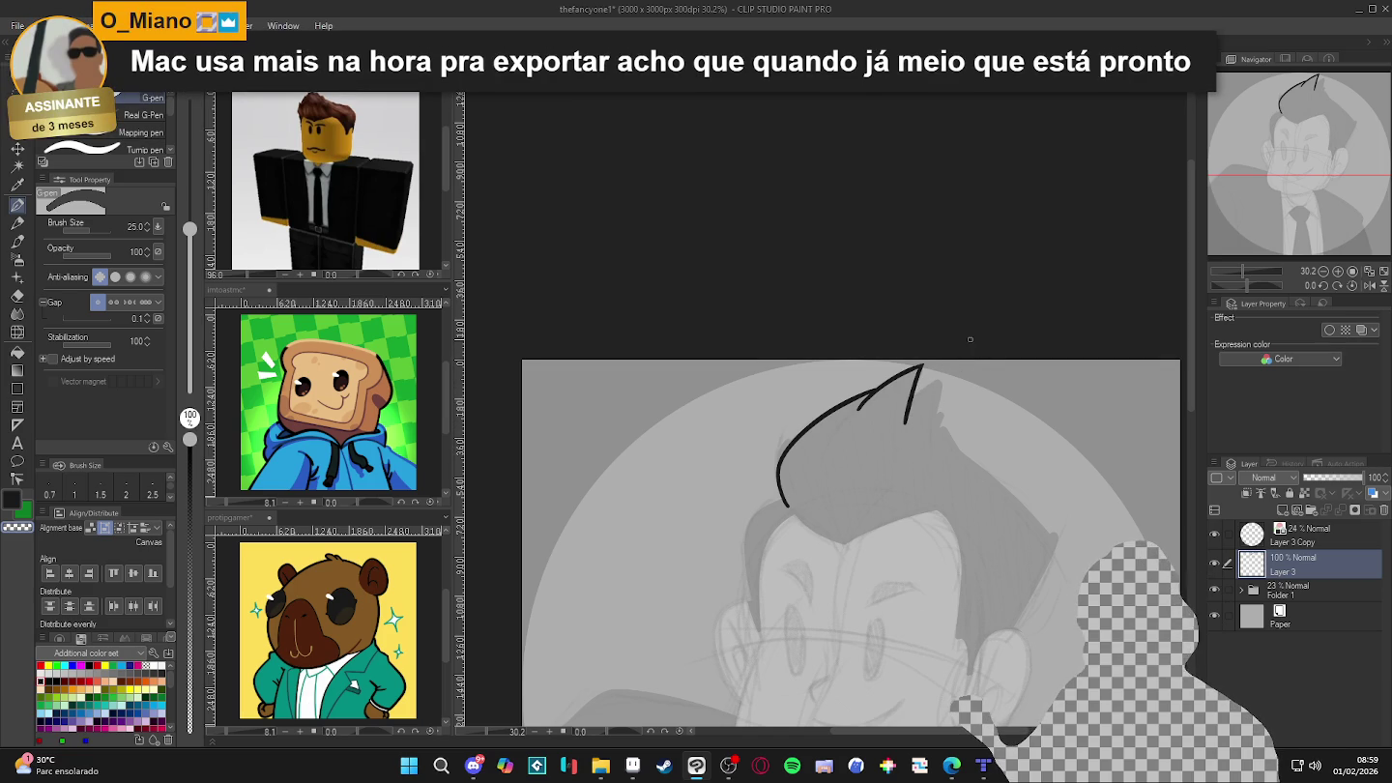
pyautogui.moveTo(935, 407); pyautogui.dragTo(911, 409)
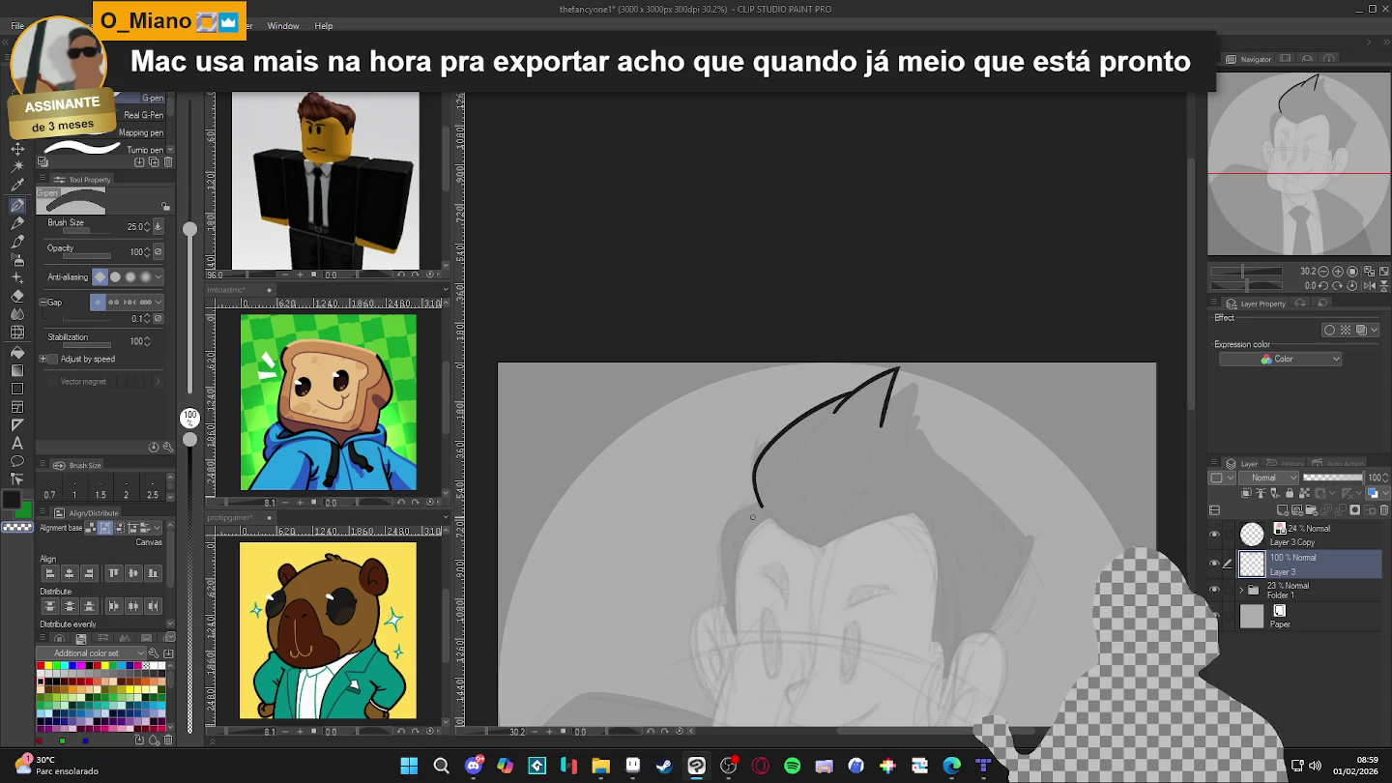
# - Add Layer 4 above Layer 3 and try a hair stroke, undoing both the stray mark and a merge
pyautogui.hotkey('ctrl', 'shift', 'n')
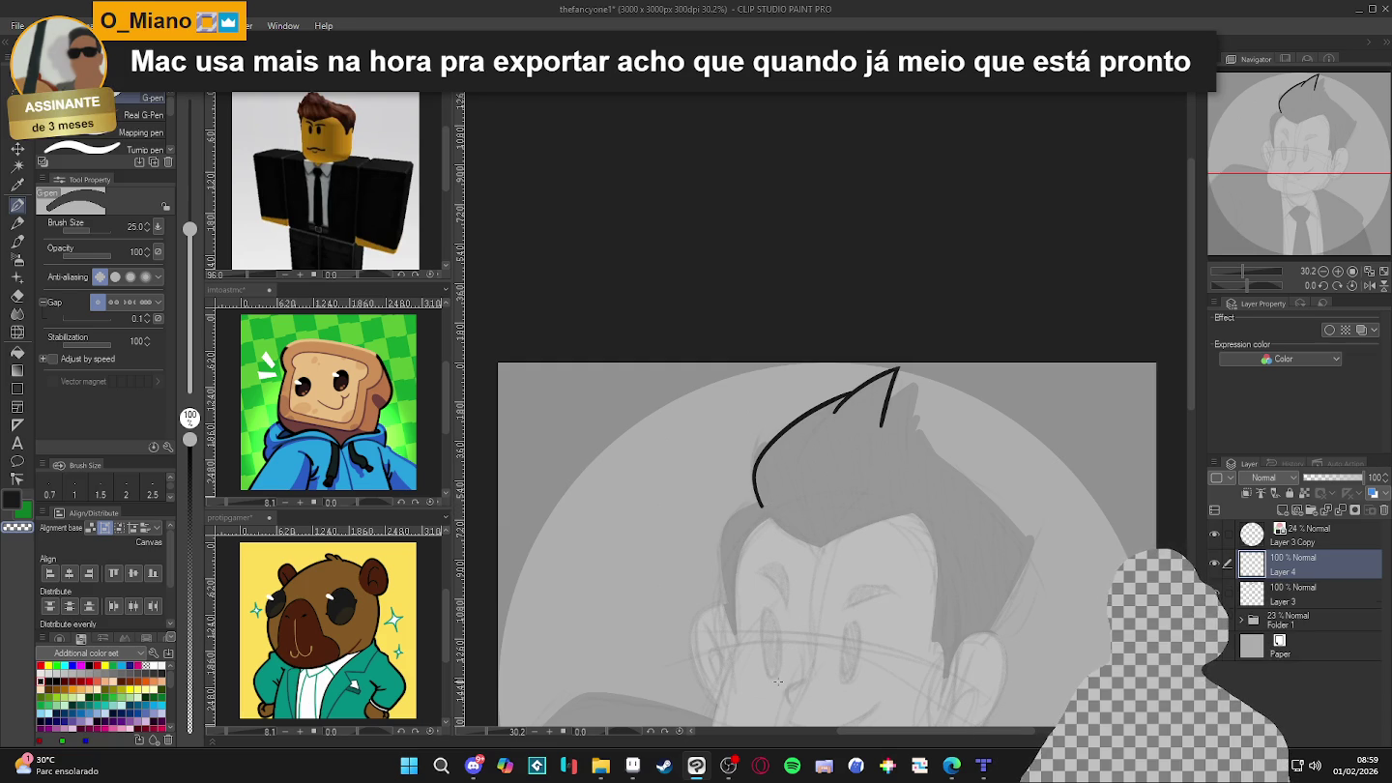
pyautogui.scroll(-2, 773, 495)
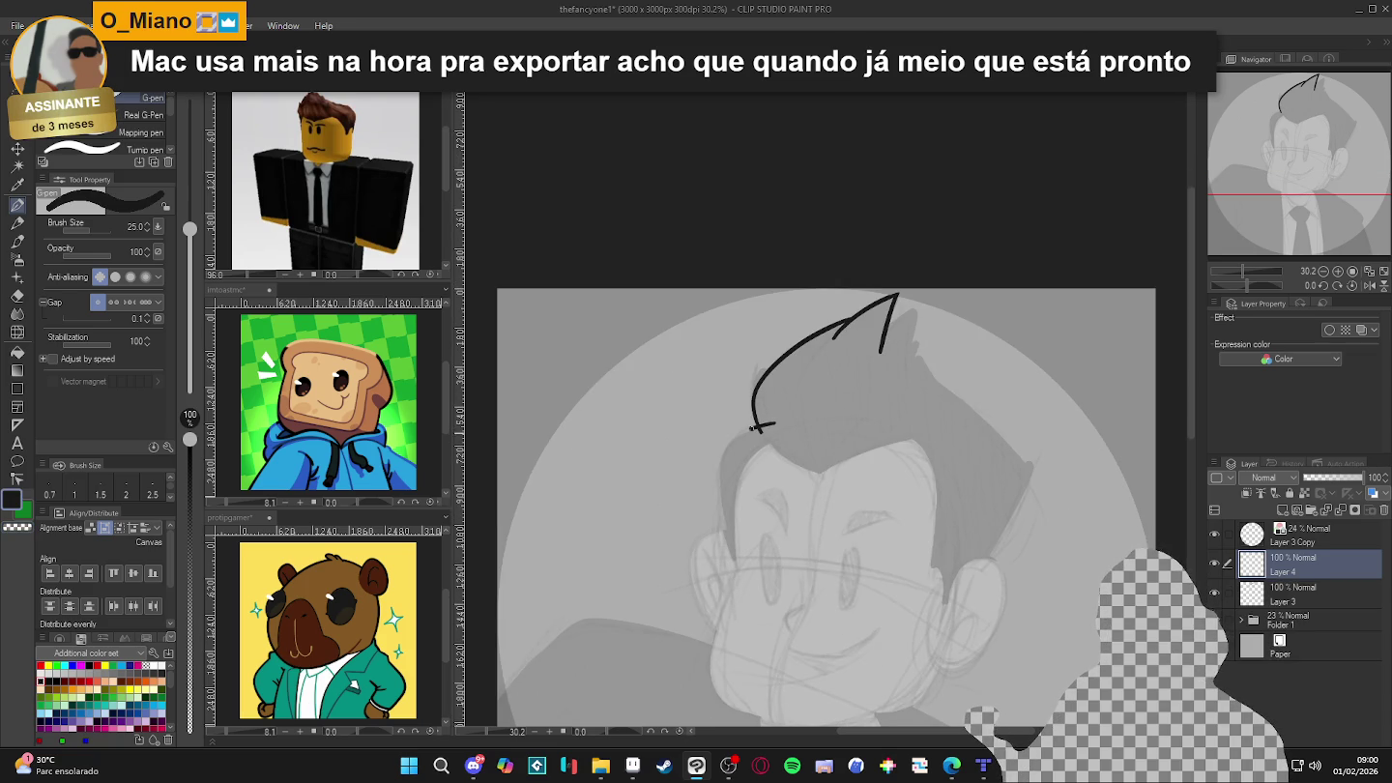
pyautogui.moveTo(724, 464); pyautogui.dragTo(746, 594)
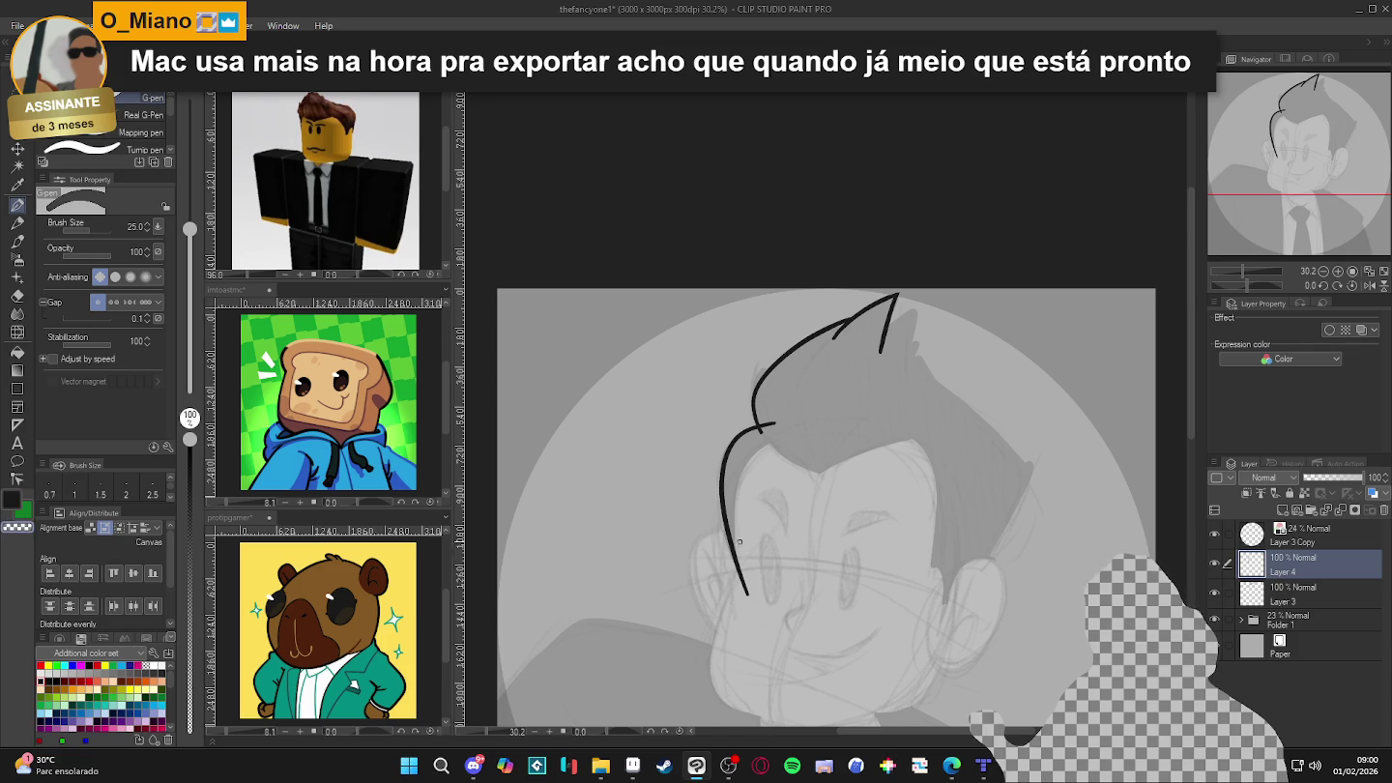
pyautogui.hotkey('ctrl', 'z')
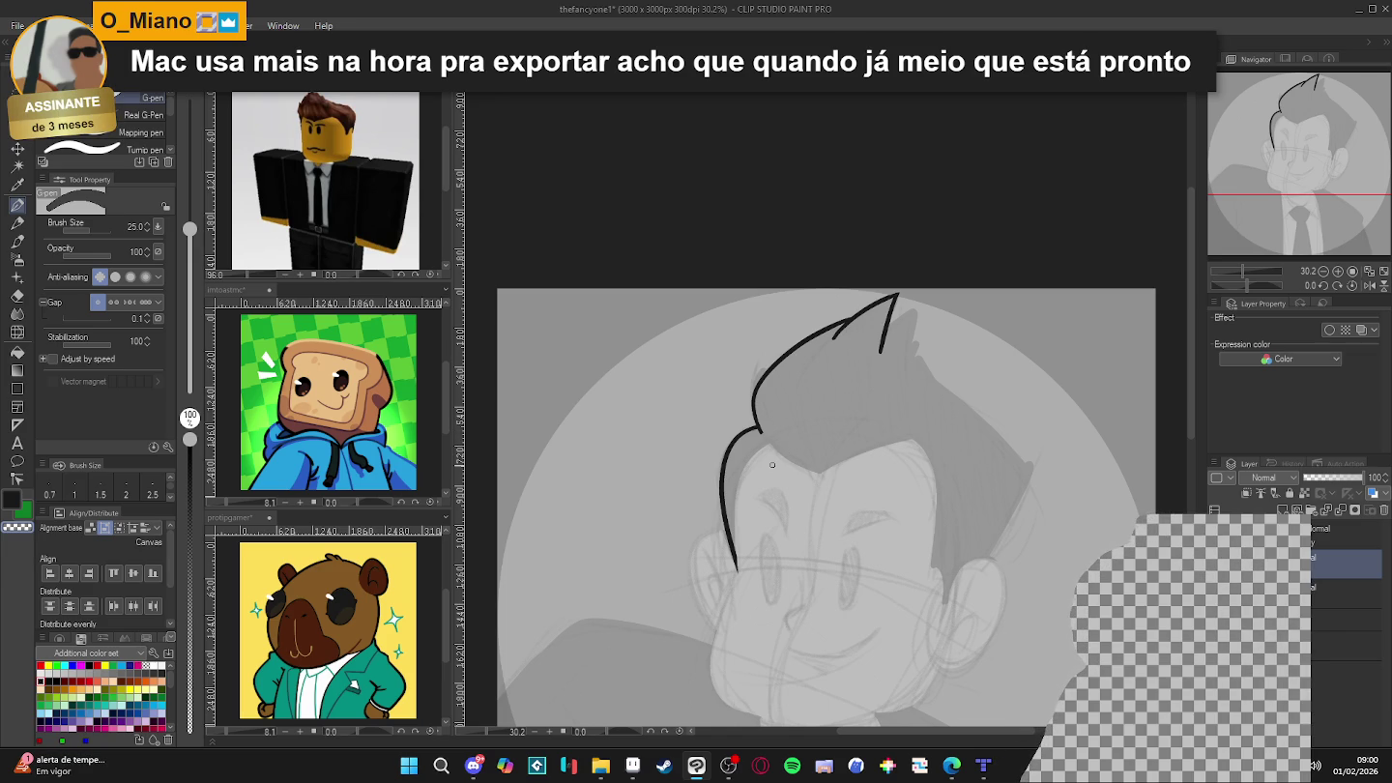
pyautogui.hscroll(2, 966, 513)
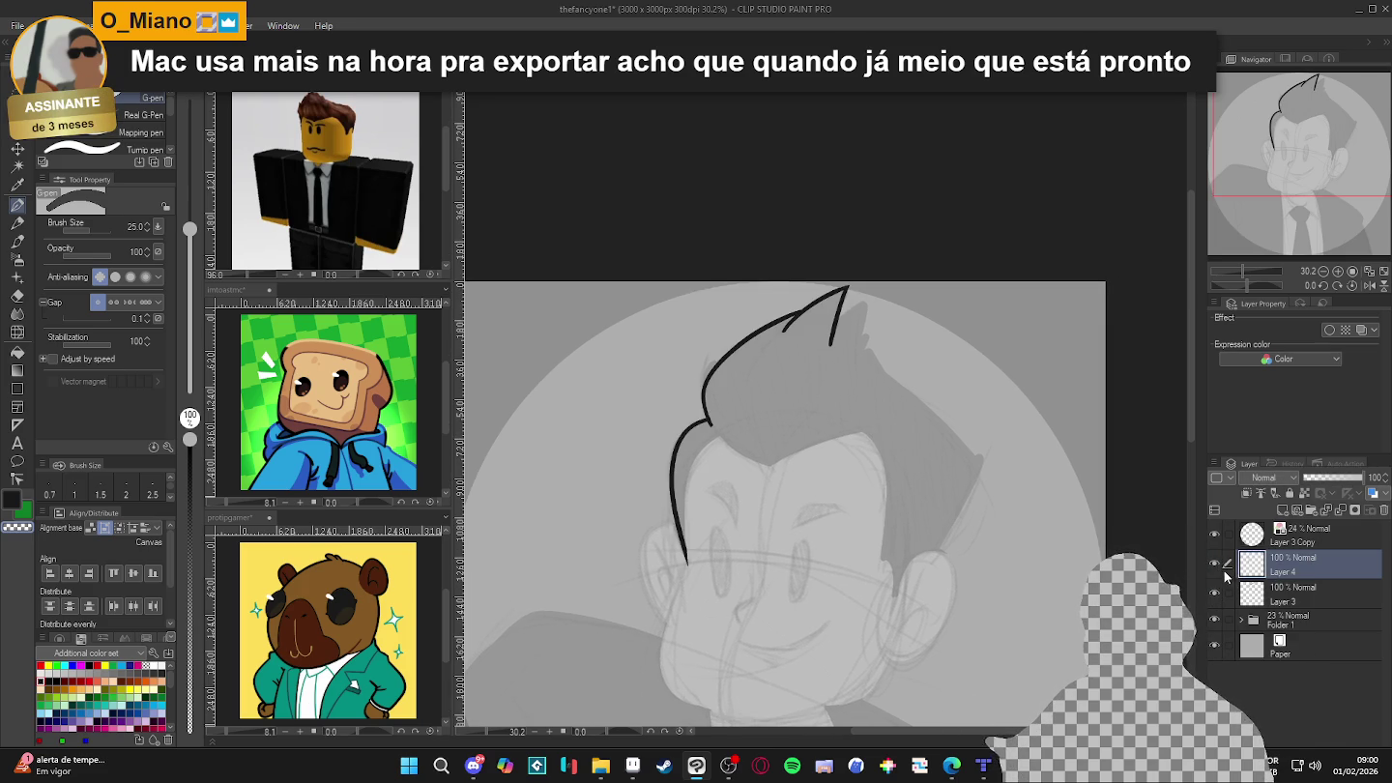
pyautogui.hotkey('ctrl', 'e')
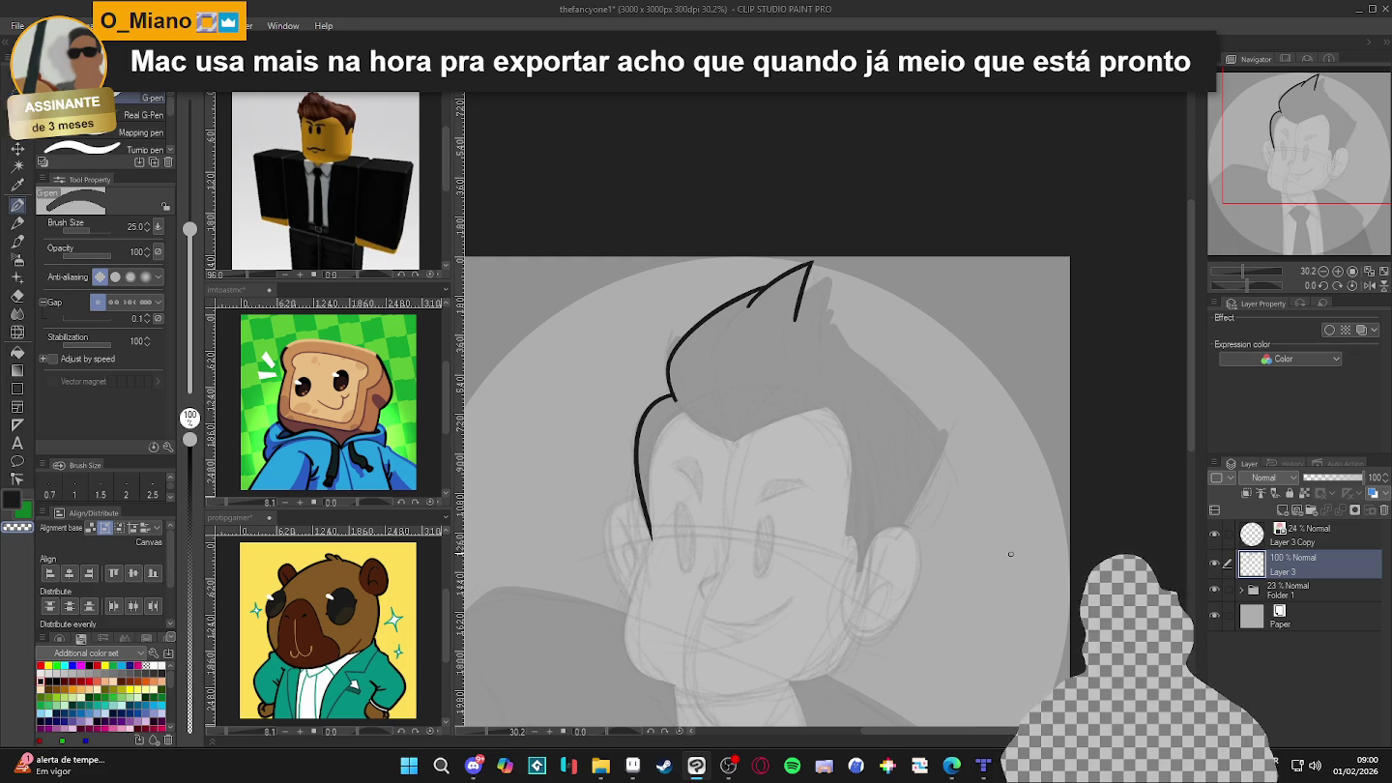
pyautogui.hotkey('ctrl', 'z')
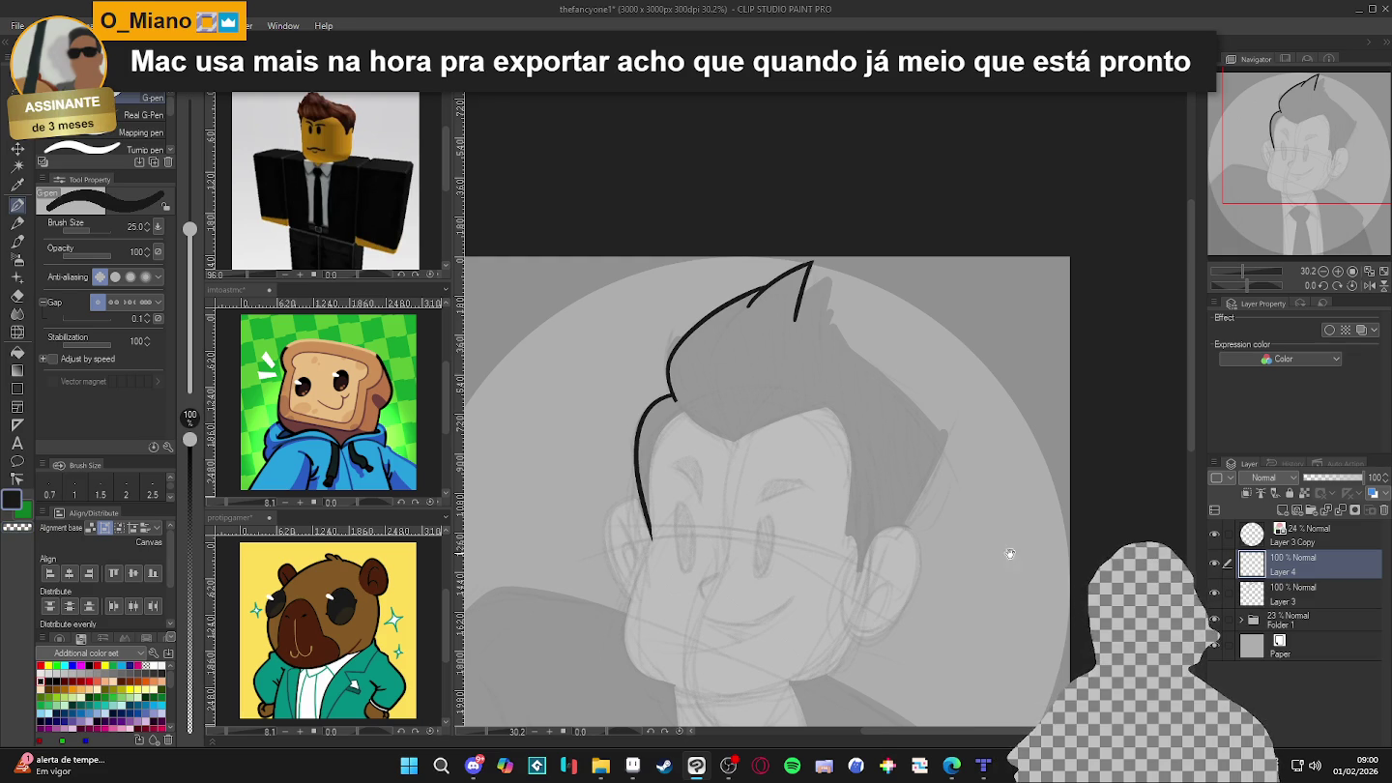
# - Ink a short stroke across the top hair spike, toggling between transparent and black colour
pyautogui.scroll(2, 1009, 552)
pyautogui.scroll(3, 761, 398)
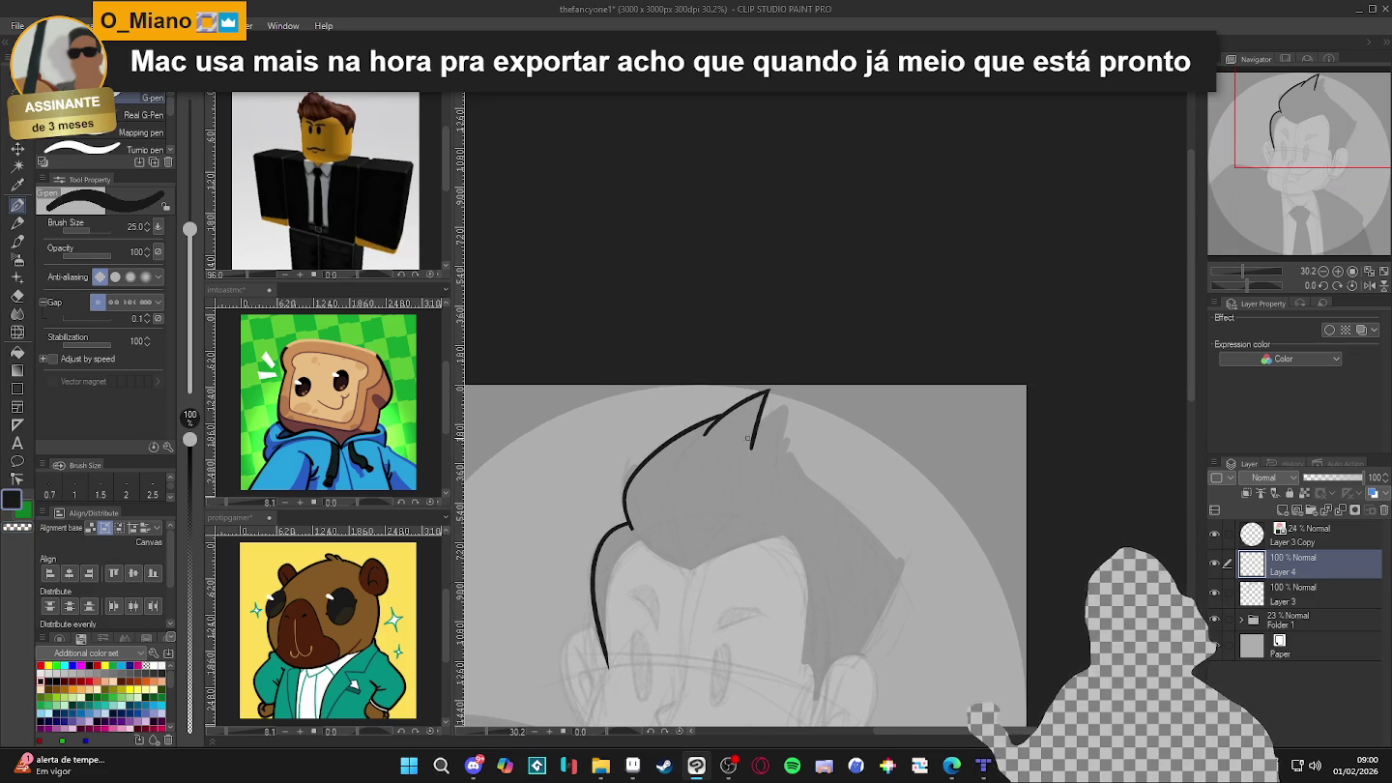
pyautogui.moveTo(760, 426); pyautogui.dragTo(779, 408)
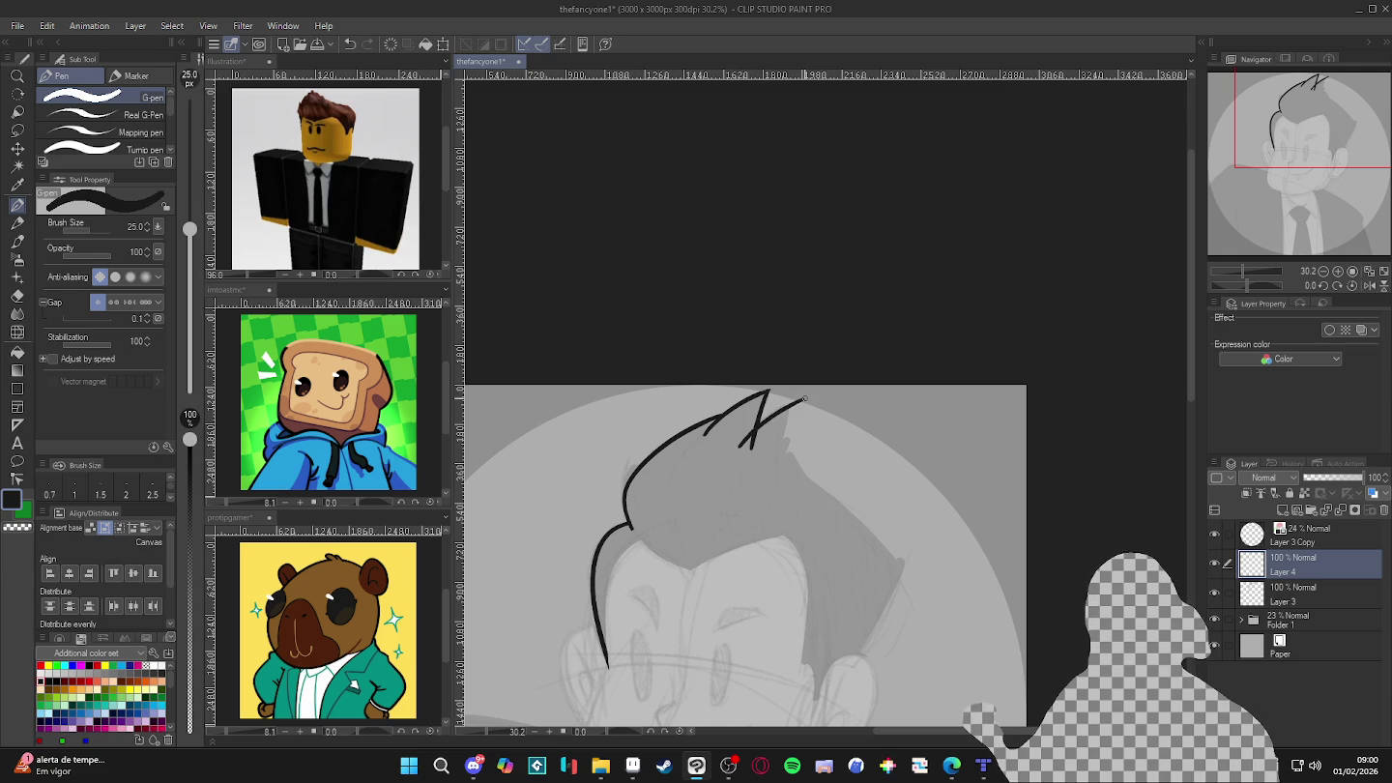
pyautogui.press('c')
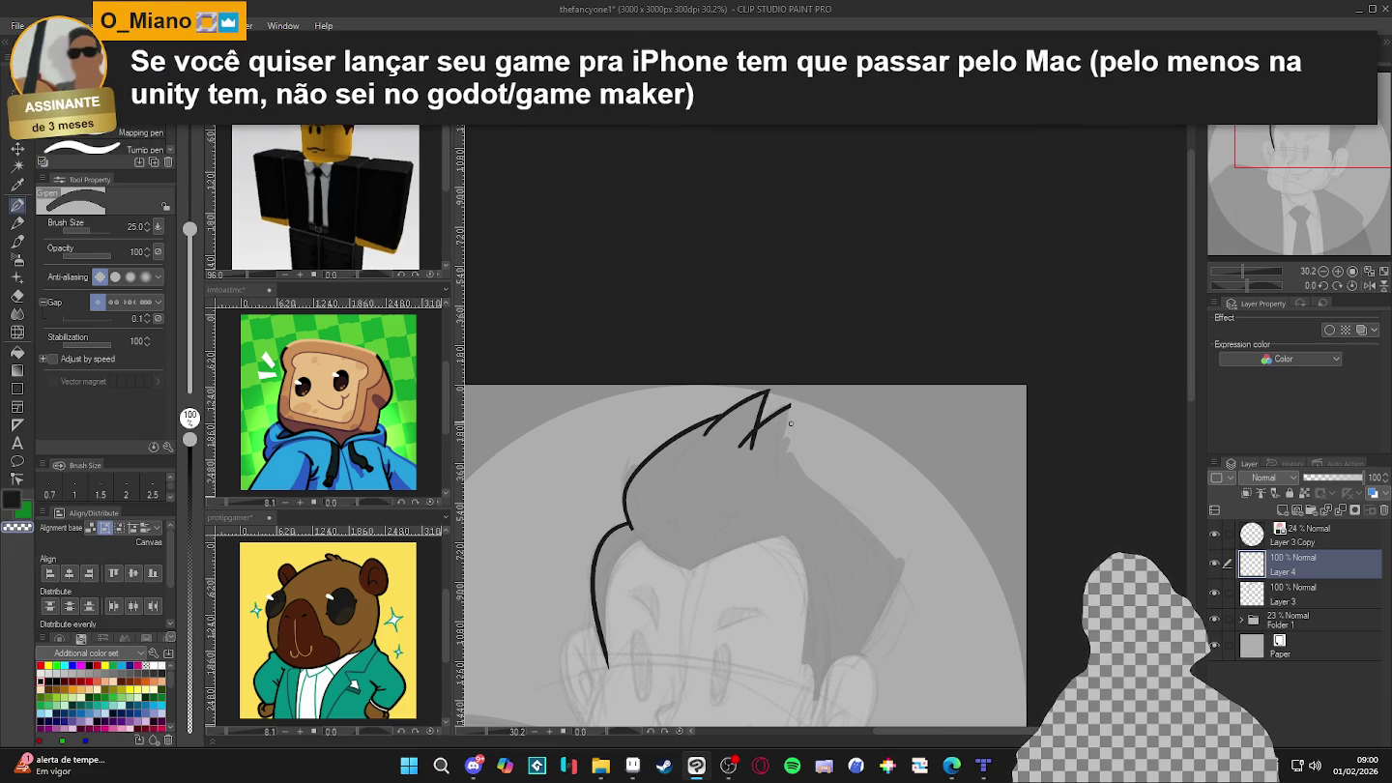
pyautogui.press('c')
pyautogui.moveTo(791, 407); pyautogui.dragTo(785, 446)
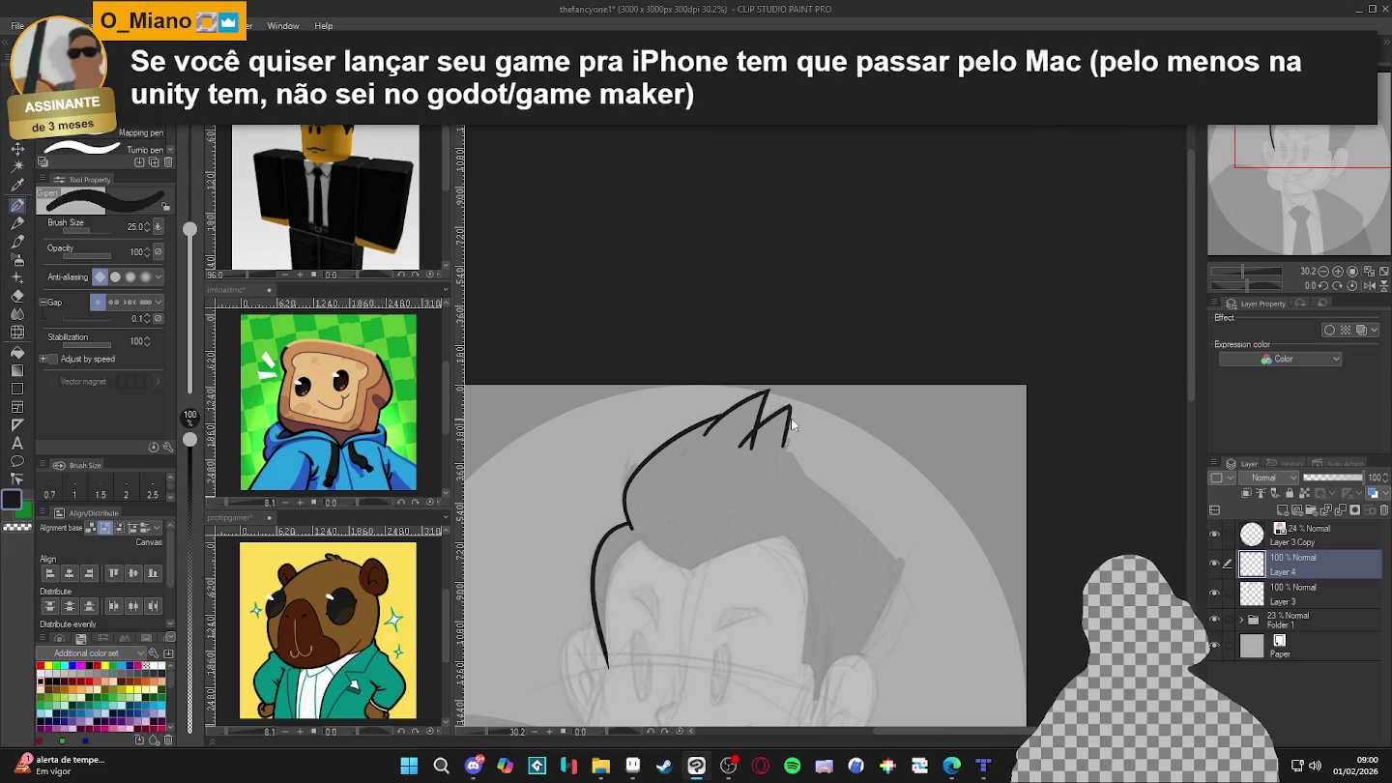
pyautogui.hotkey('ctrl', 'z')
pyautogui.press('c')
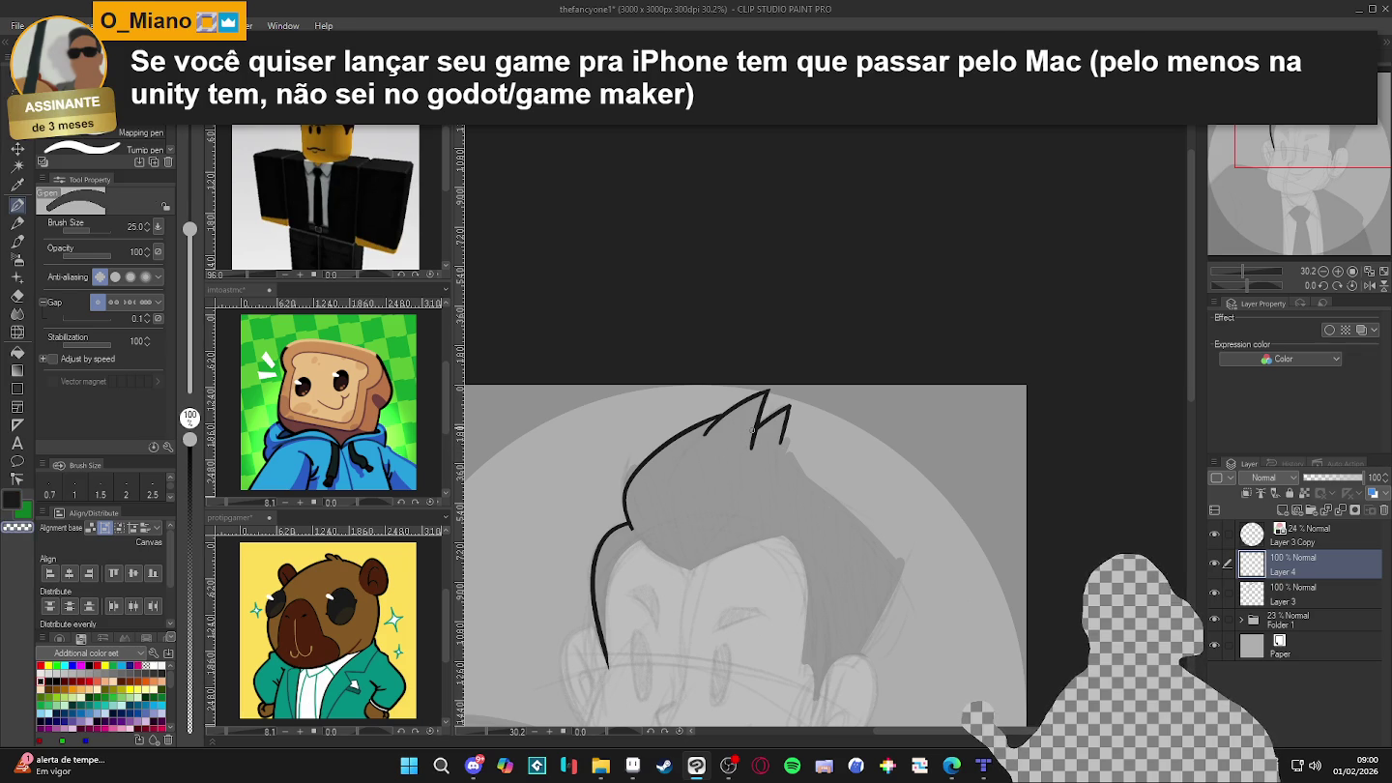
pyautogui.press('c')
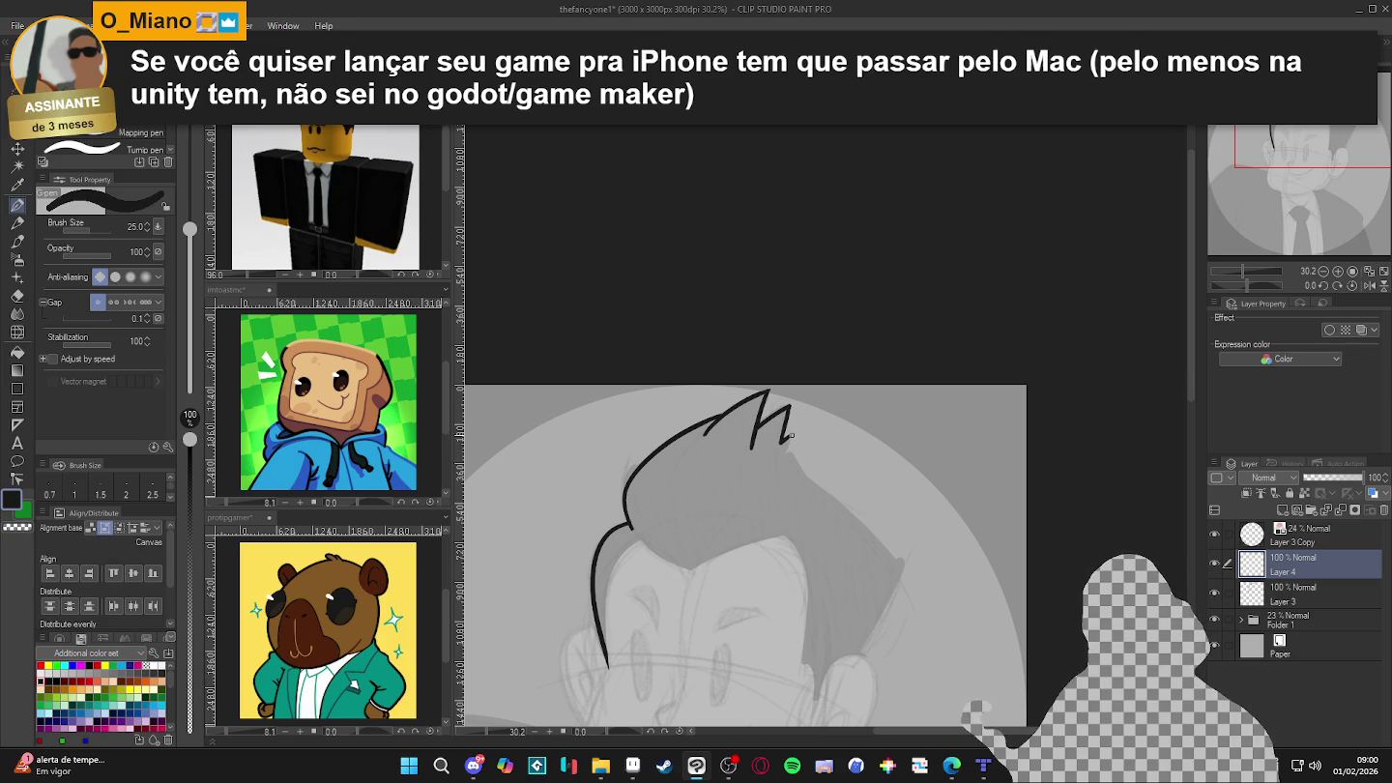
# - Extend the right hair spike and ink the hair's right edge down toward the ear
pyautogui.moveTo(860, 464); pyautogui.dragTo(849, 398)
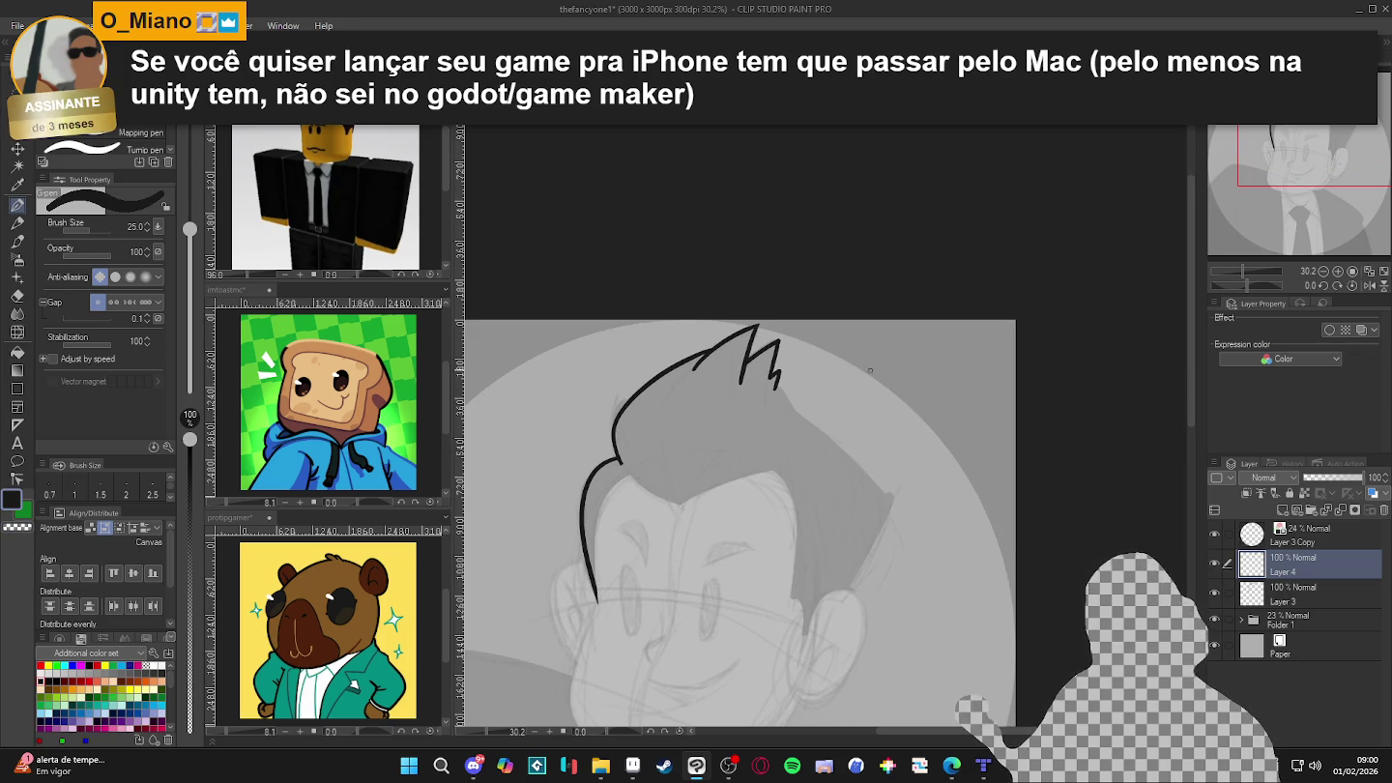
pyautogui.moveTo(868, 445); pyautogui.dragTo(865, 419)
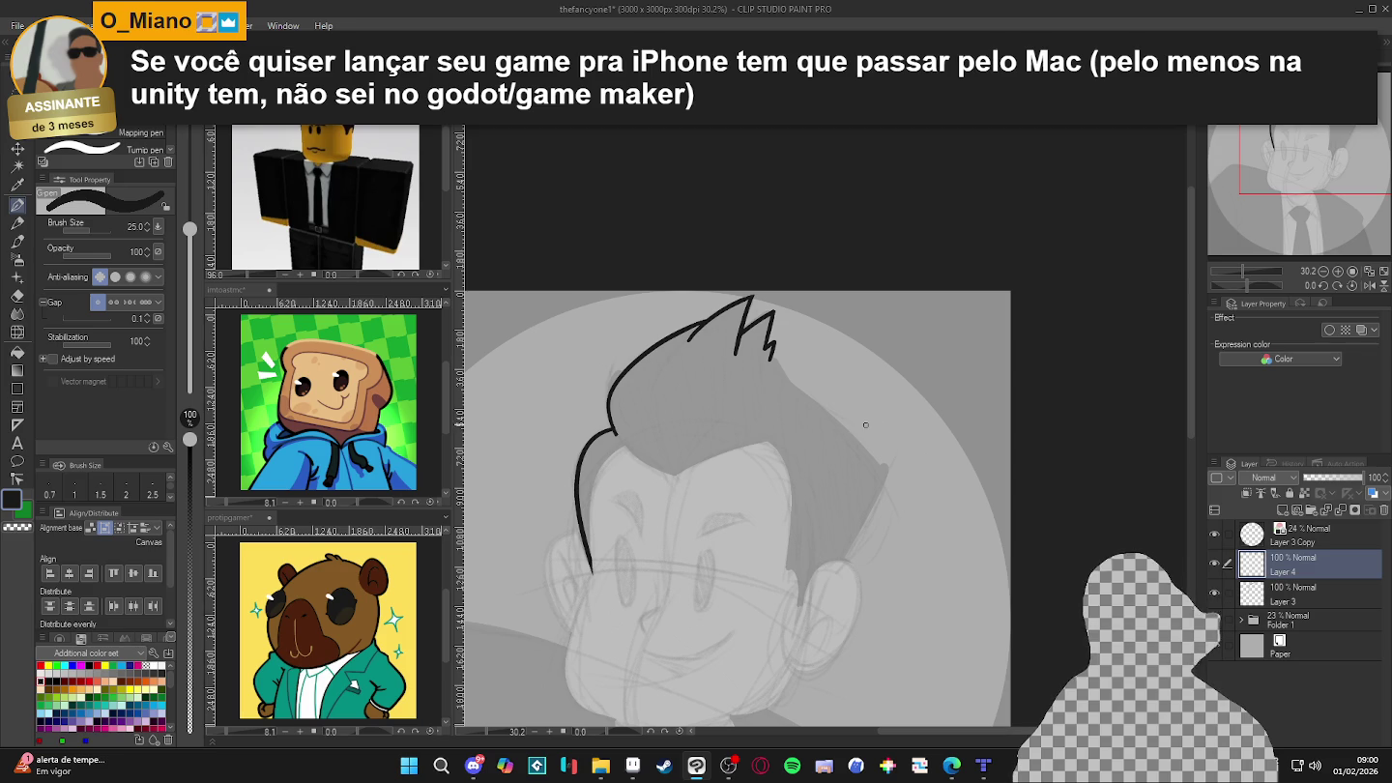
pyautogui.moveTo(770, 352)
pyautogui.mouseDown()
pyautogui.moveTo(882, 481)
pyautogui.moveTo(880, 421)
pyautogui.mouseUp()
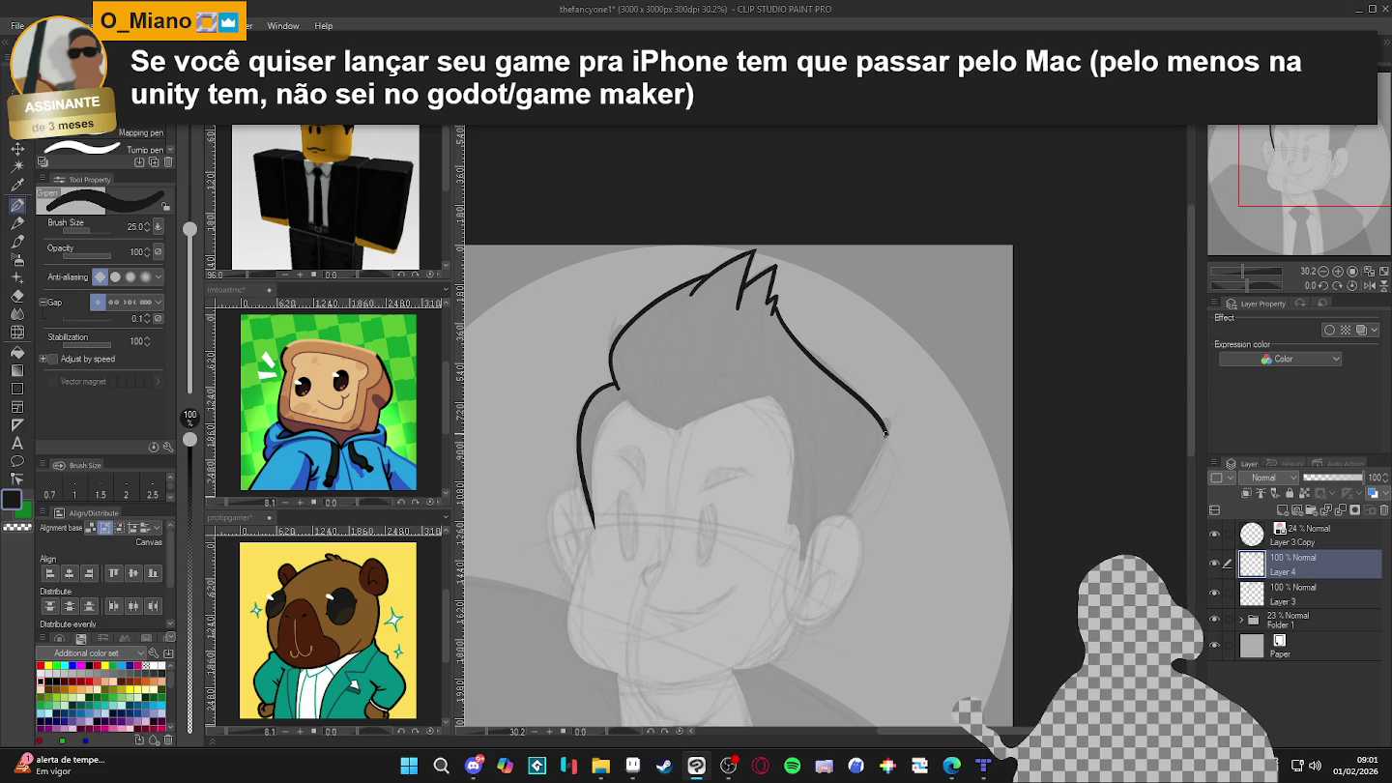
pyautogui.moveTo(887, 438); pyautogui.dragTo(828, 545)
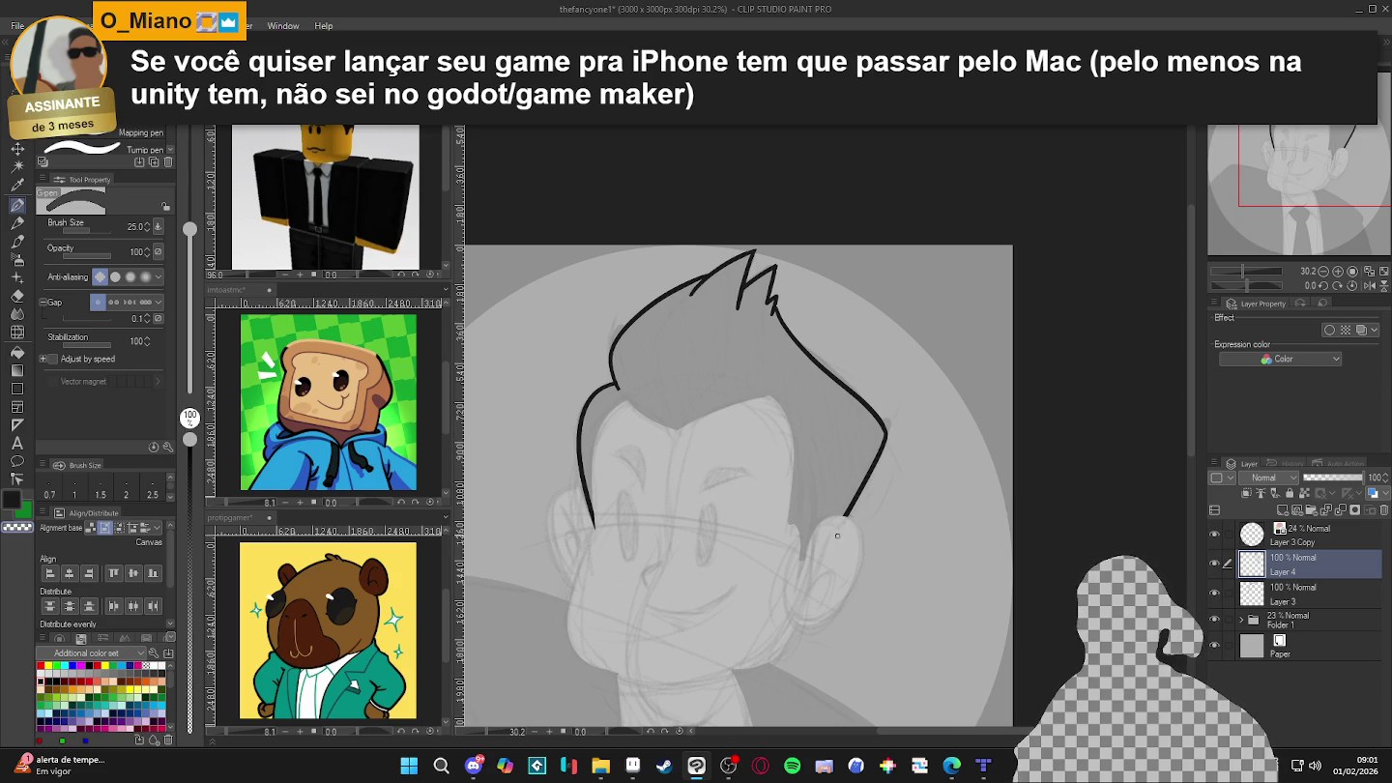
# - Ink the fringe curve across the forehead and extend the hairline downward in black
pyautogui.moveTo(620, 449); pyautogui.dragTo(640, 467)
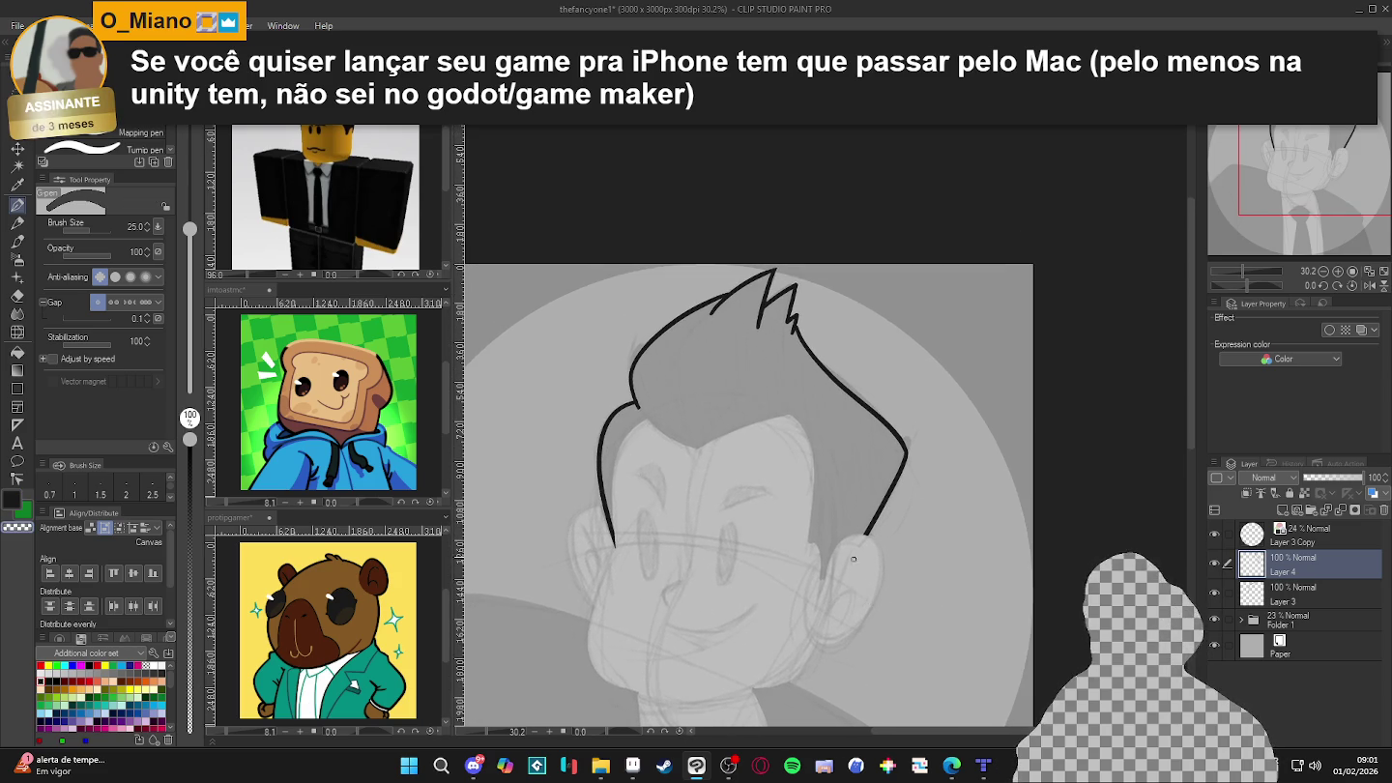
pyautogui.moveTo(638, 407); pyautogui.dragTo(661, 429)
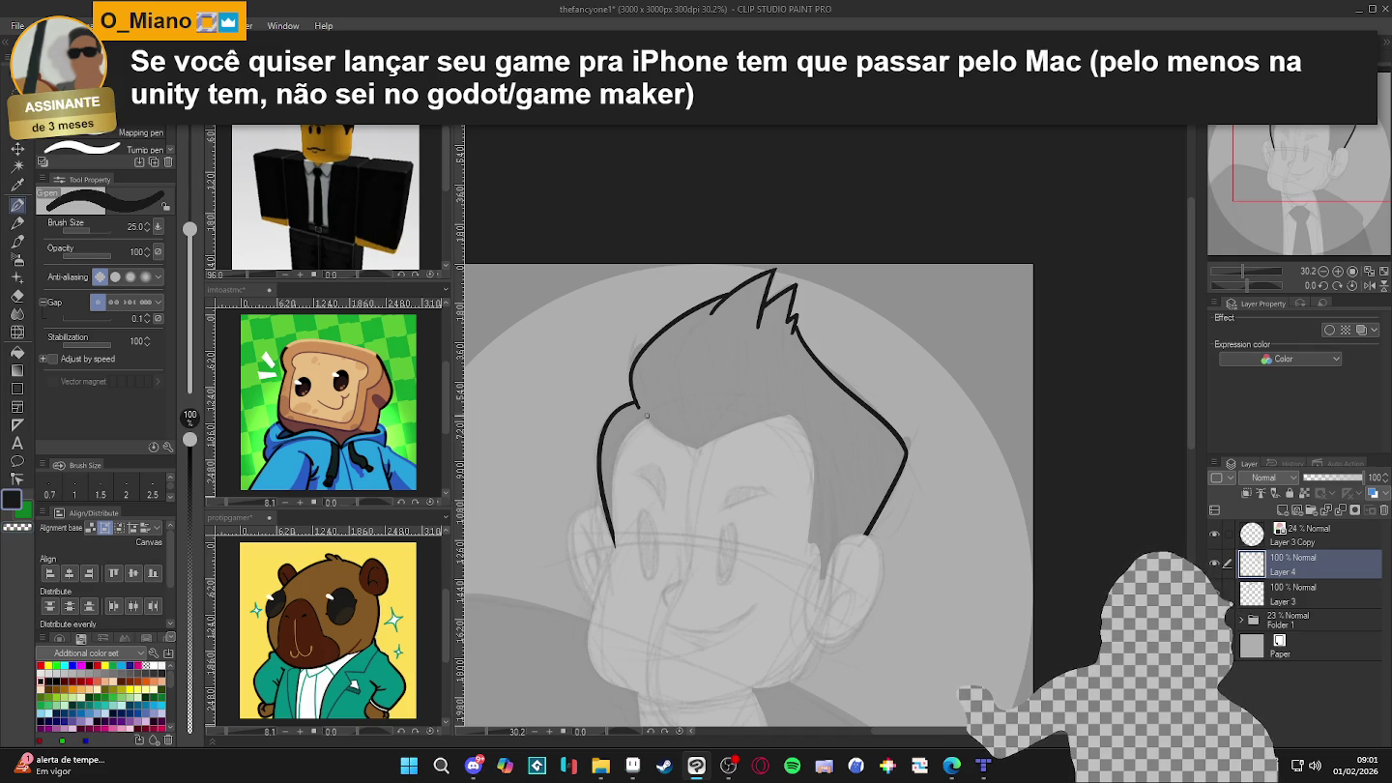
pyautogui.moveTo(647, 416); pyautogui.dragTo(791, 491)
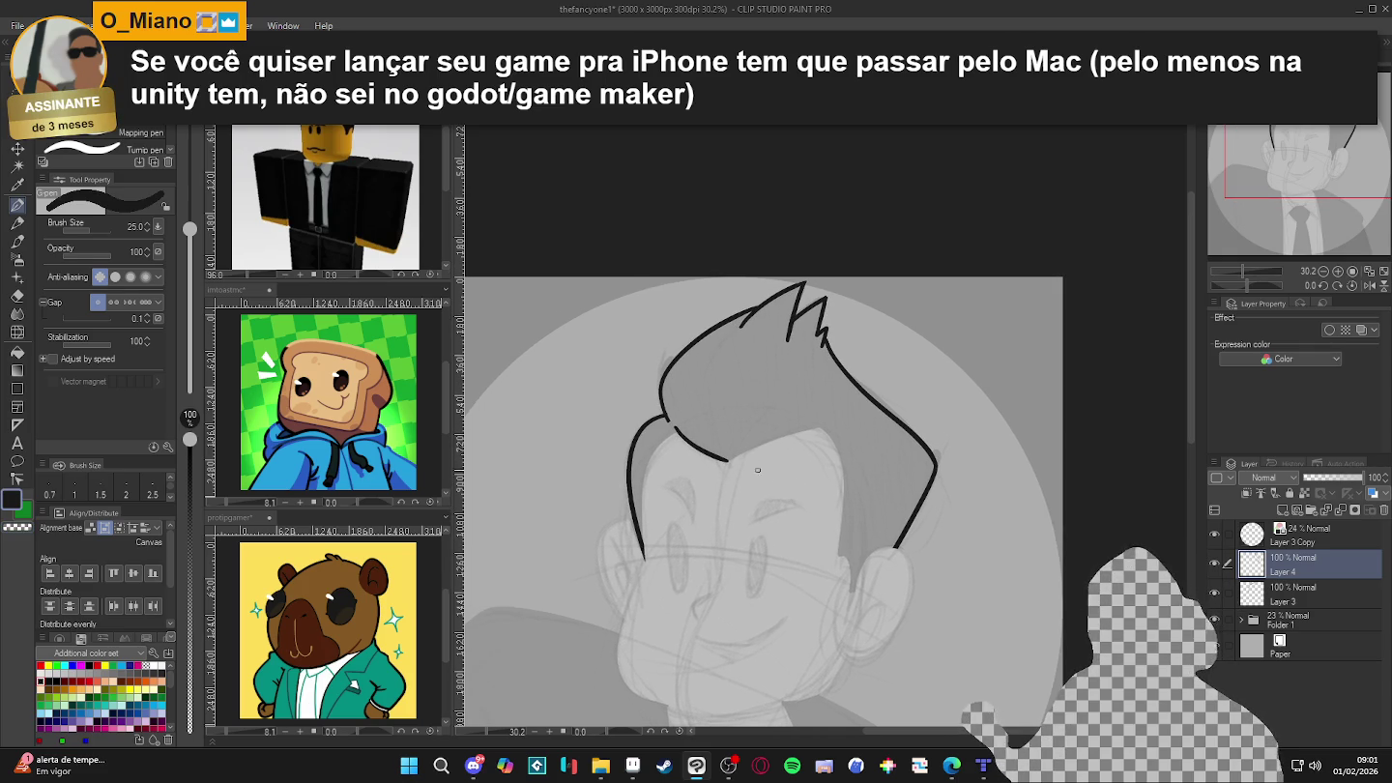
pyautogui.moveTo(999, 450); pyautogui.dragTo(788, 517)
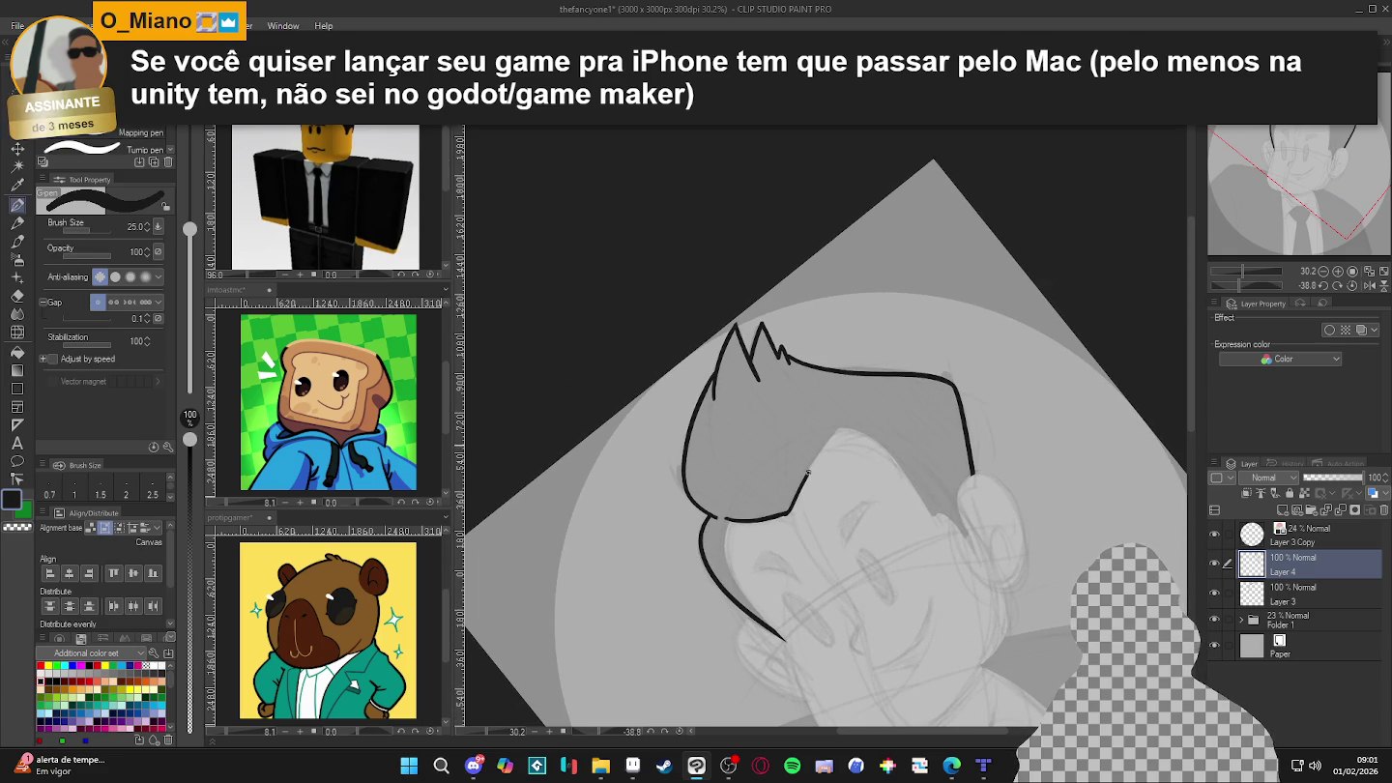
pyautogui.hotkey('ctrl', '@')
pyautogui.moveTo(881, 617); pyautogui.dragTo(818, 569)
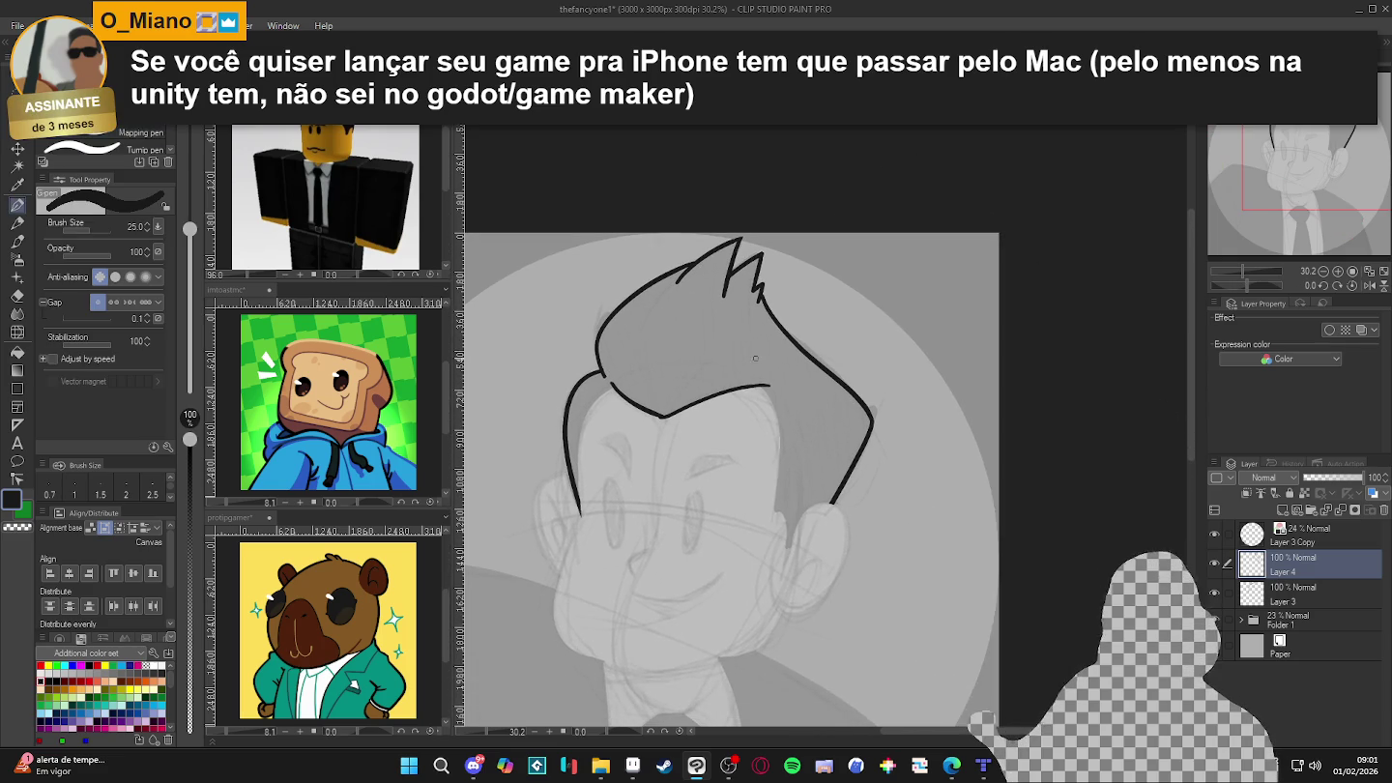
pyautogui.moveTo(775, 391); pyautogui.dragTo(765, 389)
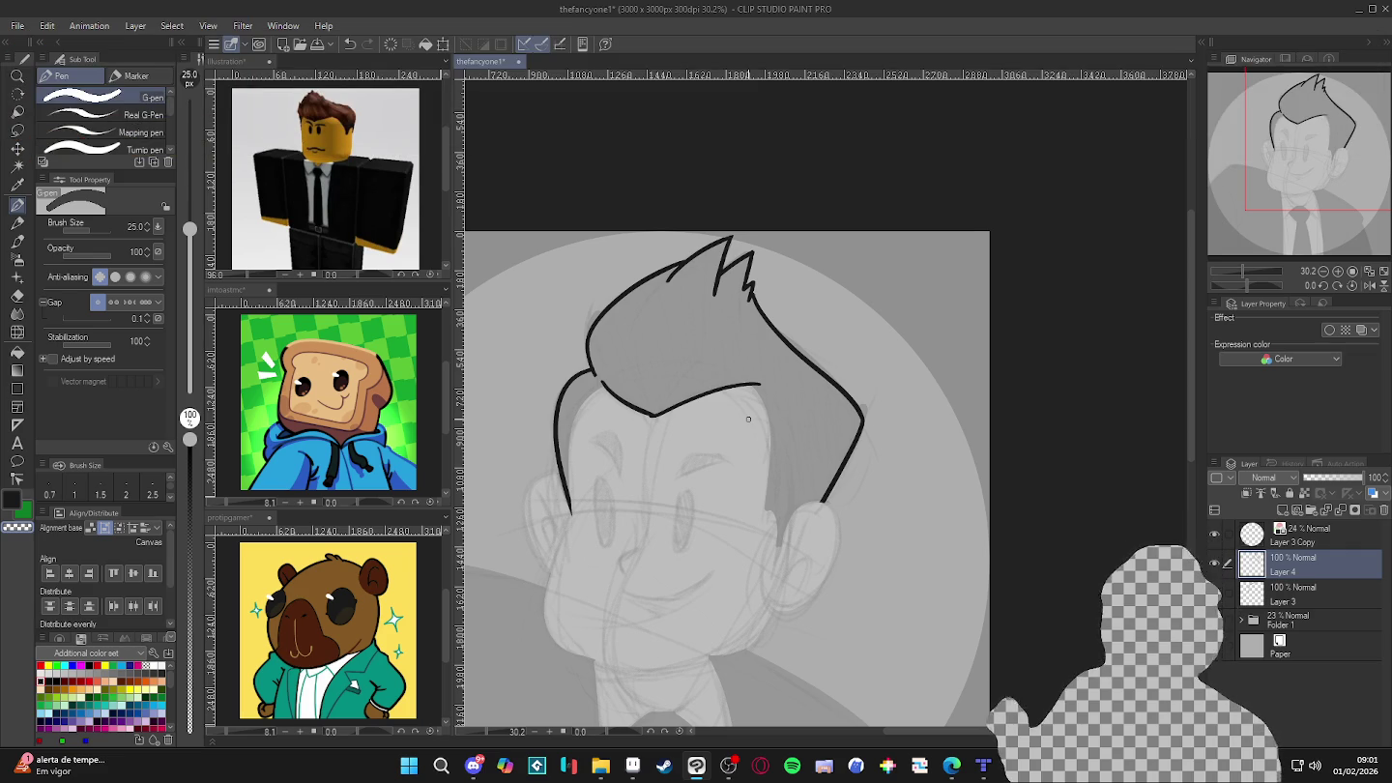
pyautogui.press('c')
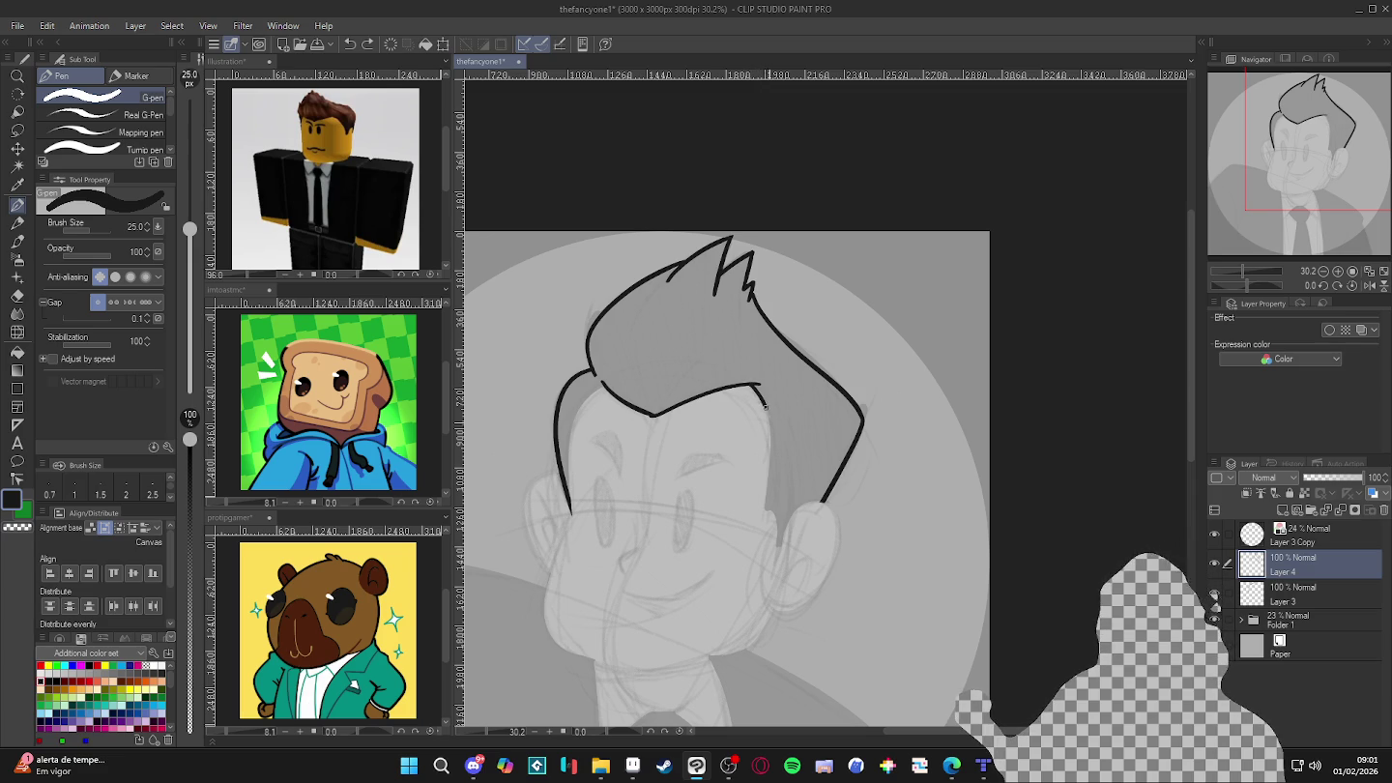
pyautogui.moveTo(765, 406); pyautogui.dragTo(770, 463)
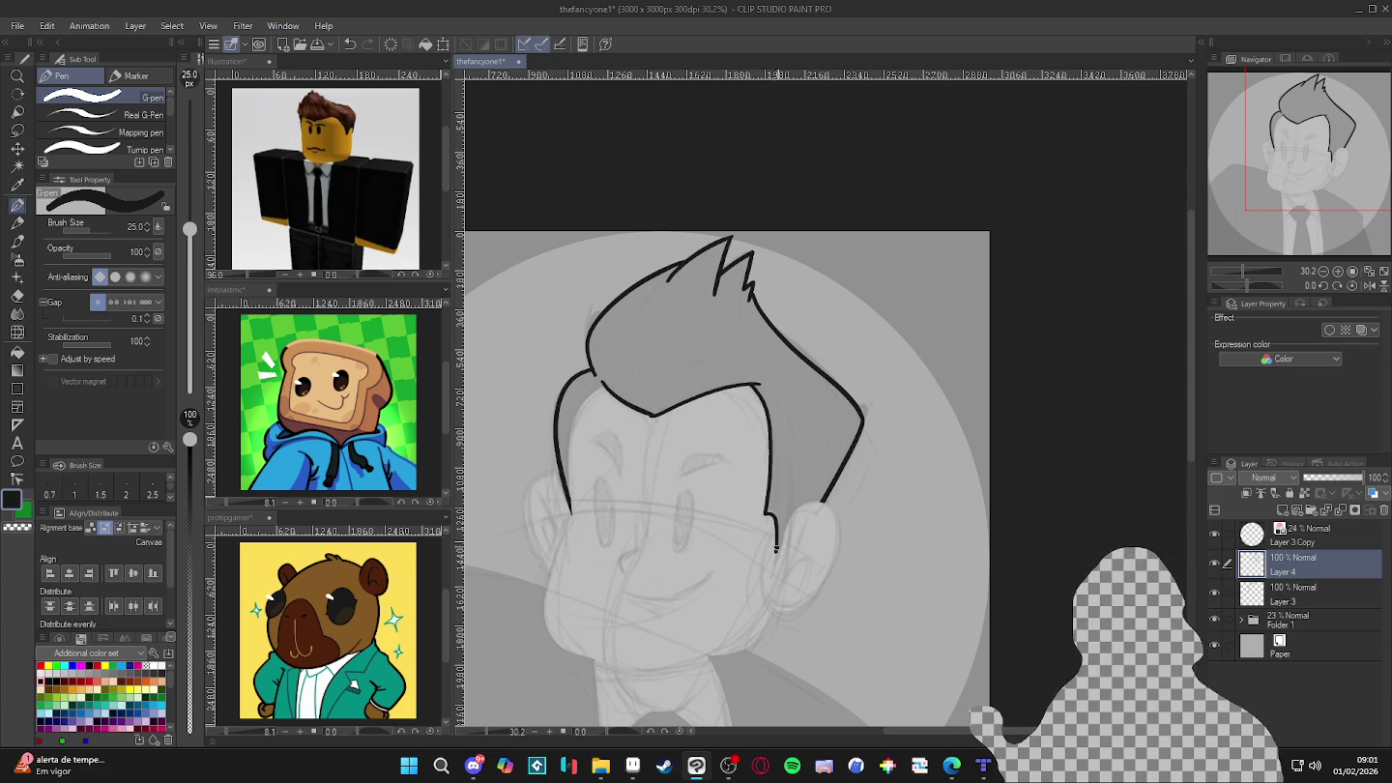
# - Ink the right ear curve, merge it into Layer 3, then add a new Layer 4
pyautogui.moveTo(775, 548)
pyautogui.mouseDown()
pyautogui.moveTo(825, 502)
pyautogui.moveTo(817, 587)
pyautogui.moveTo(844, 548)
pyautogui.mouseUp()
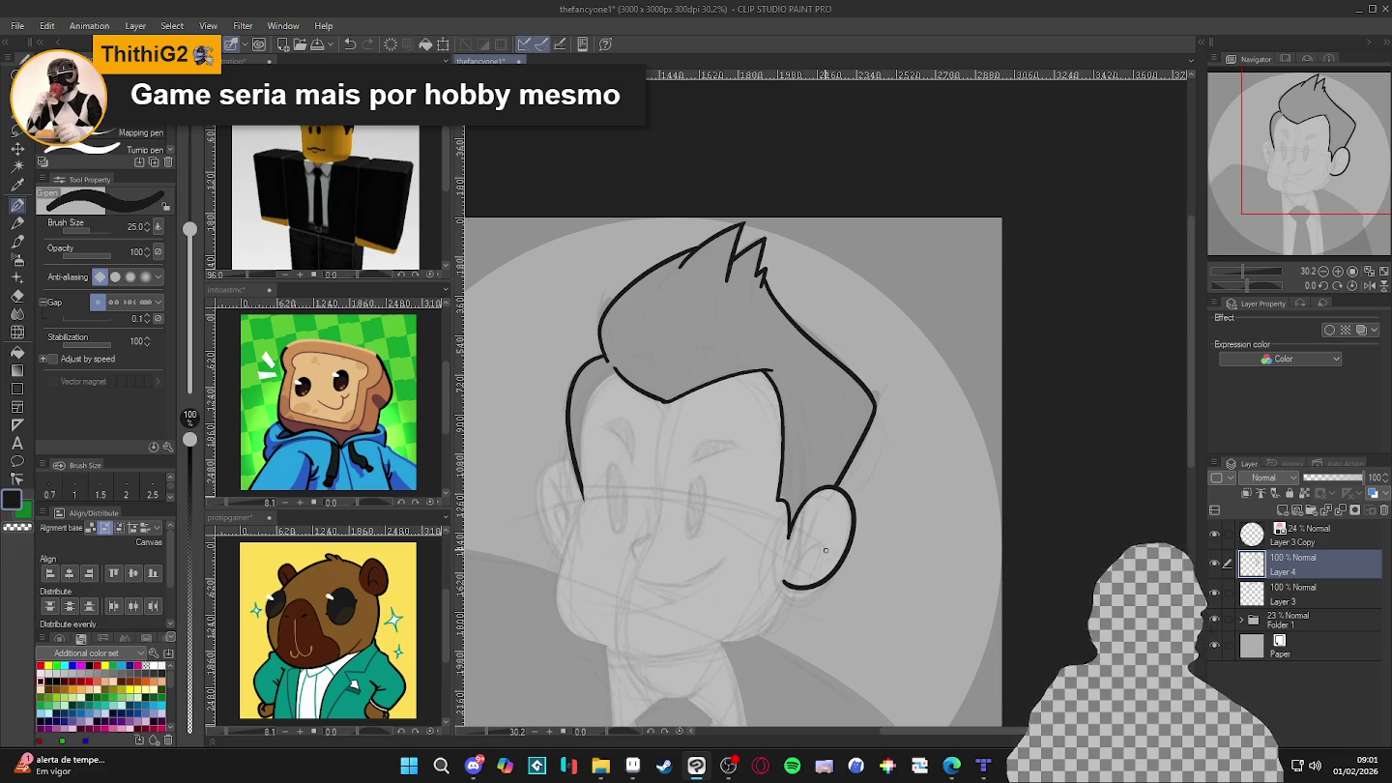
pyautogui.moveTo(893, 504); pyautogui.dragTo(923, 416)
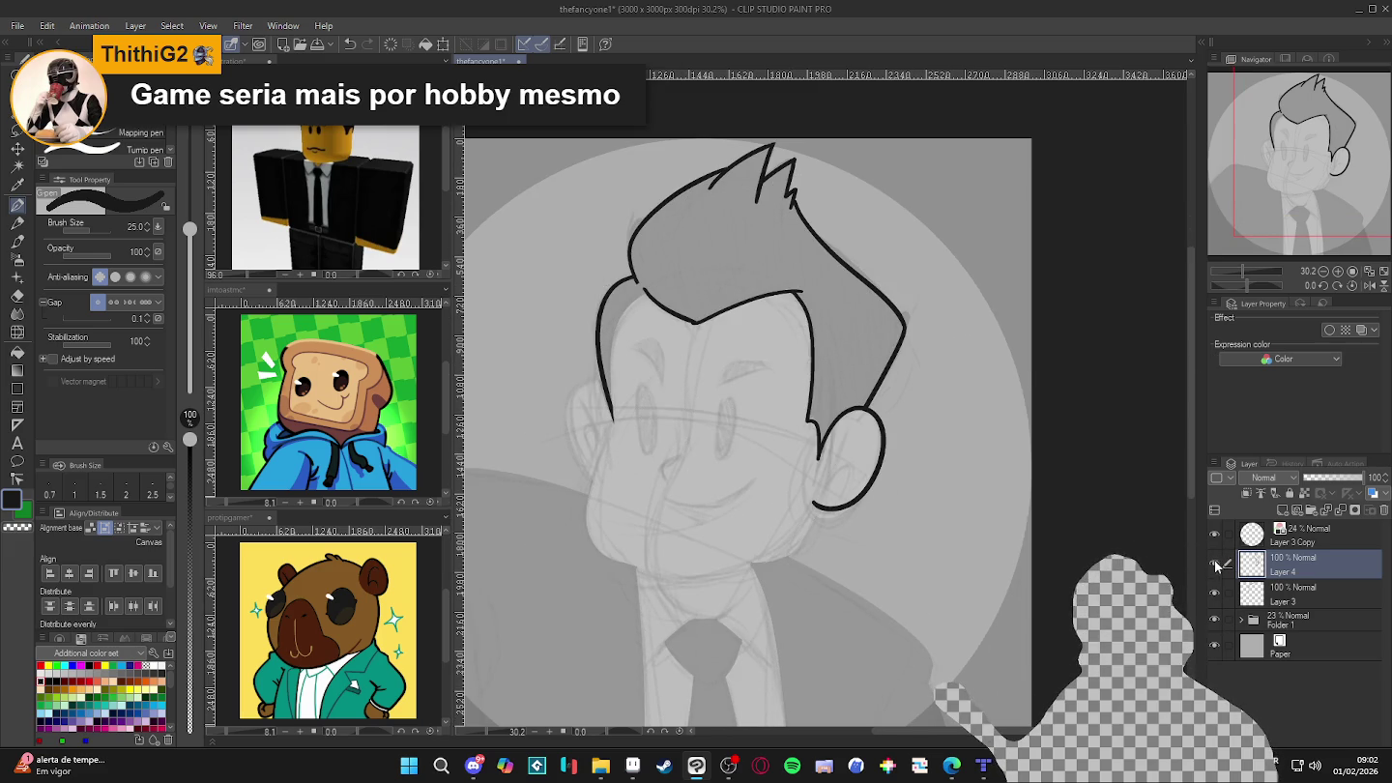
pyautogui.hotkey('ctrl', 'e')
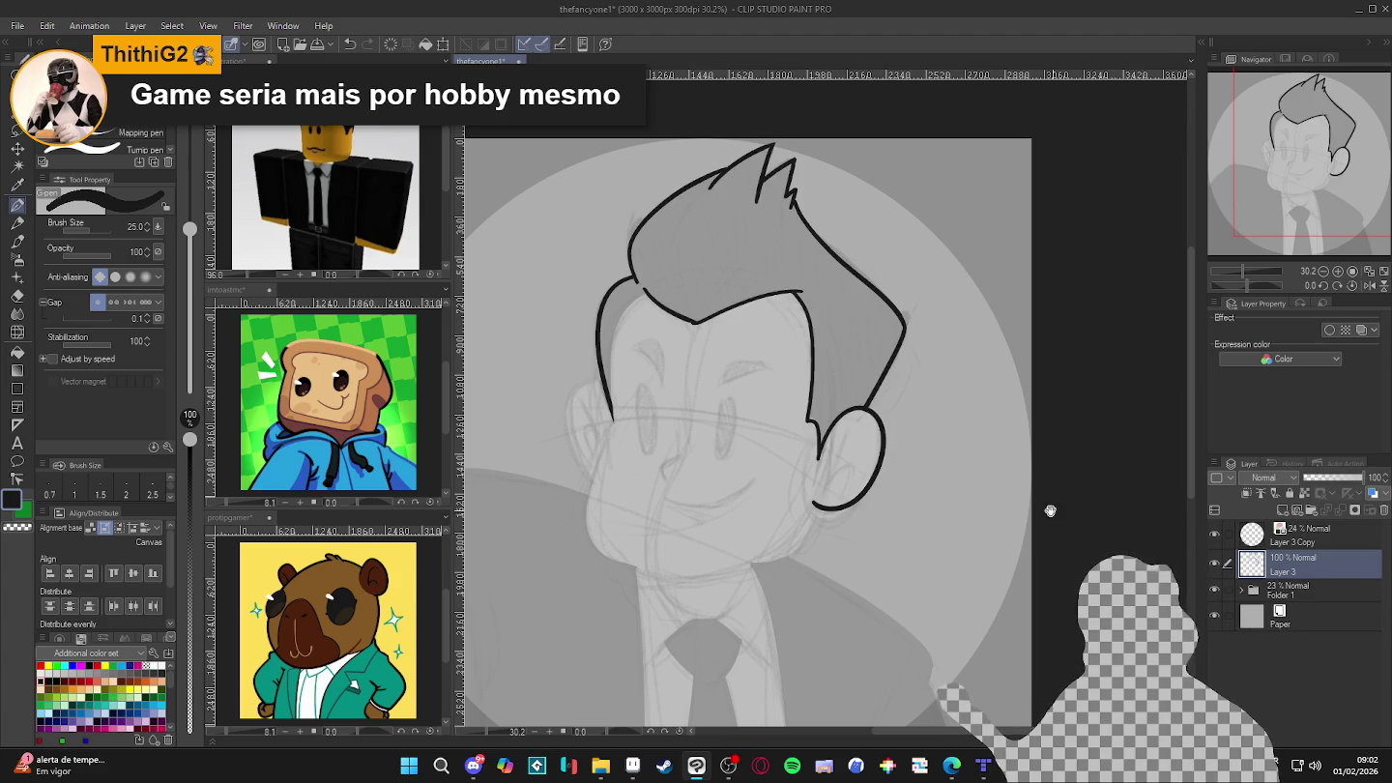
pyautogui.moveTo(1050, 509); pyautogui.dragTo(1059, 533)
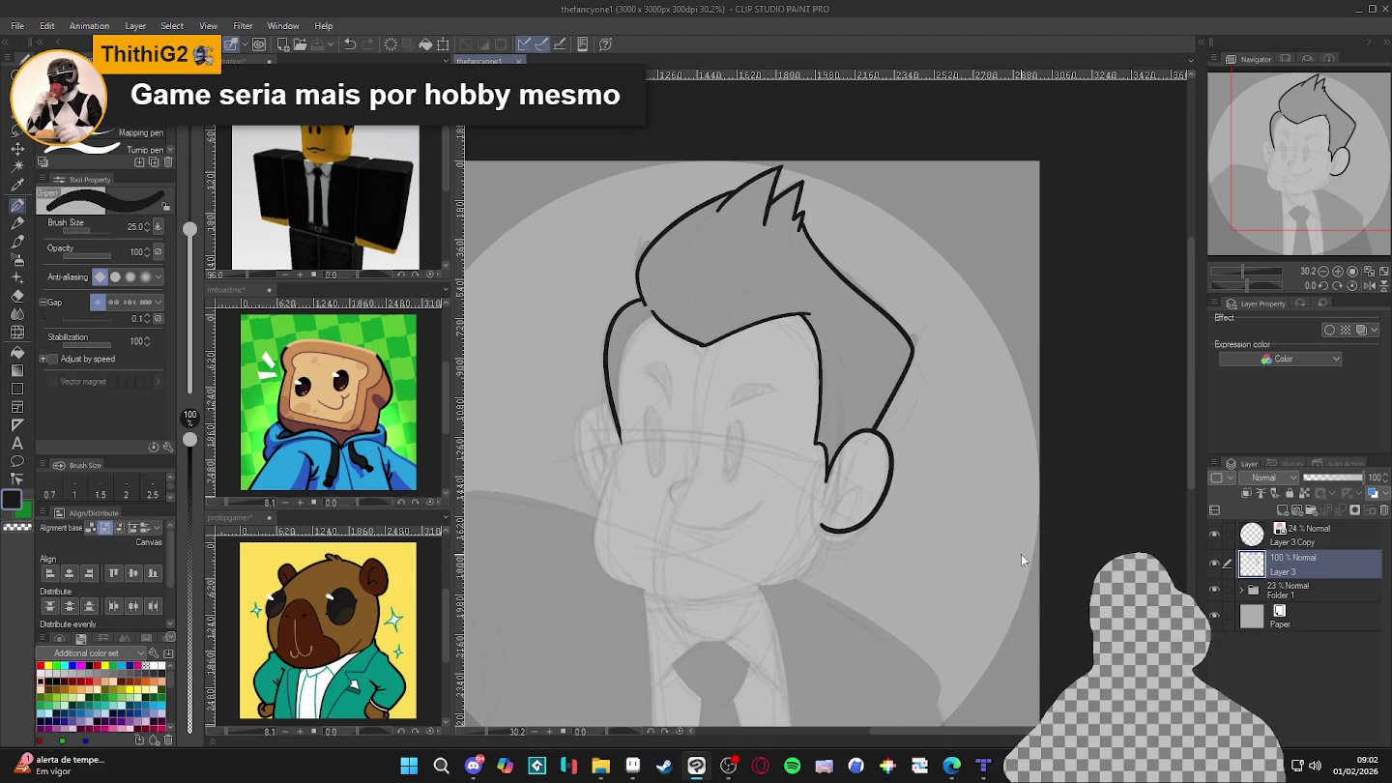
pyautogui.hotkey('ctrl', 'shift', 'n')
# - Ink the left side of the face outline down toward the chin
pyautogui.moveTo(718, 359); pyautogui.dragTo(763, 359)
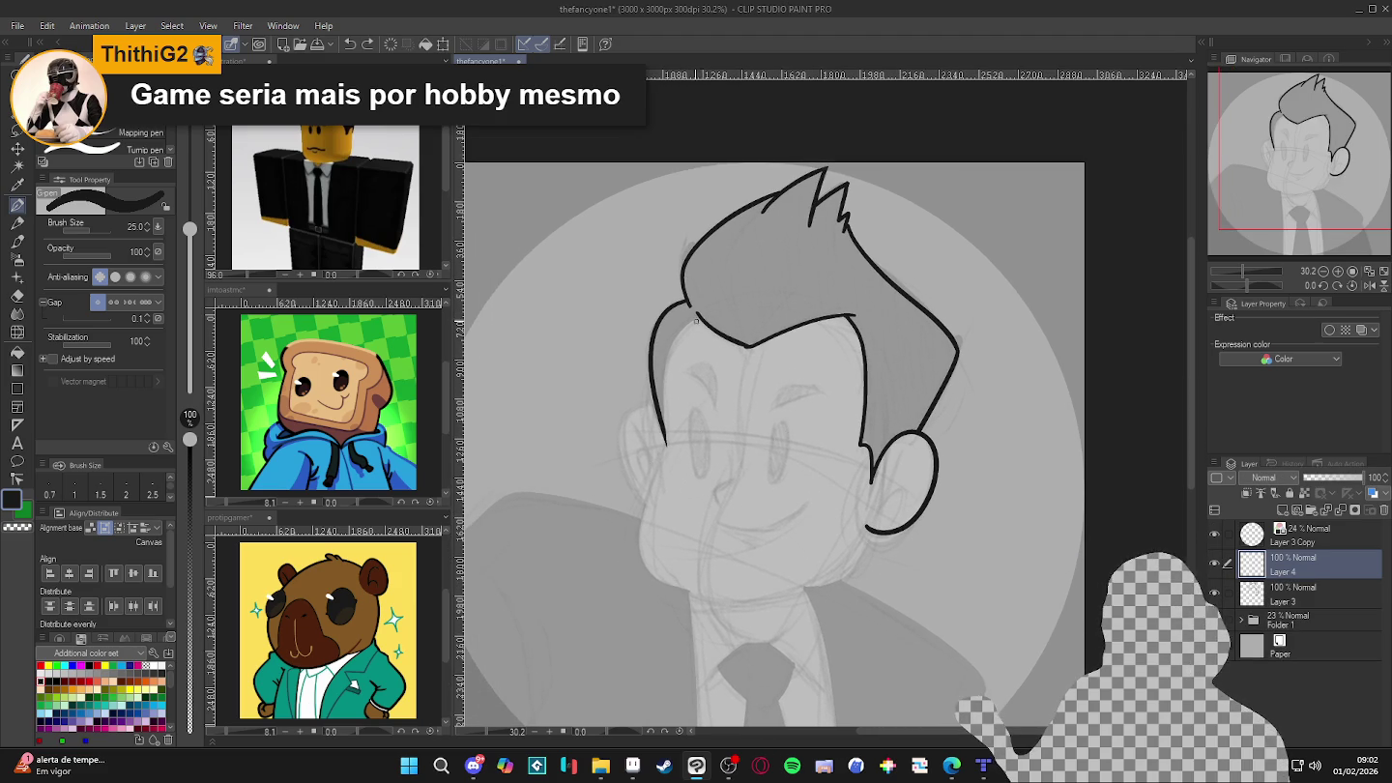
pyautogui.moveTo(708, 311)
pyautogui.mouseDown()
pyautogui.moveTo(676, 353)
pyautogui.moveTo(648, 560)
pyautogui.moveTo(700, 589)
pyautogui.mouseUp()
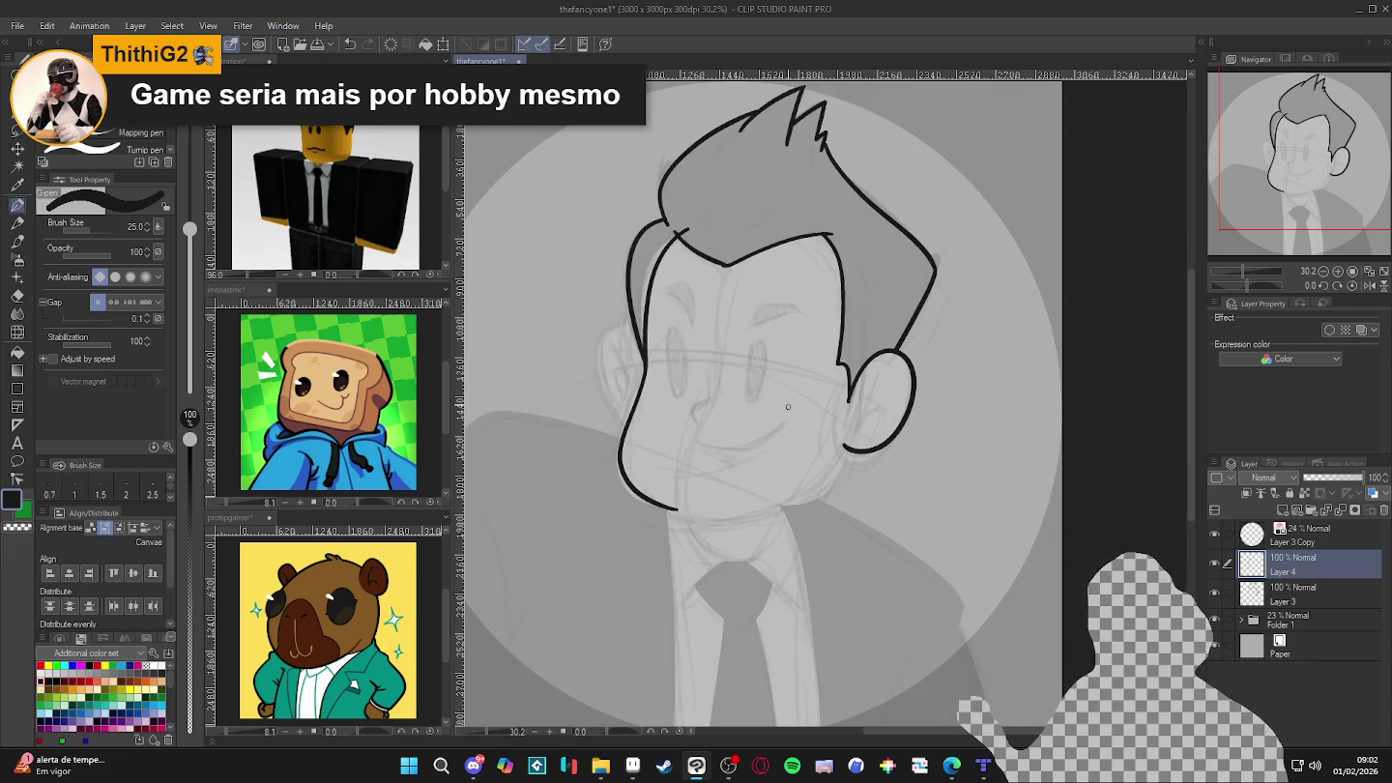
pyautogui.moveTo(817, 529); pyautogui.dragTo(795, 447)
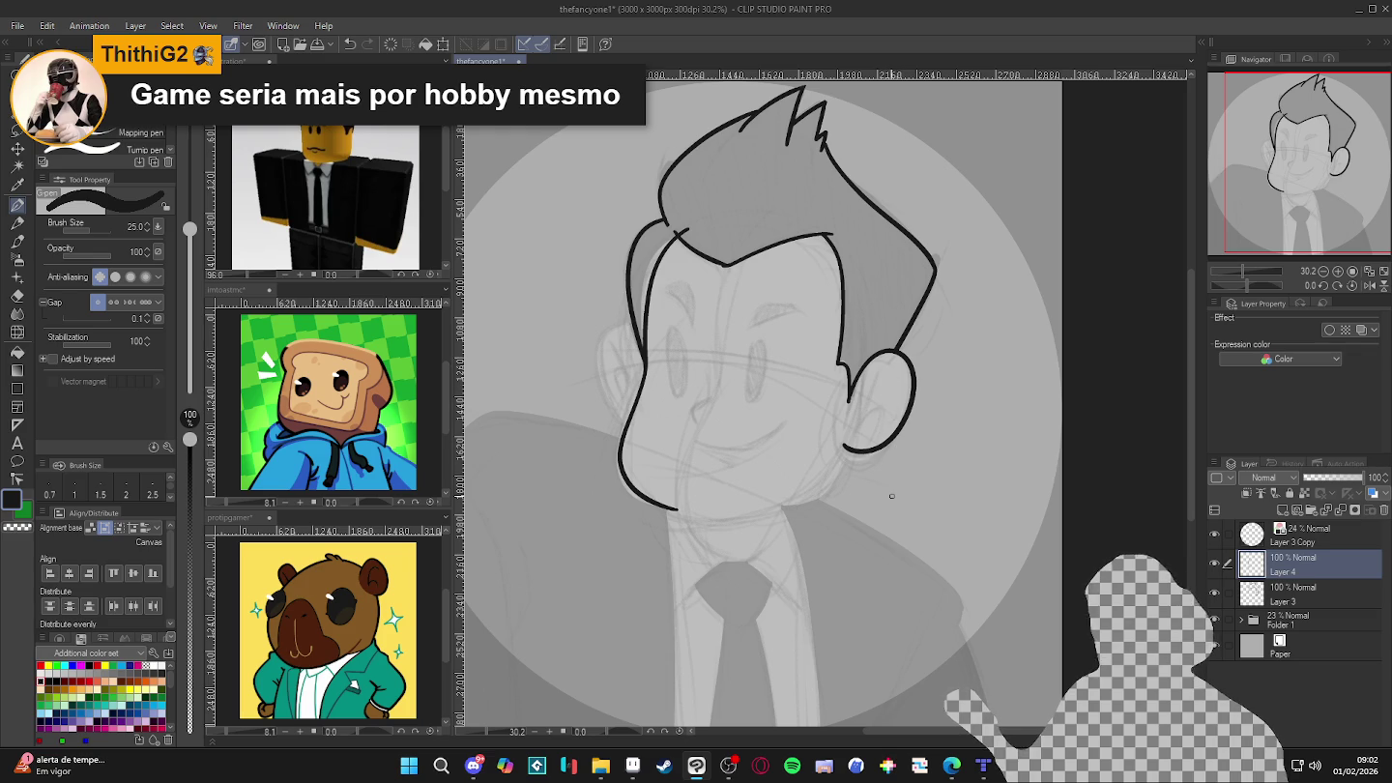
# - On a rotated canvas, ink the jaw line from chin to ear, then return the view upright
pyautogui.moveTo(1023, 517); pyautogui.dragTo(761, 204)
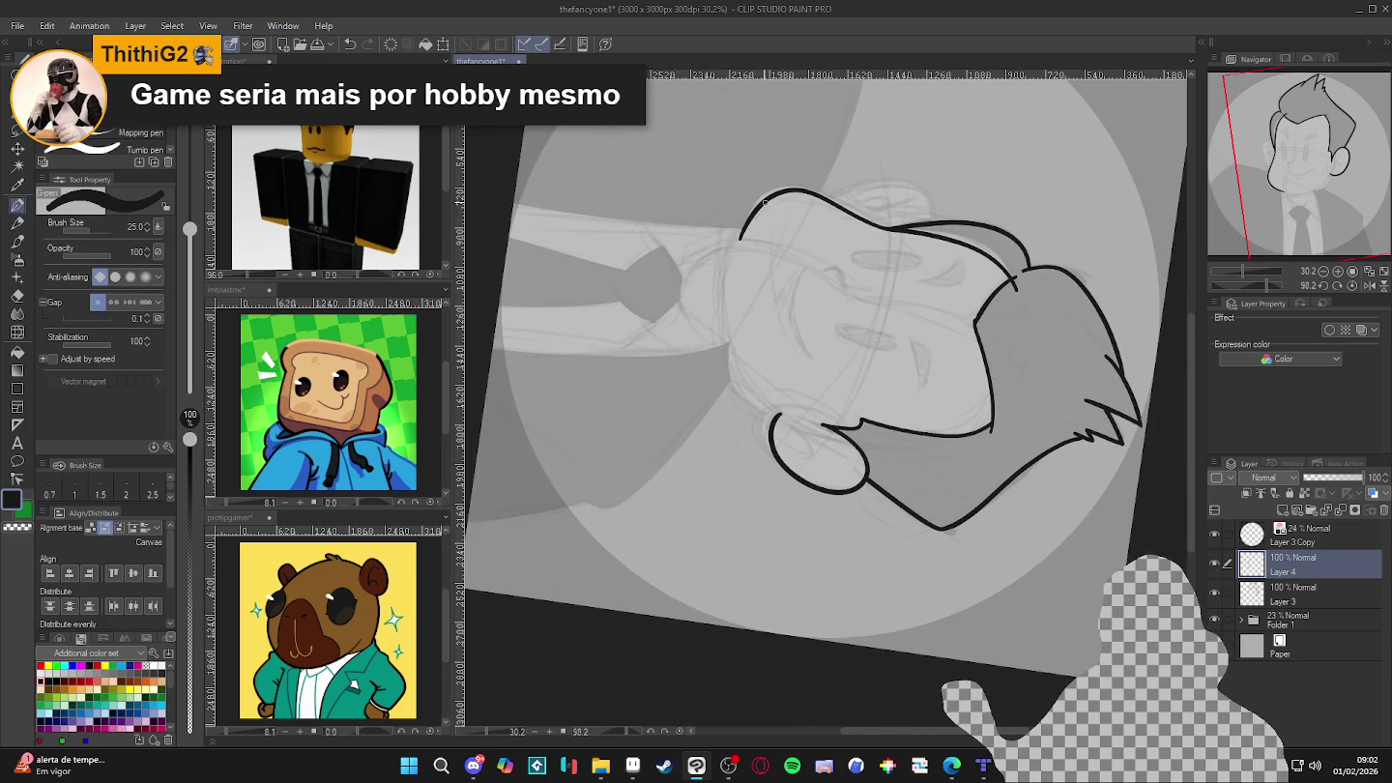
pyautogui.moveTo(763, 200)
pyautogui.mouseDown()
pyautogui.moveTo(768, 412)
pyautogui.moveTo(961, 410)
pyautogui.moveTo(757, 367)
pyautogui.moveTo(731, 431)
pyautogui.mouseUp()
pyautogui.hotkey('ctrl', 'z')
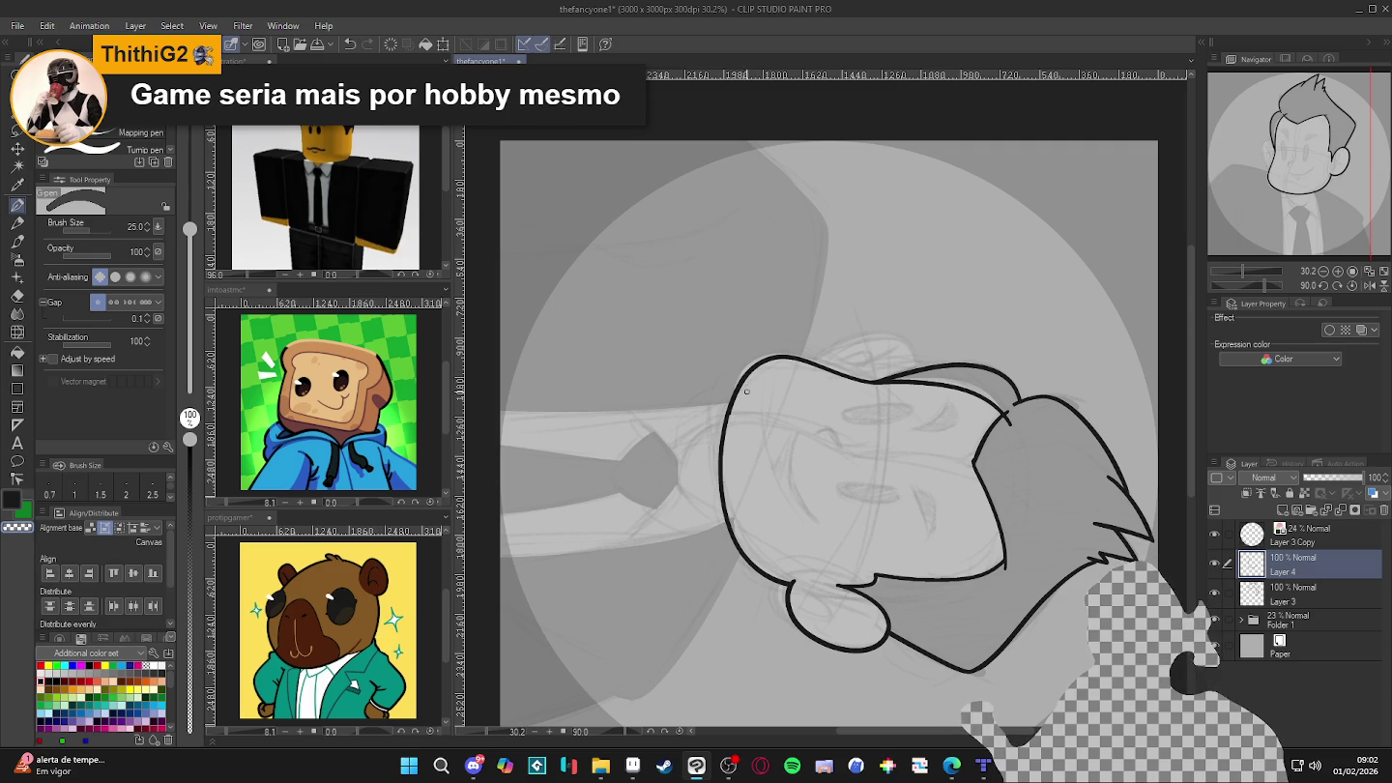
pyautogui.press('r')
pyautogui.moveTo(732, 413)
pyautogui.mouseDown()
pyautogui.moveTo(992, 344)
pyautogui.moveTo(876, 490)
pyautogui.mouseUp()
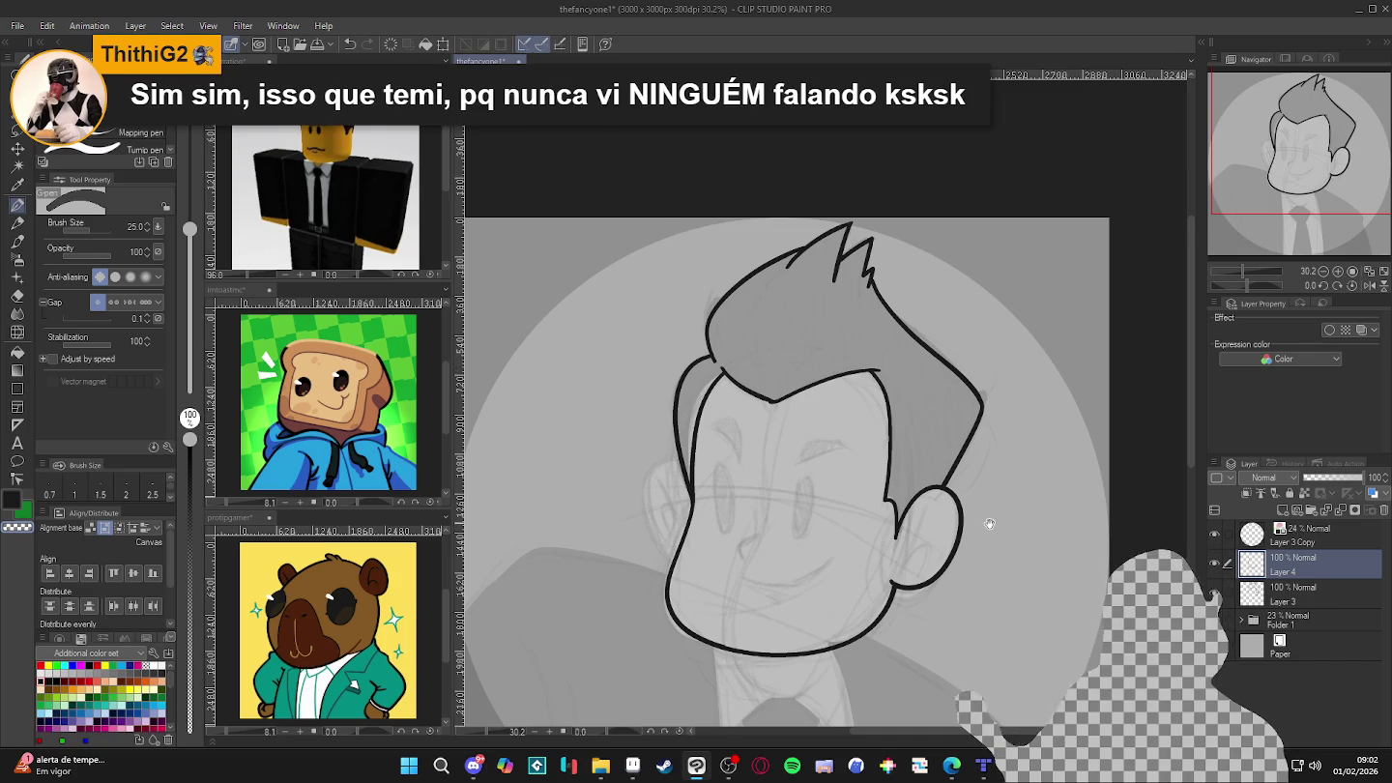
pyautogui.moveTo(988, 522); pyautogui.dragTo(940, 485)
# - Save, thicken the face outline near the jaw, and merge the line layer into Layer 3
pyautogui.hotkey('ctrl', 's')
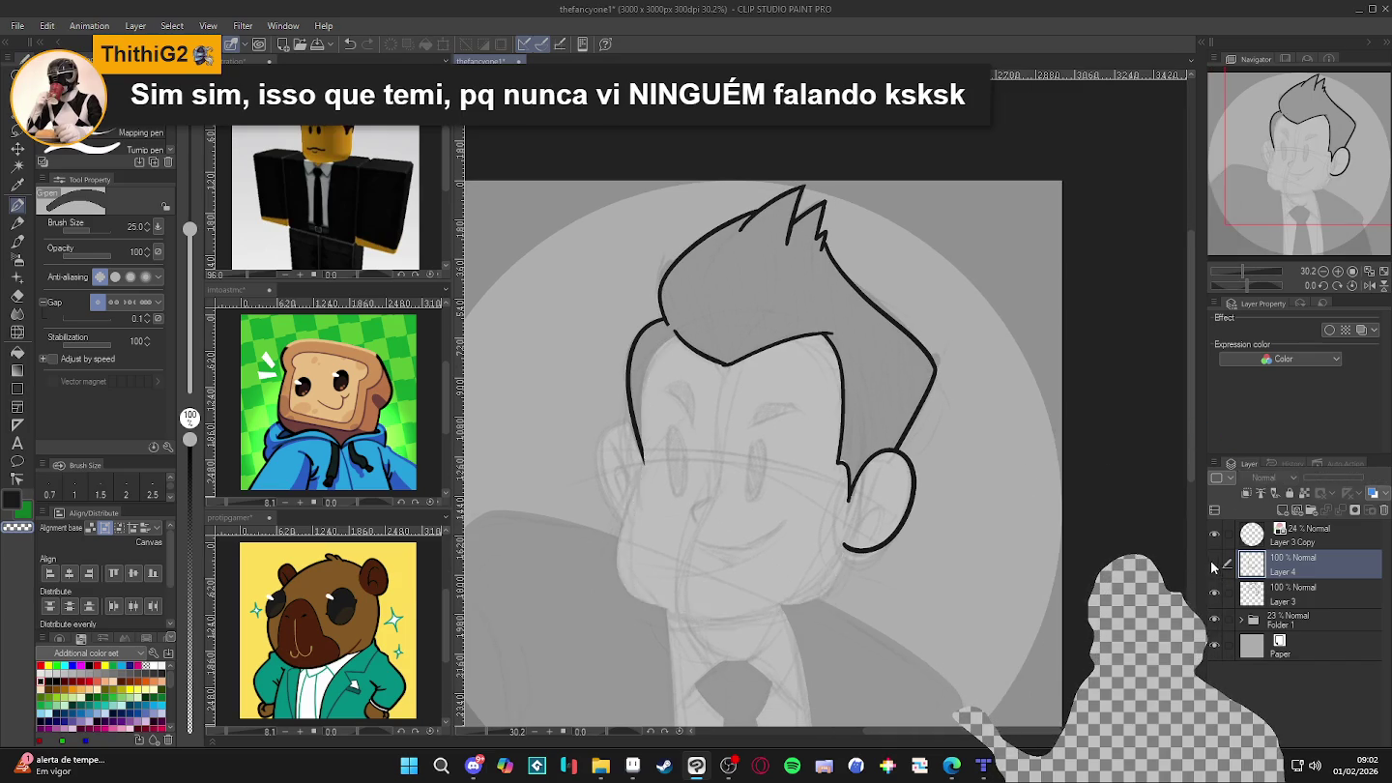
pyautogui.hotkey('ctrl', 'e')
pyautogui.moveTo(997, 601); pyautogui.dragTo(985, 635)
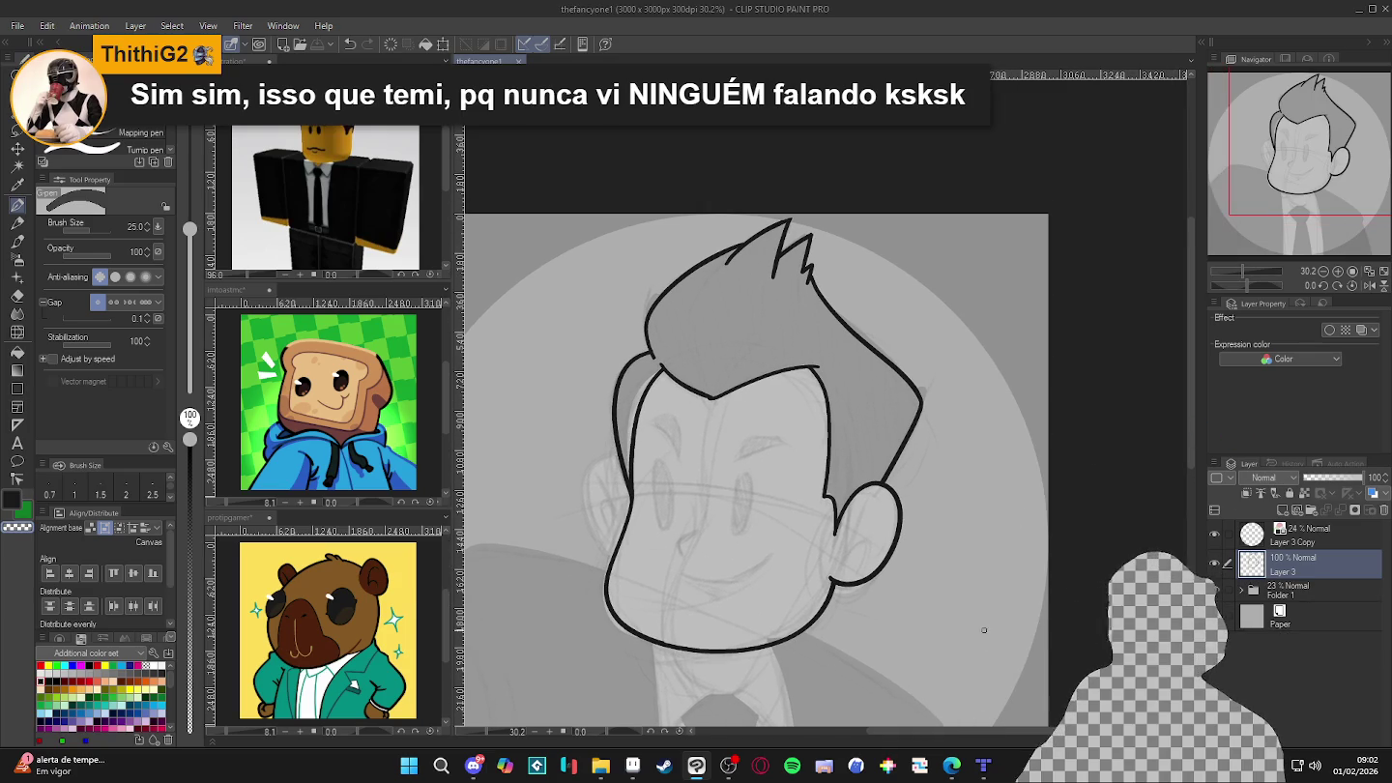
pyautogui.hotkey('ctrl', 'z')
pyautogui.moveTo(753, 599); pyautogui.dragTo(695, 543)
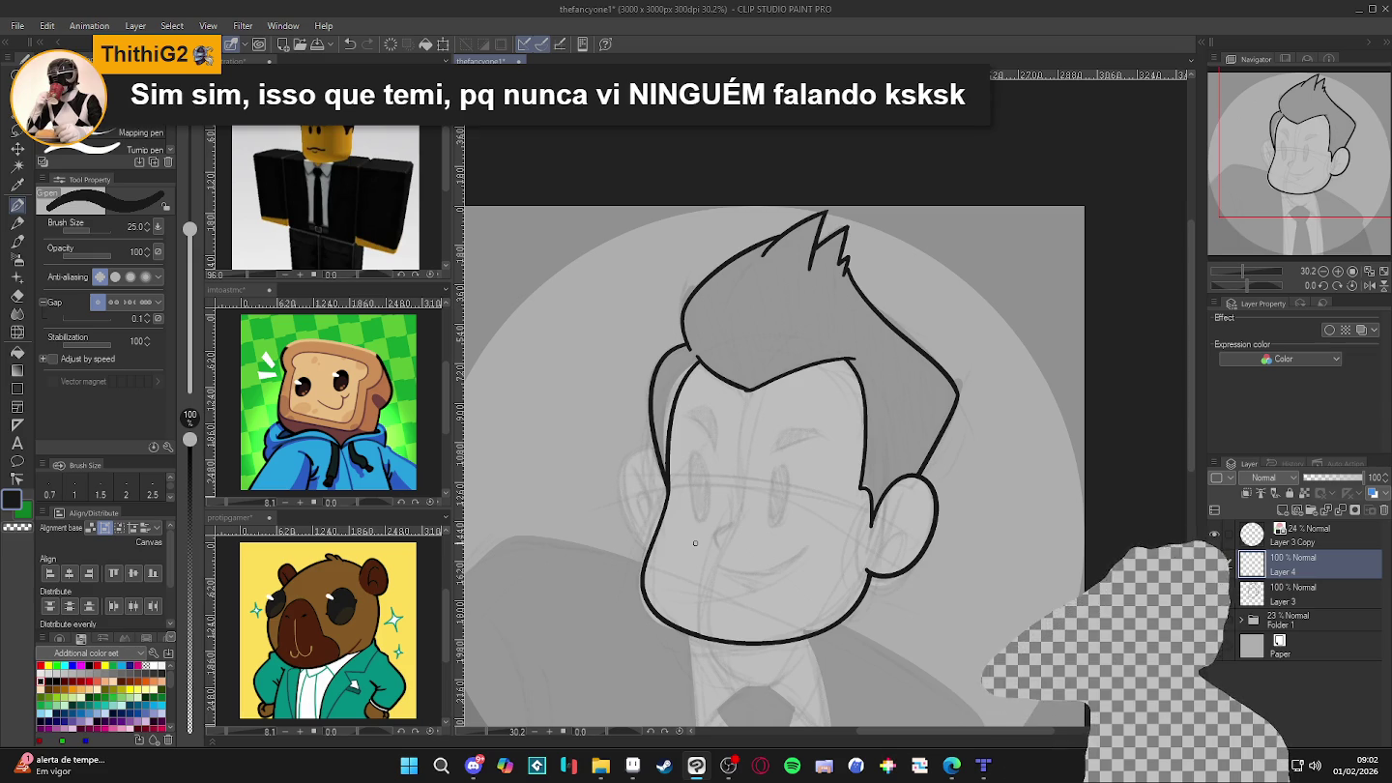
pyautogui.moveTo(664, 459)
pyautogui.mouseDown()
pyautogui.moveTo(657, 446)
pyautogui.moveTo(631, 482)
pyautogui.moveTo(651, 548)
pyautogui.mouseUp()
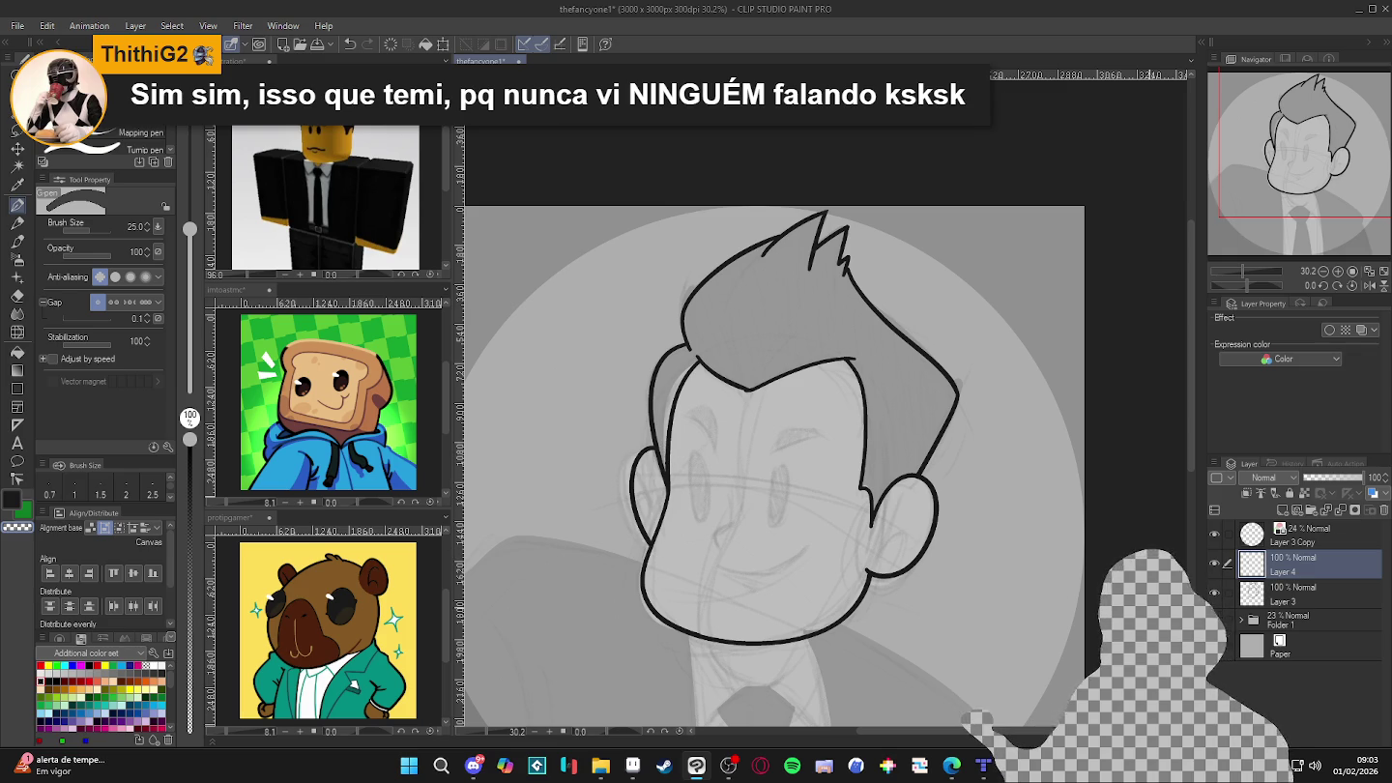
pyautogui.hotkey('ctrl', 'e')
pyautogui.moveTo(1022, 574); pyautogui.dragTo(1009, 579)
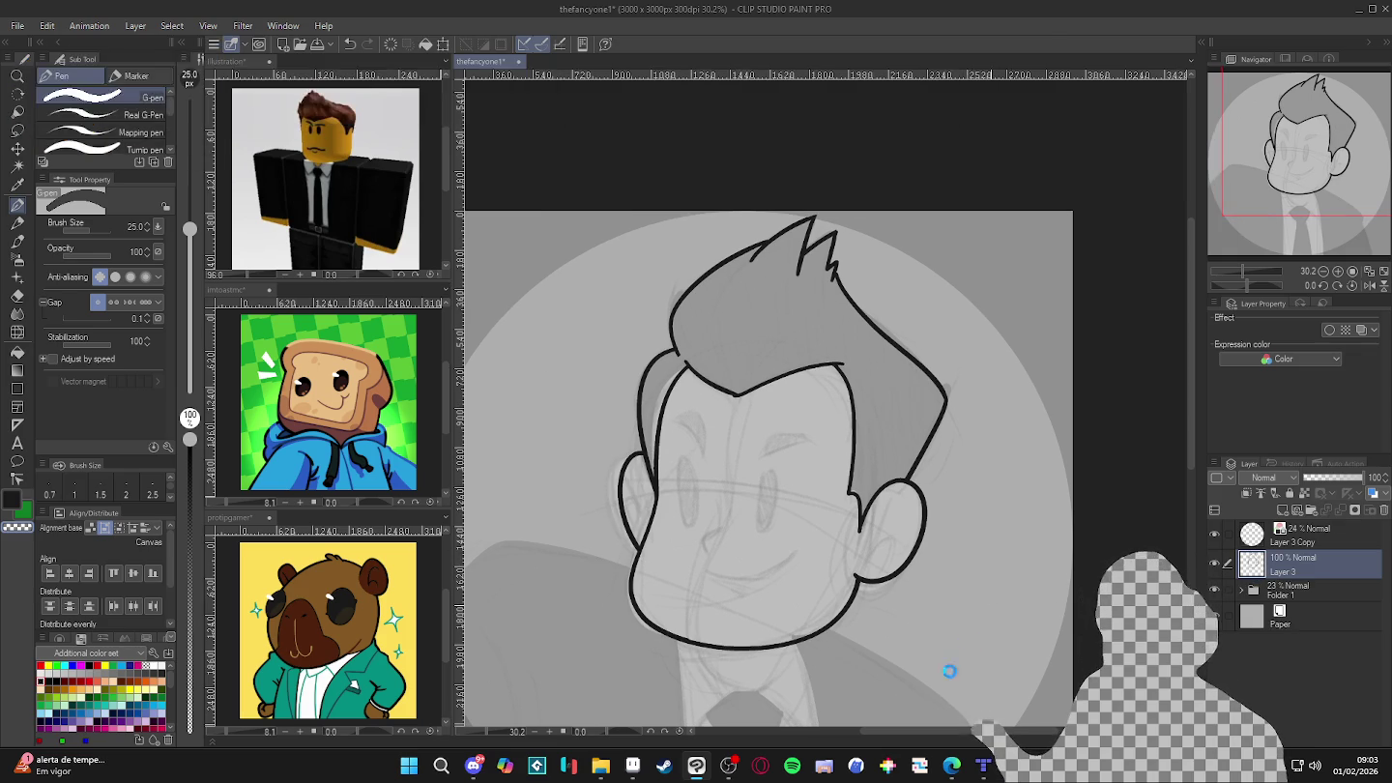
# - On a new layer with the pen thinned to size 17, draw inner-ear strokes in both ears, then save
pyautogui.hotkey('ctrl', 's')
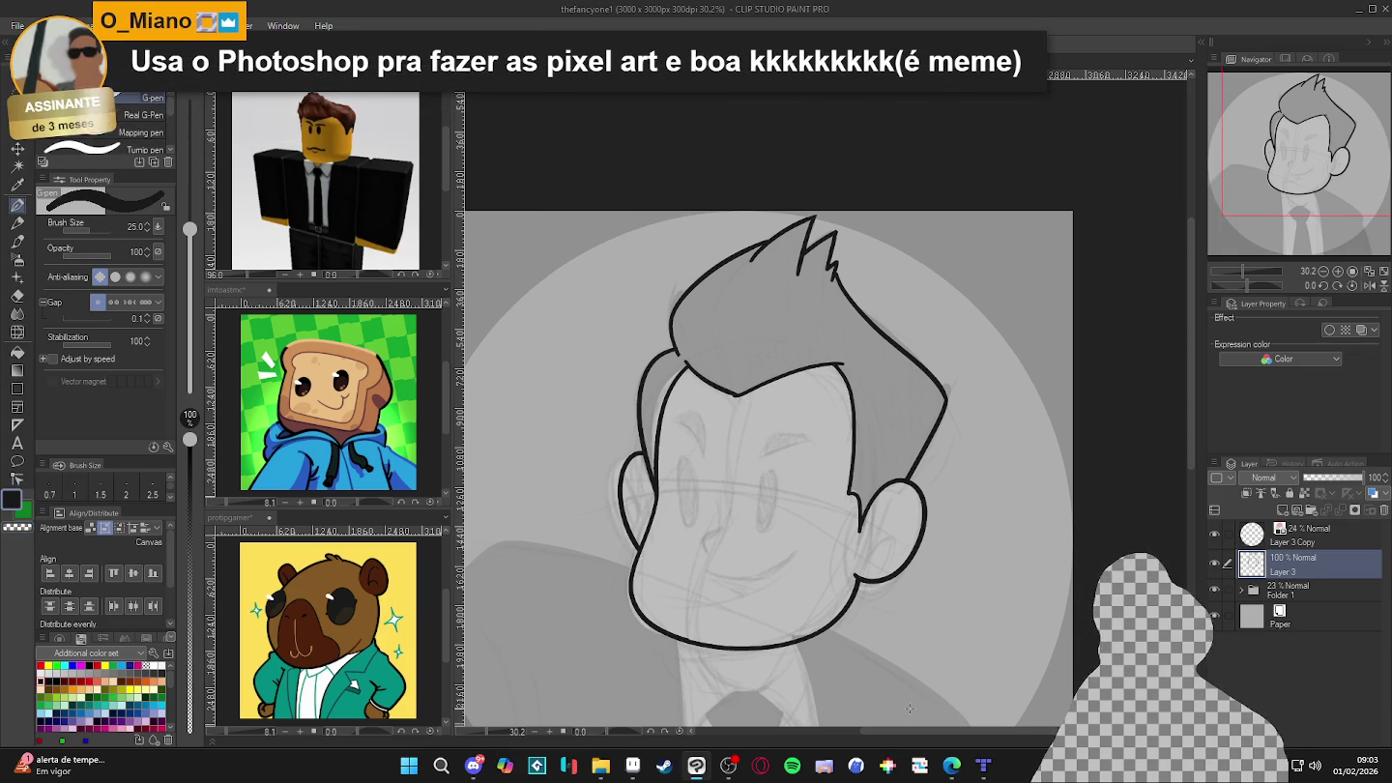
pyautogui.hotkey('ctrl', 'shift', 'n')
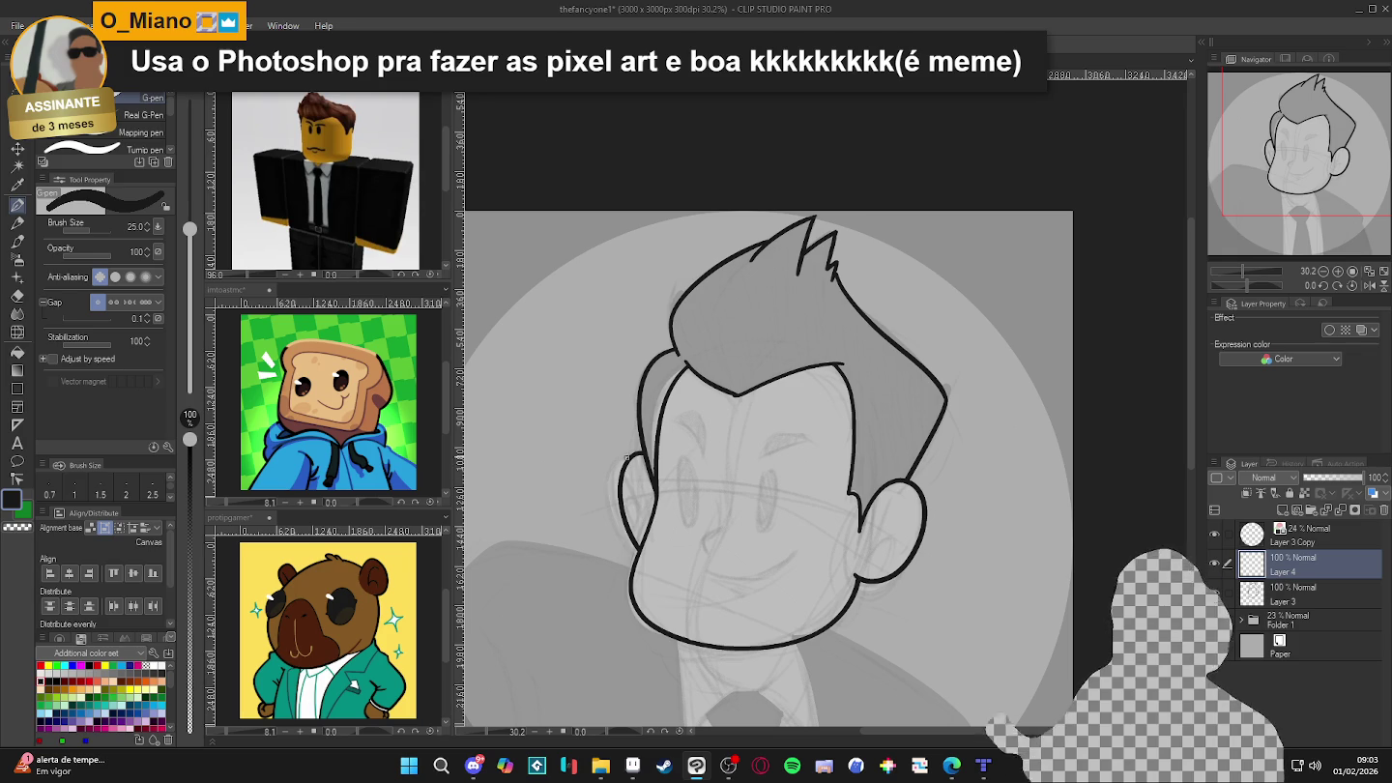
pyautogui.press('[')
pyautogui.press('[')
pyautogui.moveTo(636, 468); pyautogui.dragTo(648, 525)
pyautogui.hotkey('ctrl', 'z')
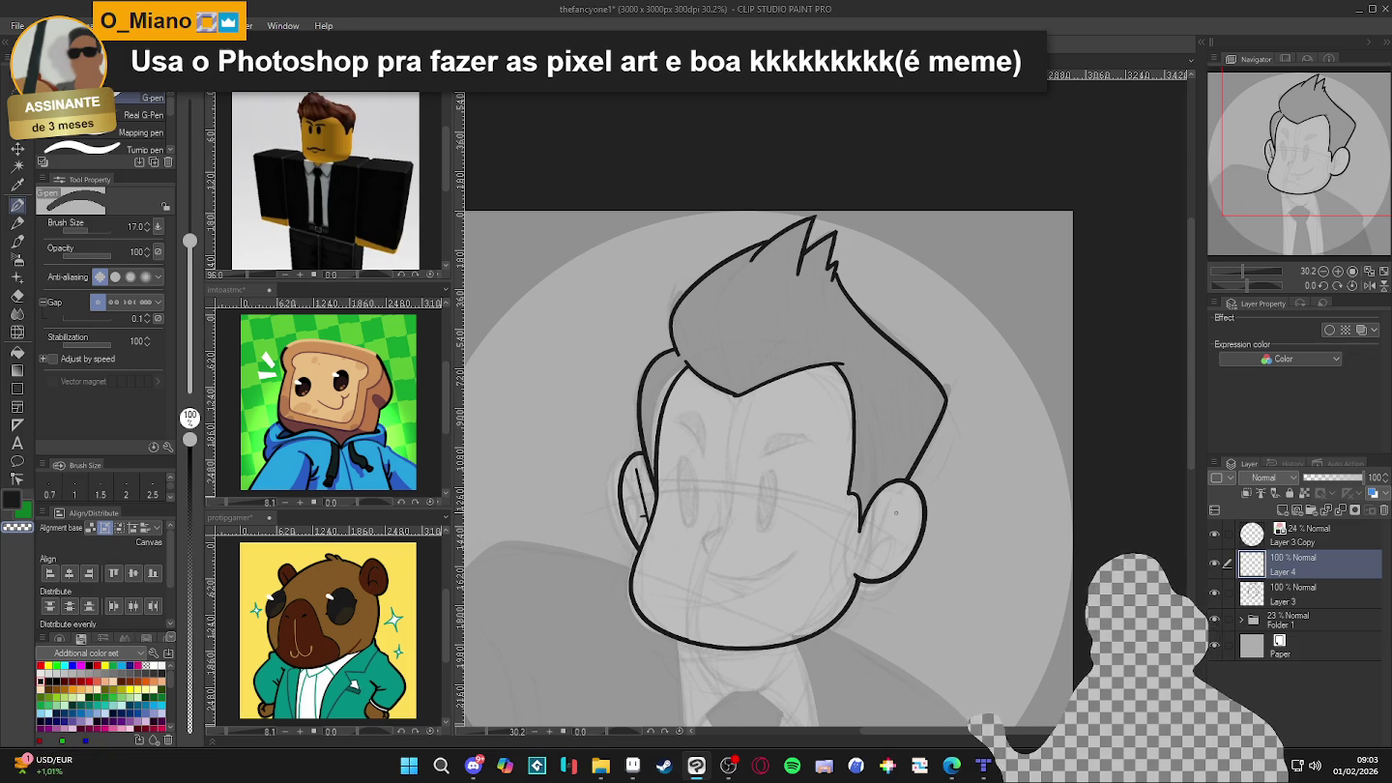
pyautogui.moveTo(900, 499); pyautogui.dragTo(868, 555)
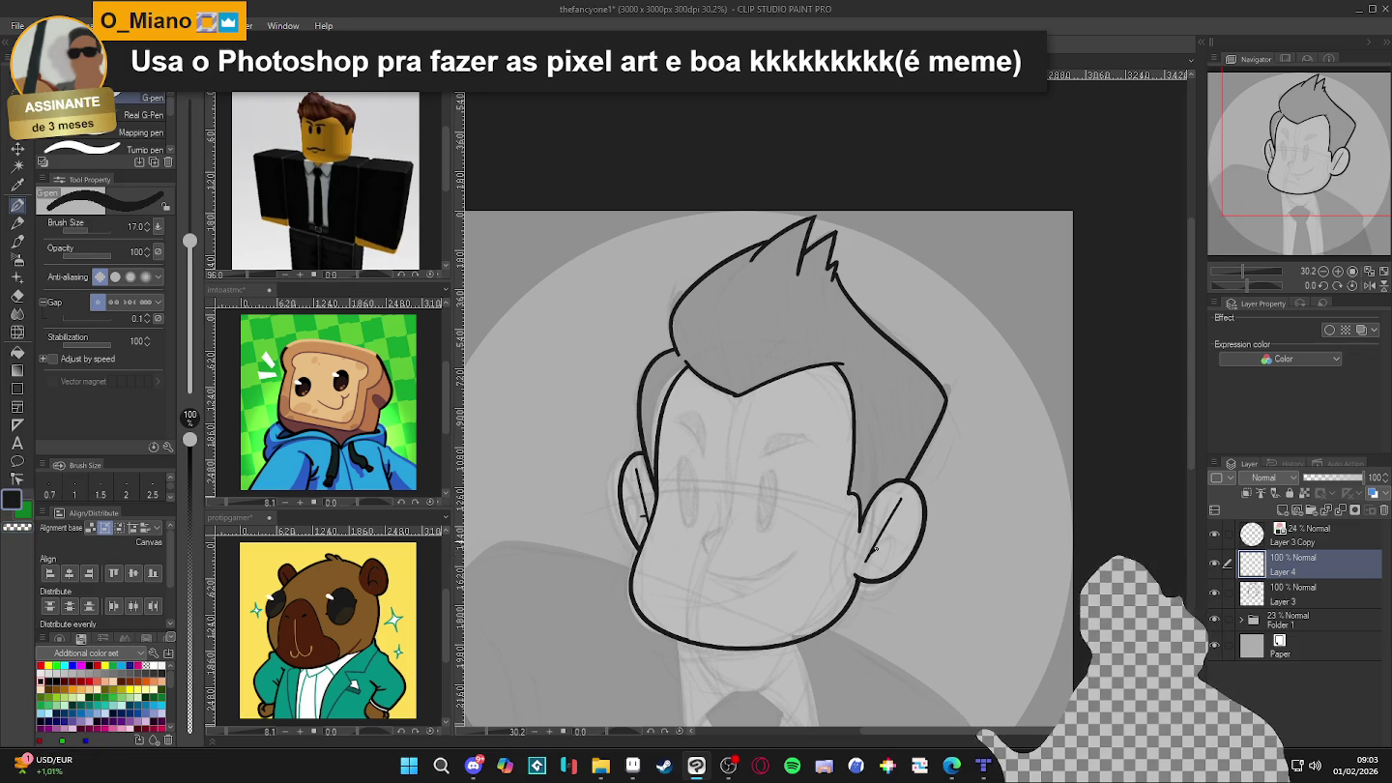
pyautogui.moveTo(866, 560); pyautogui.dragTo(895, 543)
pyautogui.hotkey('ctrl', 'z')
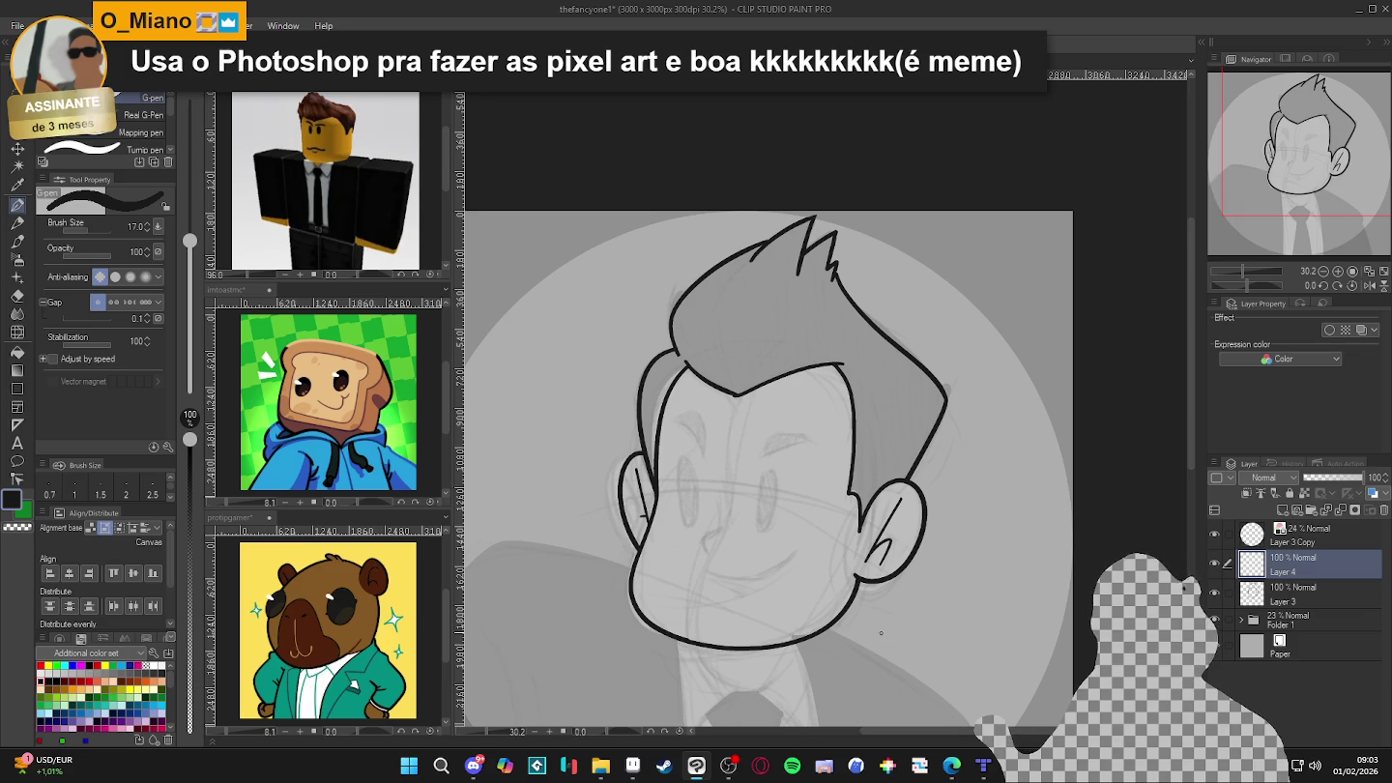
pyautogui.moveTo(994, 572); pyautogui.dragTo(978, 529)
pyautogui.hotkey('ctrl', 's')
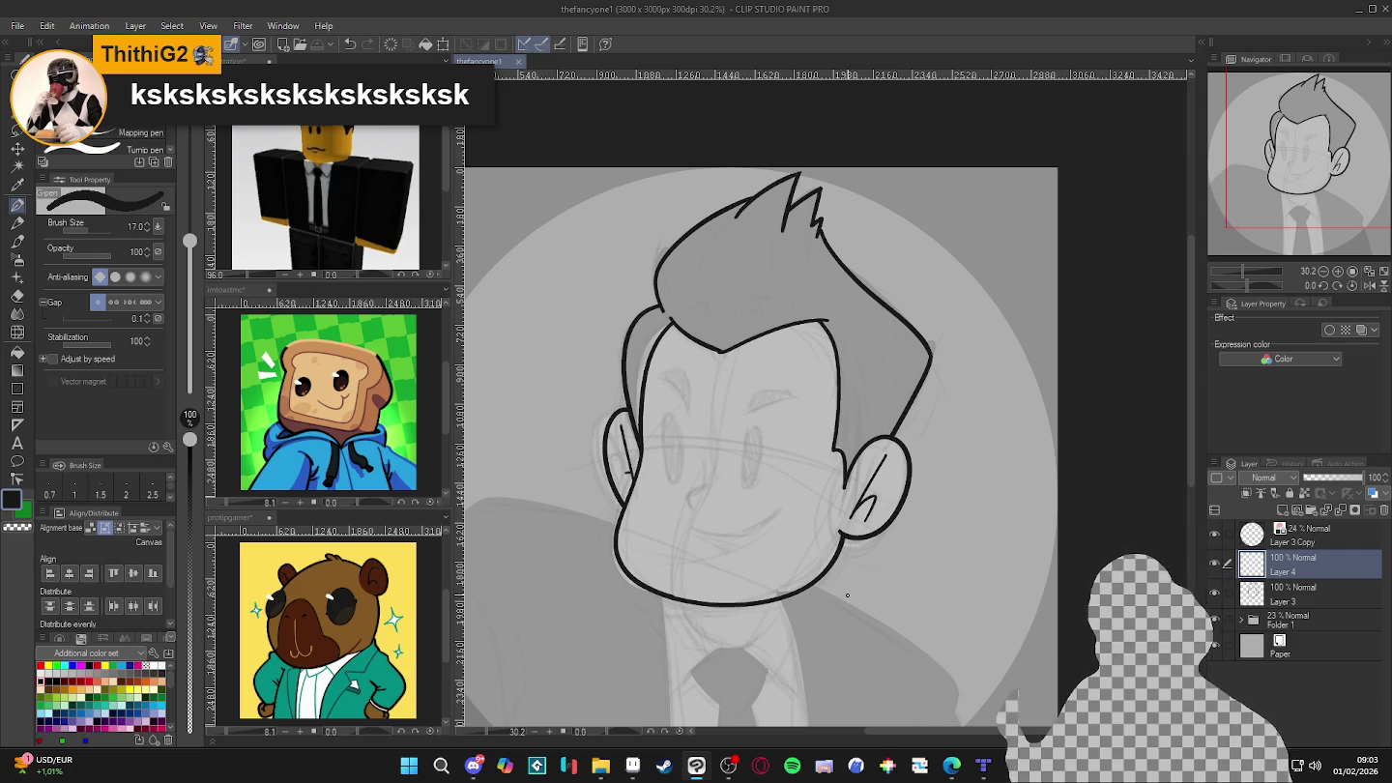
# - Toggle the ear-line and line-art layers' visibility to compare, then merge the ear lines into Layer 3
pyautogui.click(1216, 564)
pyautogui.click(1217, 564)
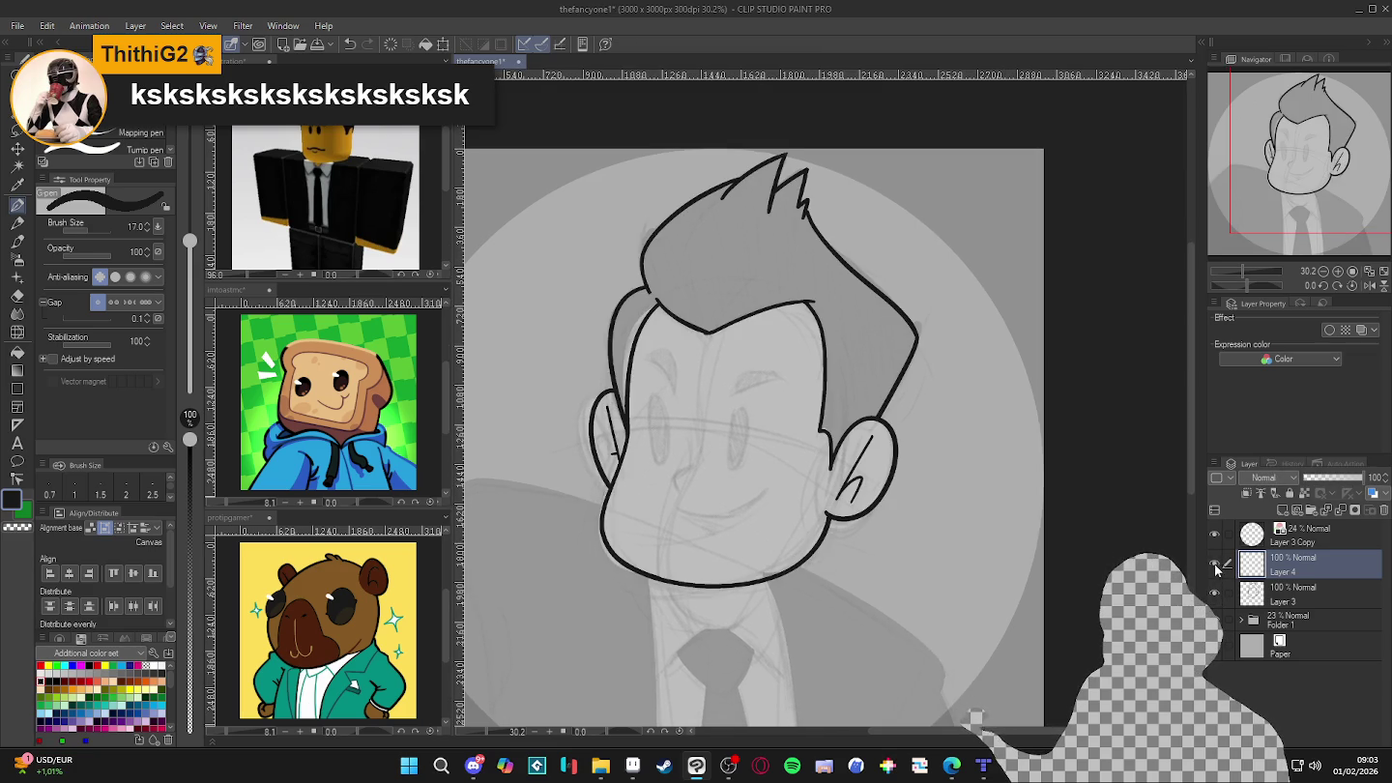
pyautogui.click(1221, 569)
pyautogui.click(1221, 570)
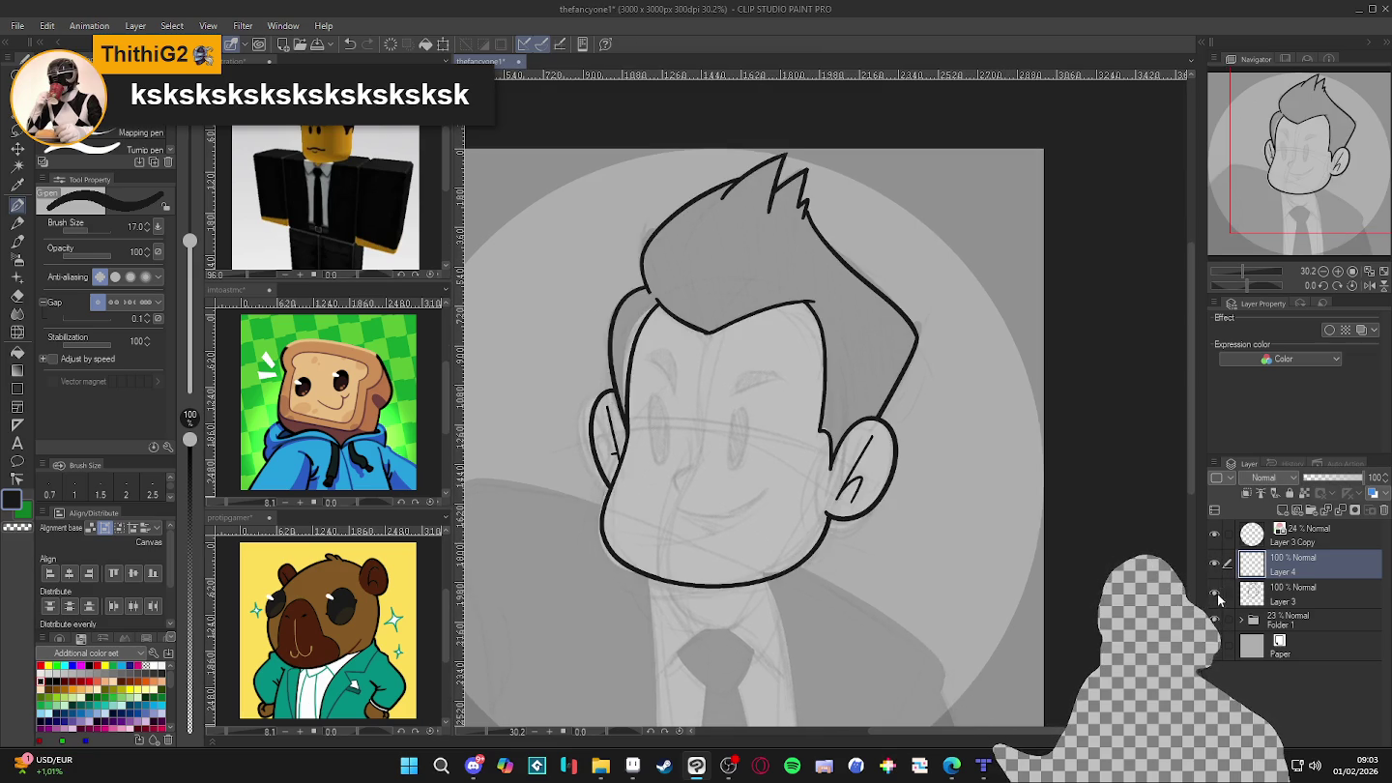
pyautogui.click(1221, 596)
pyautogui.click(1220, 597)
pyautogui.hotkey('ctrl', 'e')
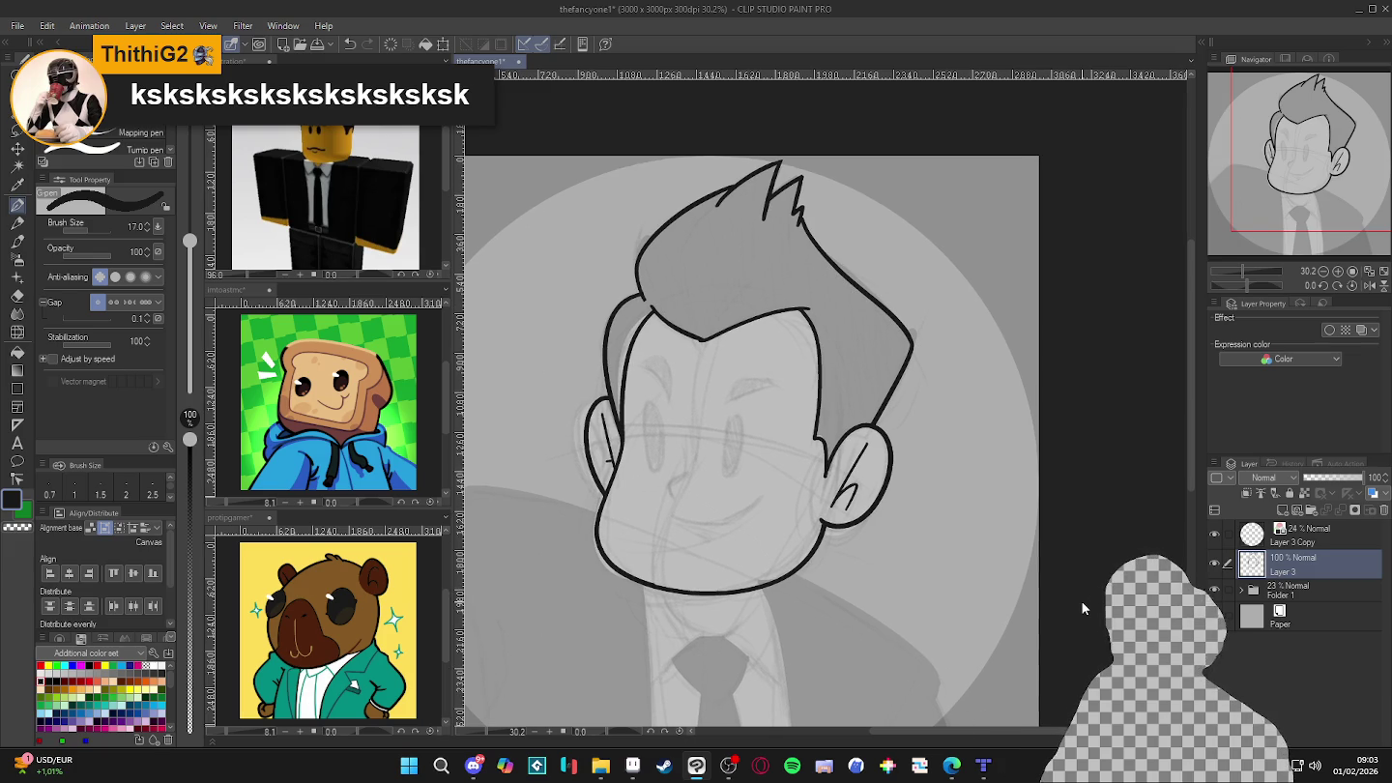
pyautogui.hotkey('ctrl', 'z')
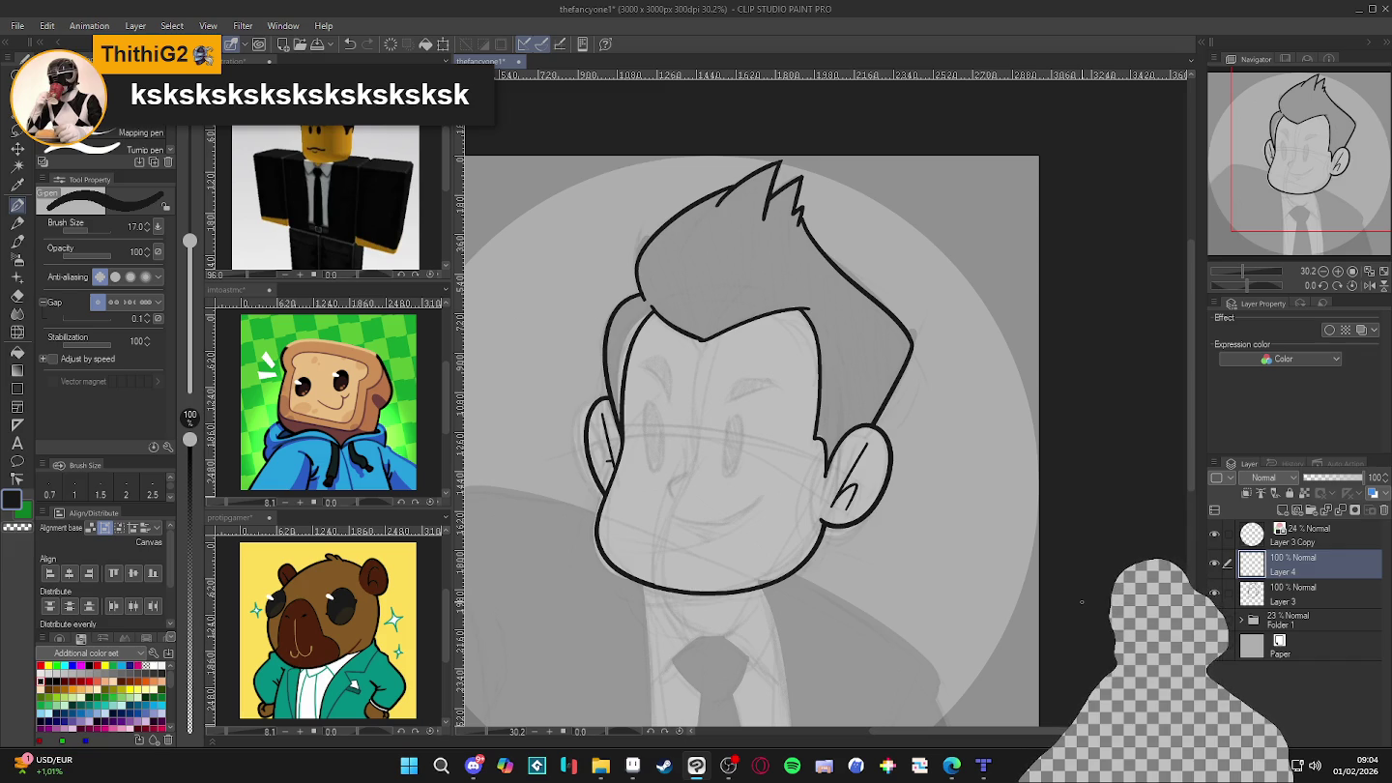
# - Thicken the pen to size 25, then outline and fill the right eye oval in black
pyautogui.press(']')
pyautogui.press(']')
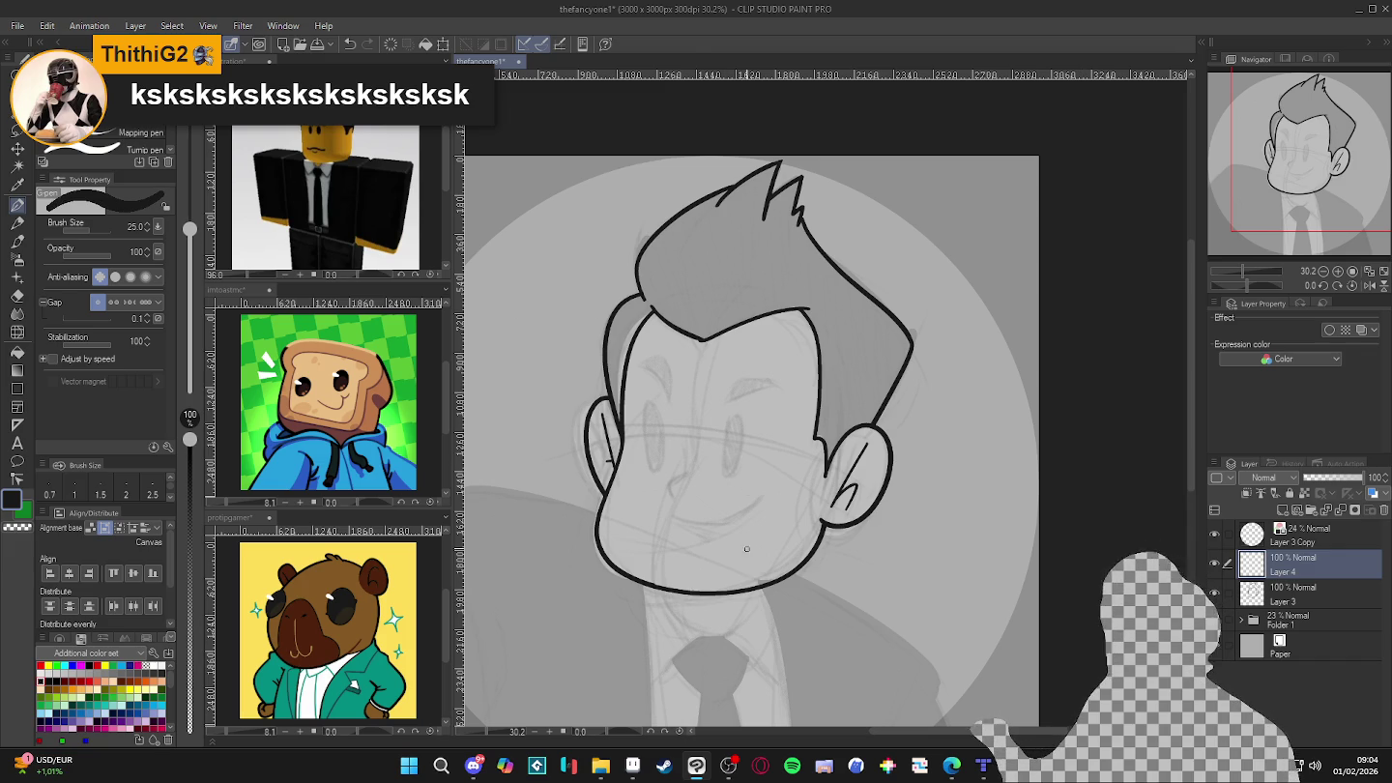
pyautogui.moveTo(747, 549); pyautogui.dragTo(735, 575)
pyautogui.moveTo(729, 449); pyautogui.dragTo(732, 474)
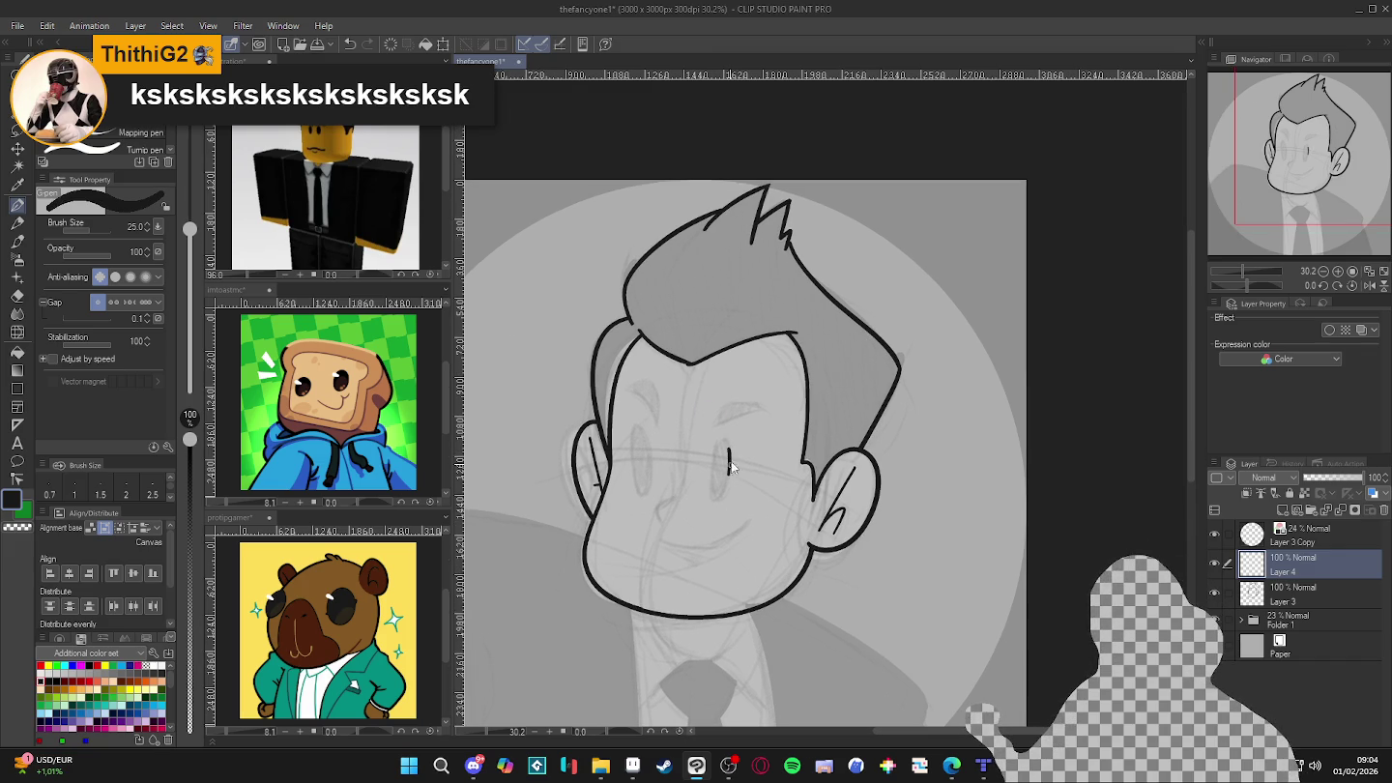
pyautogui.hotkey('ctrl', 'z')
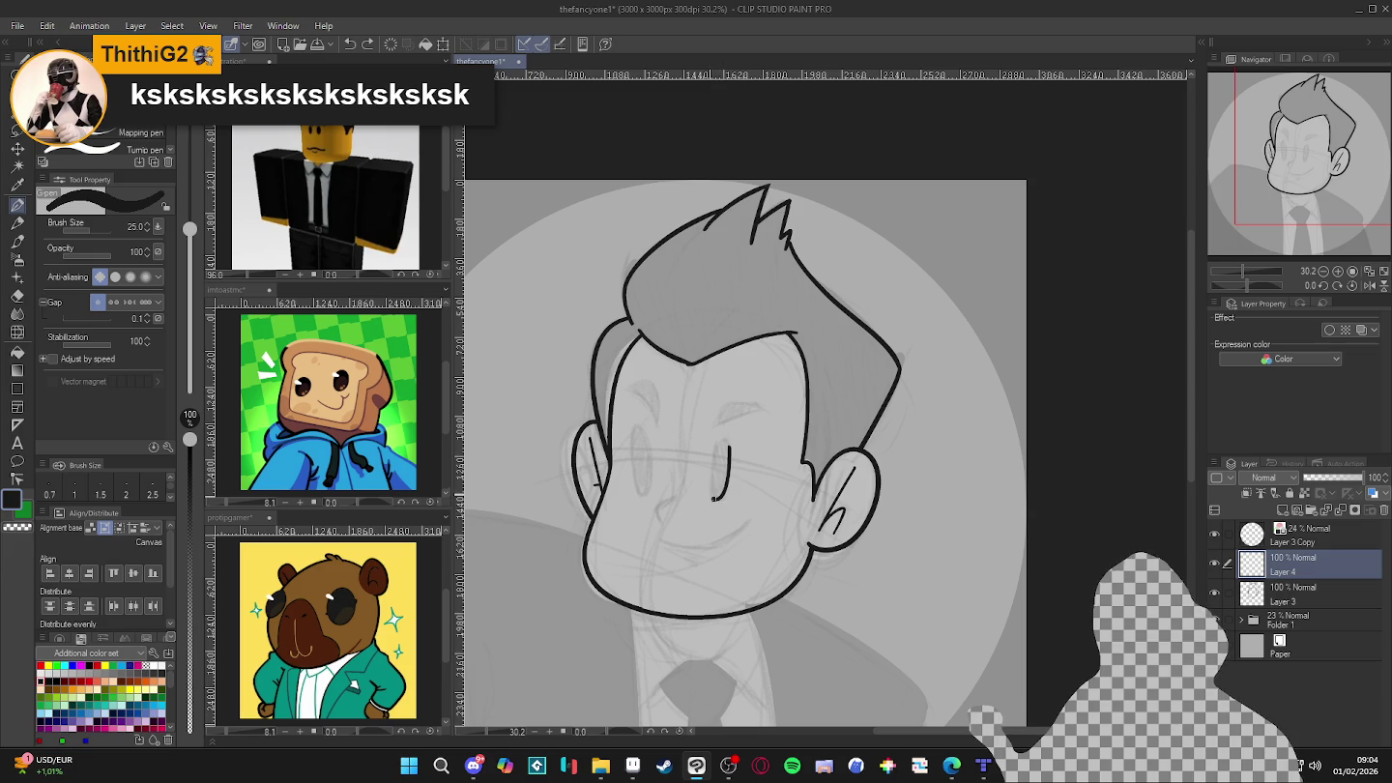
pyautogui.moveTo(729, 445); pyautogui.dragTo(726, 481)
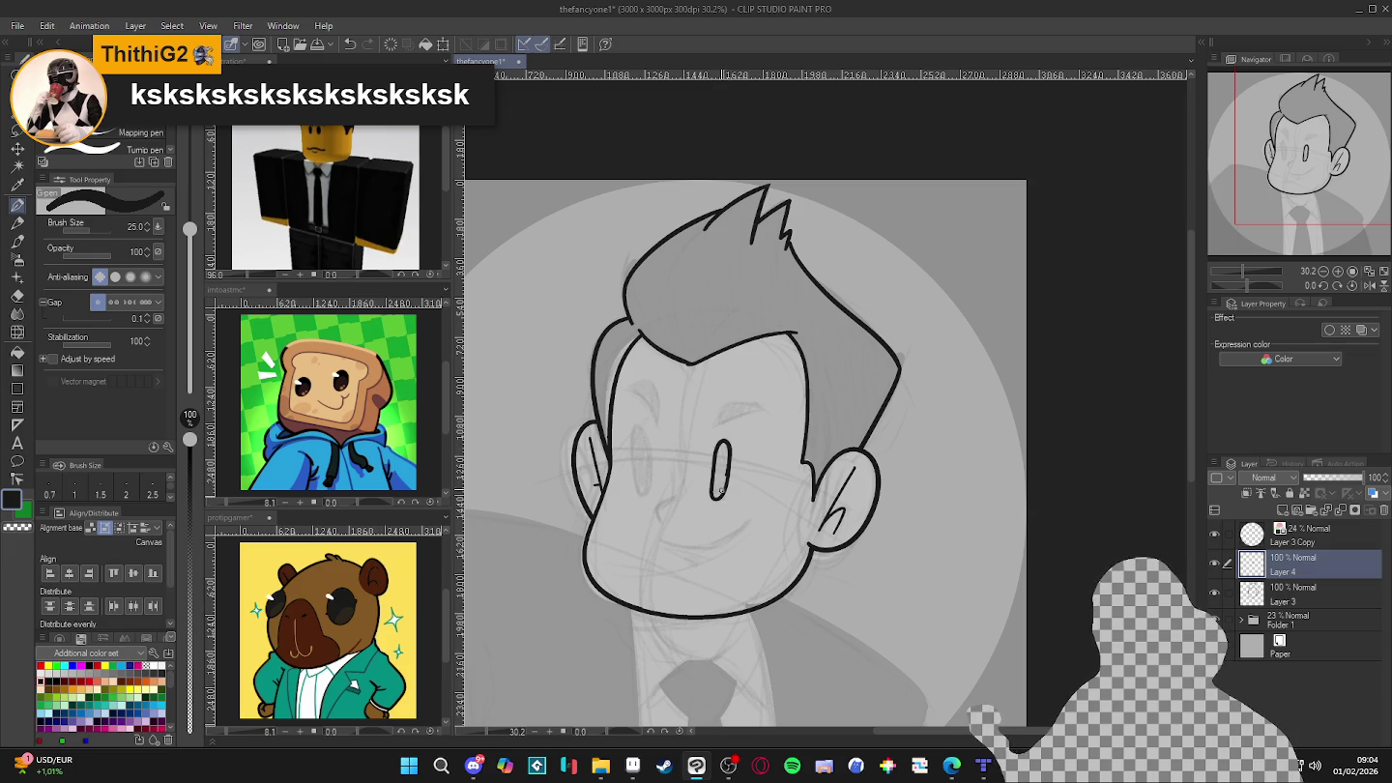
pyautogui.press('g')
pyautogui.click(722, 463)
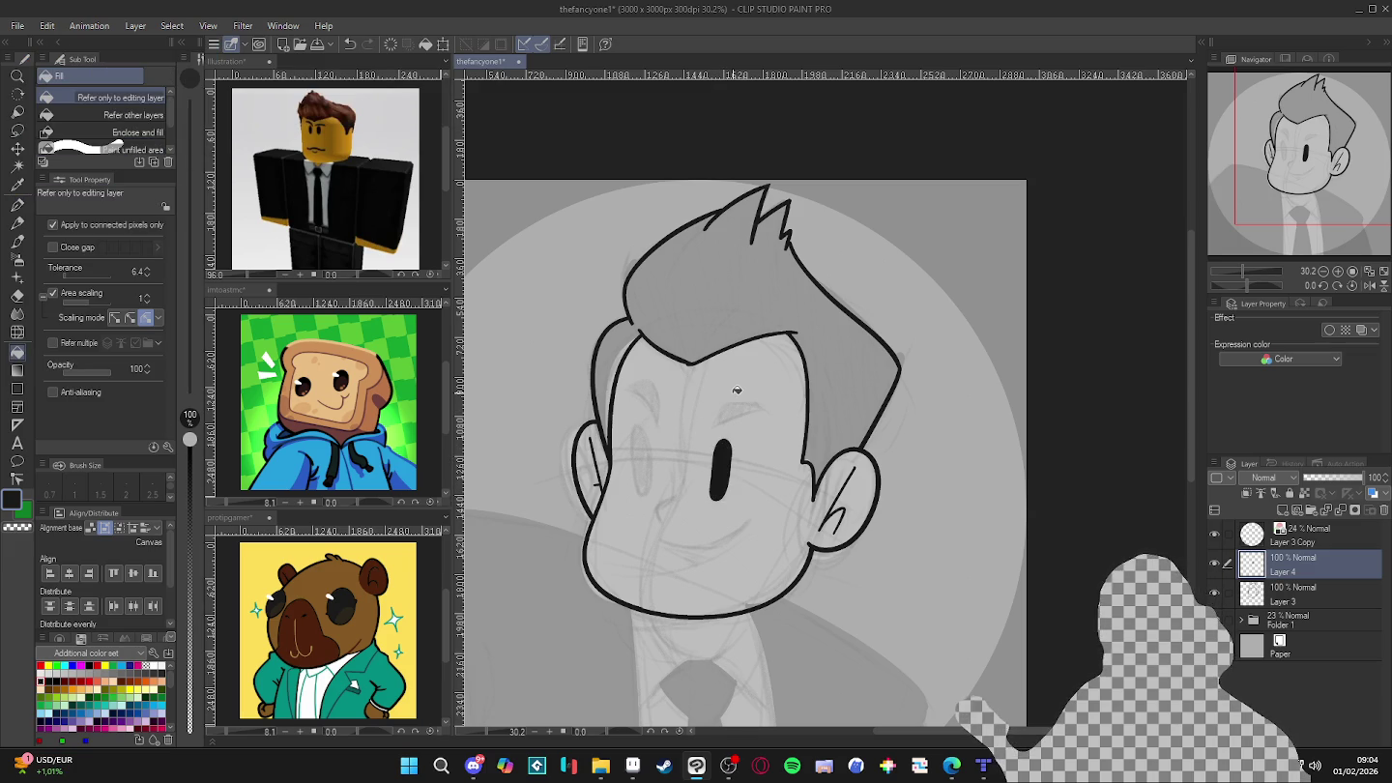
pyautogui.press('p')
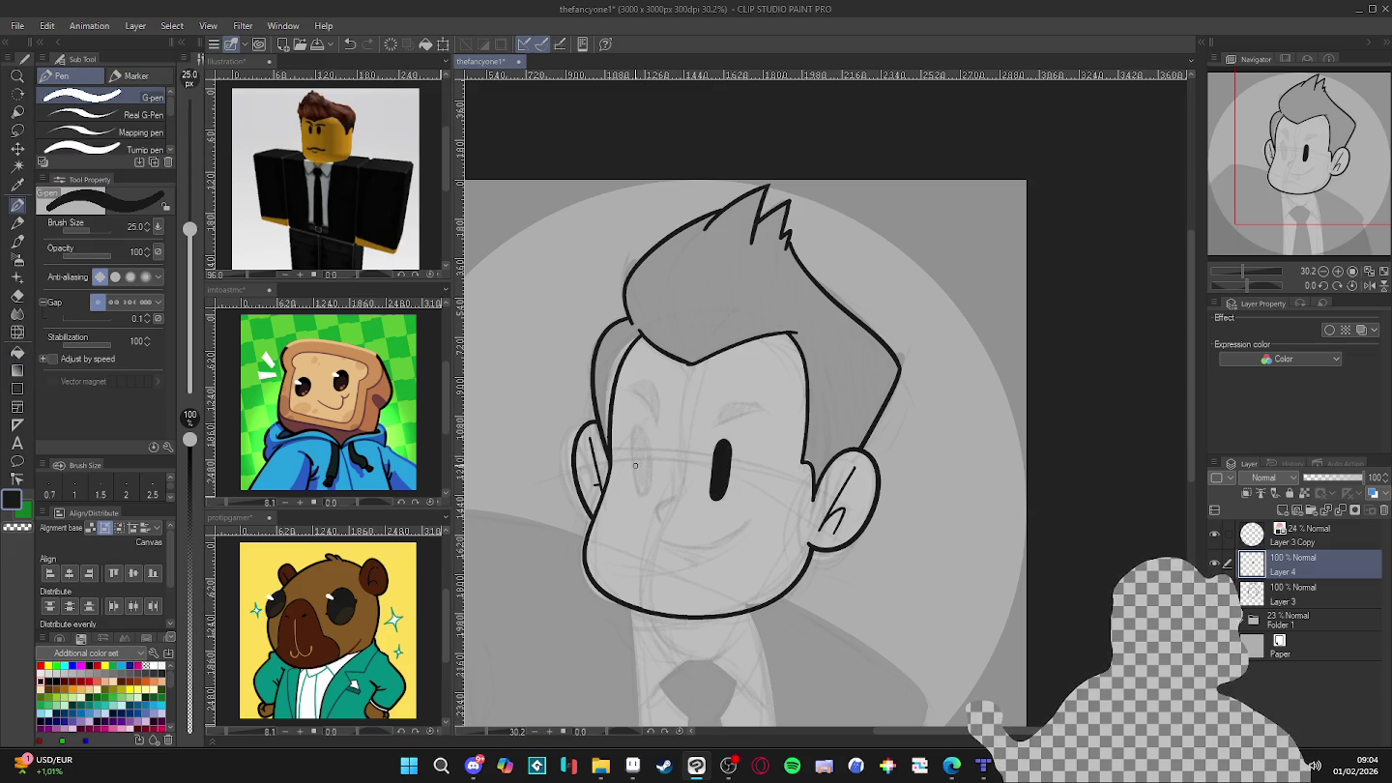
# - Outline and fill the left eye oval in black, then thin the pen again
pyautogui.moveTo(635, 466)
pyautogui.mouseDown()
pyautogui.moveTo(647, 447)
pyautogui.moveTo(639, 492)
pyautogui.moveTo(636, 463)
pyautogui.mouseUp()
pyautogui.press('g')
pyautogui.click(641, 465)
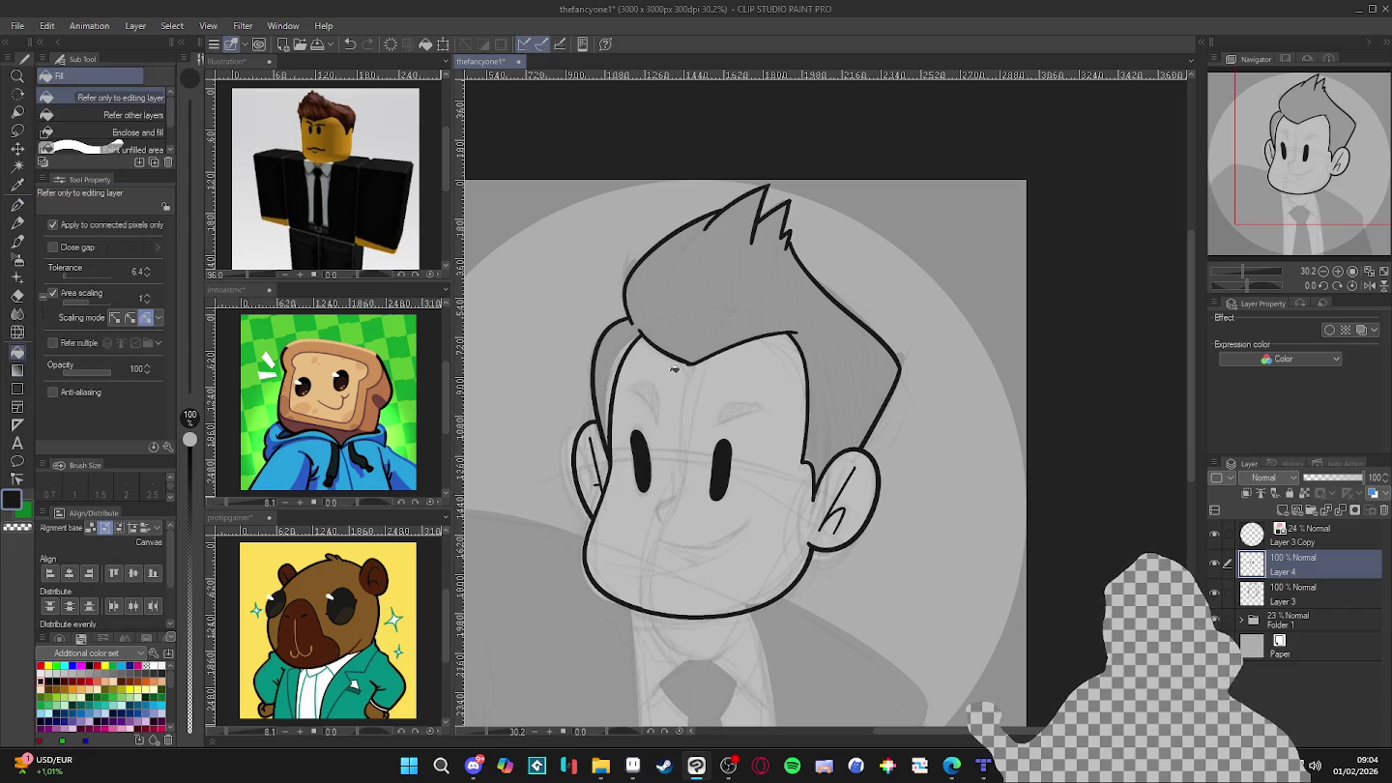
pyautogui.press('p')
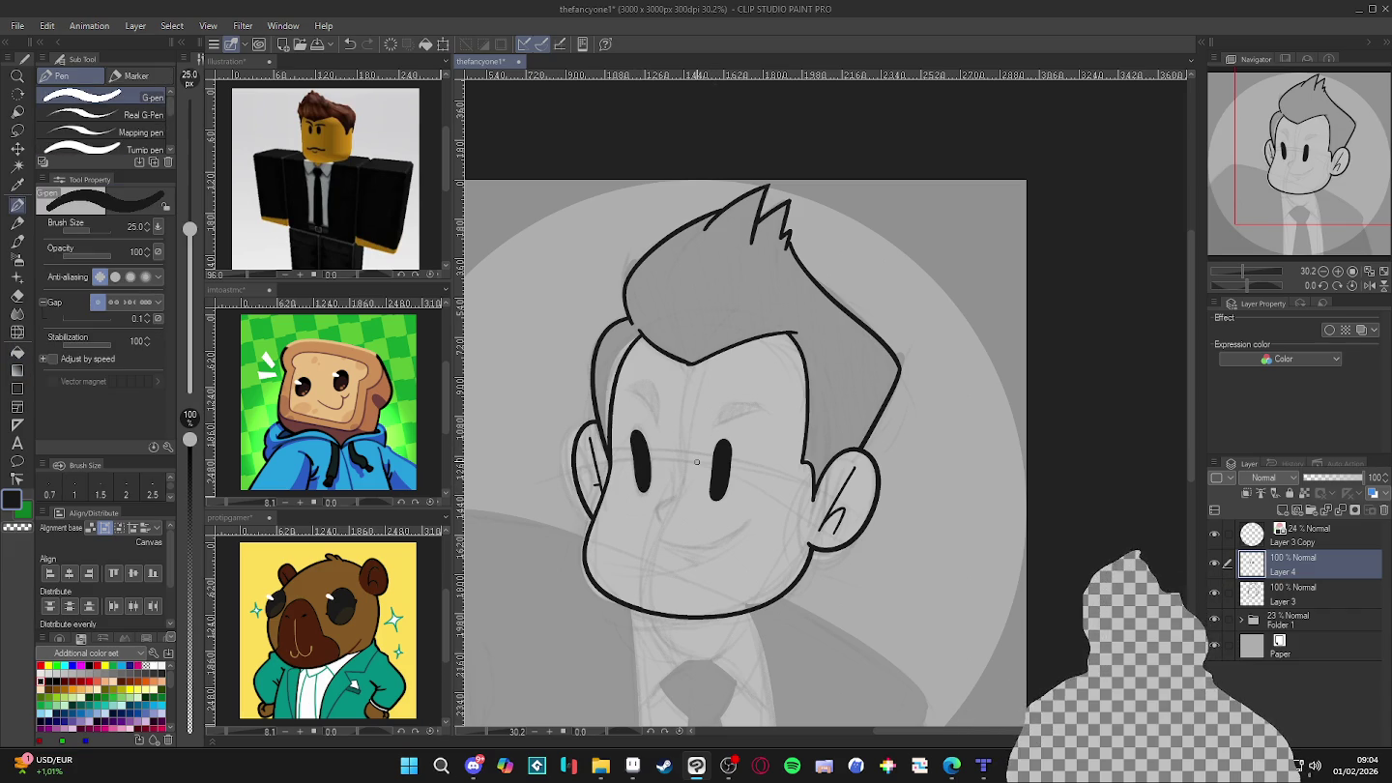
pyautogui.press('[')
pyautogui.press('[')
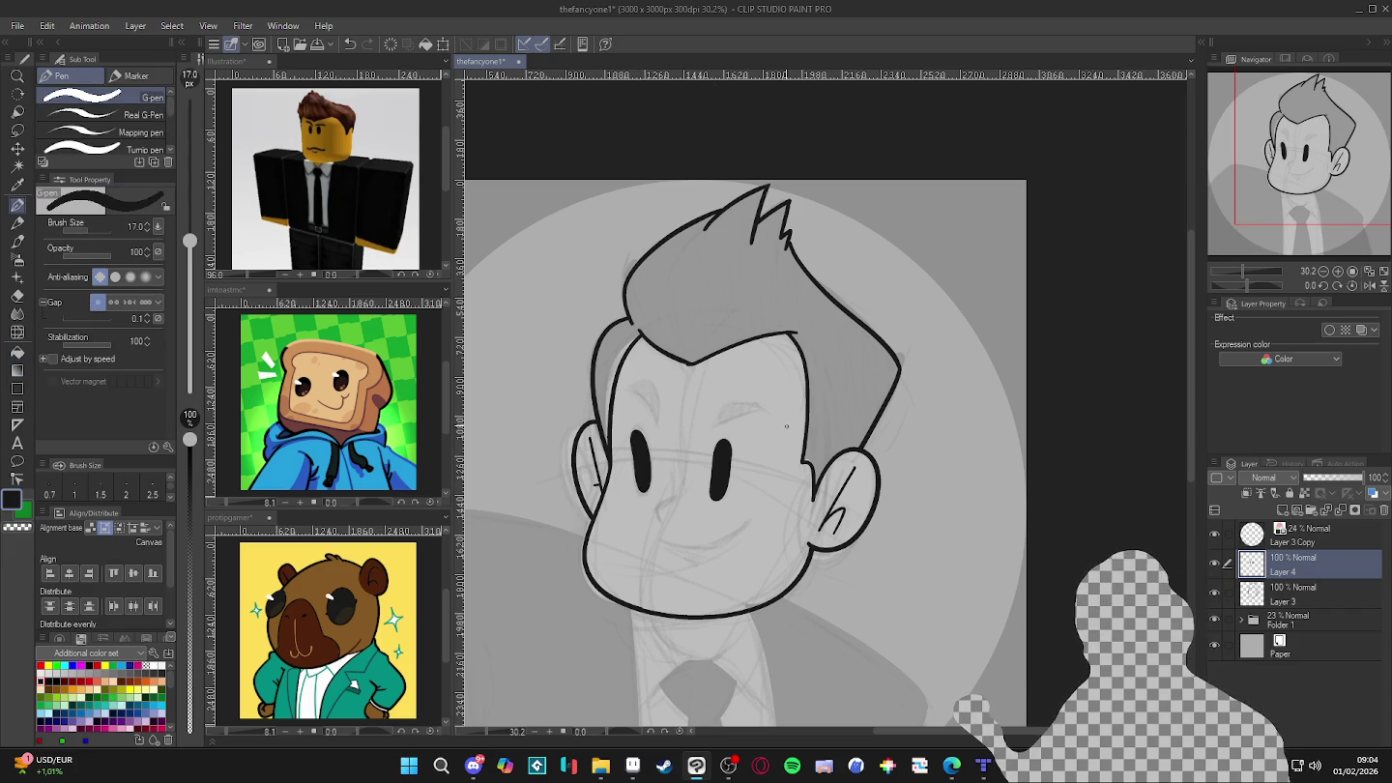
pyautogui.moveTo(786, 426); pyautogui.dragTo(824, 524)
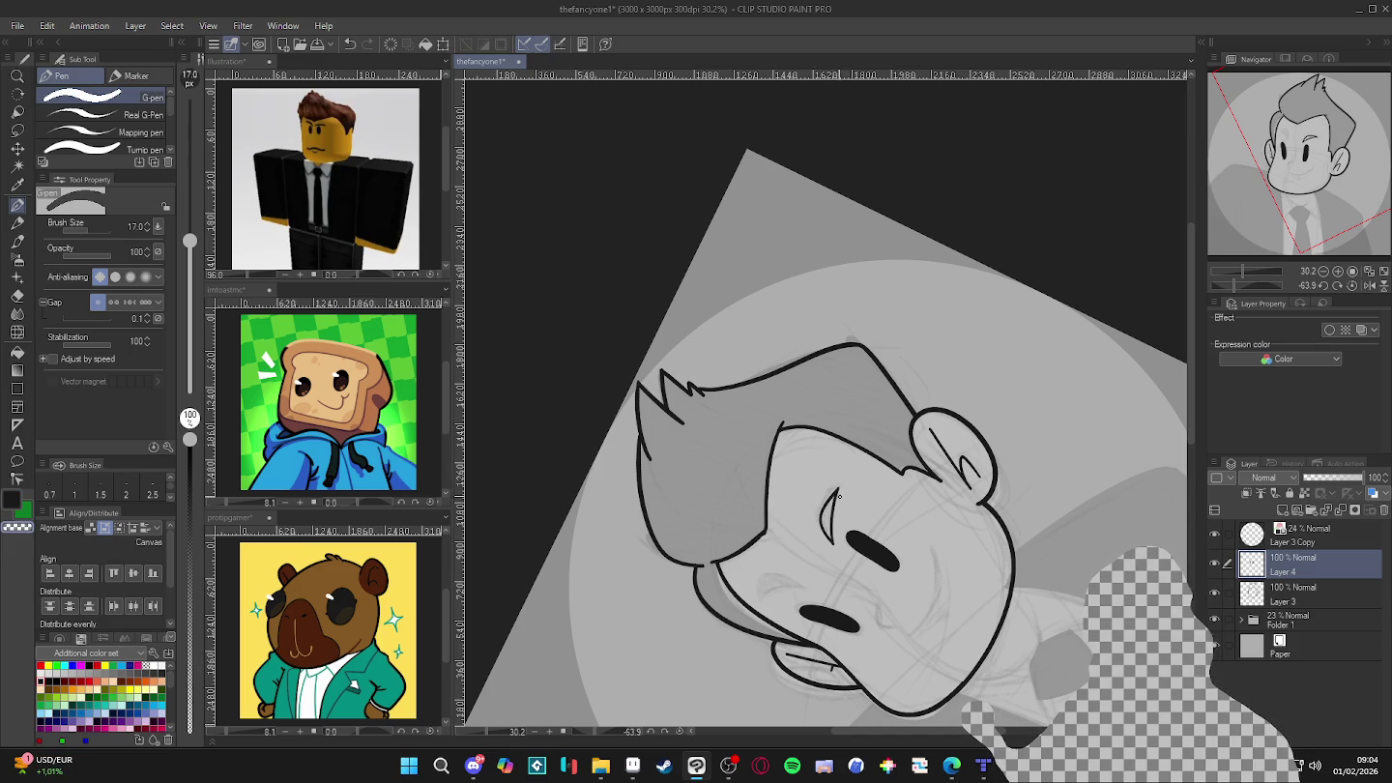
# - Switch to transparent colour and try a touch-up near the left eyebrow, then undo it
pyautogui.moveTo(758, 413); pyautogui.dragTo(811, 469)
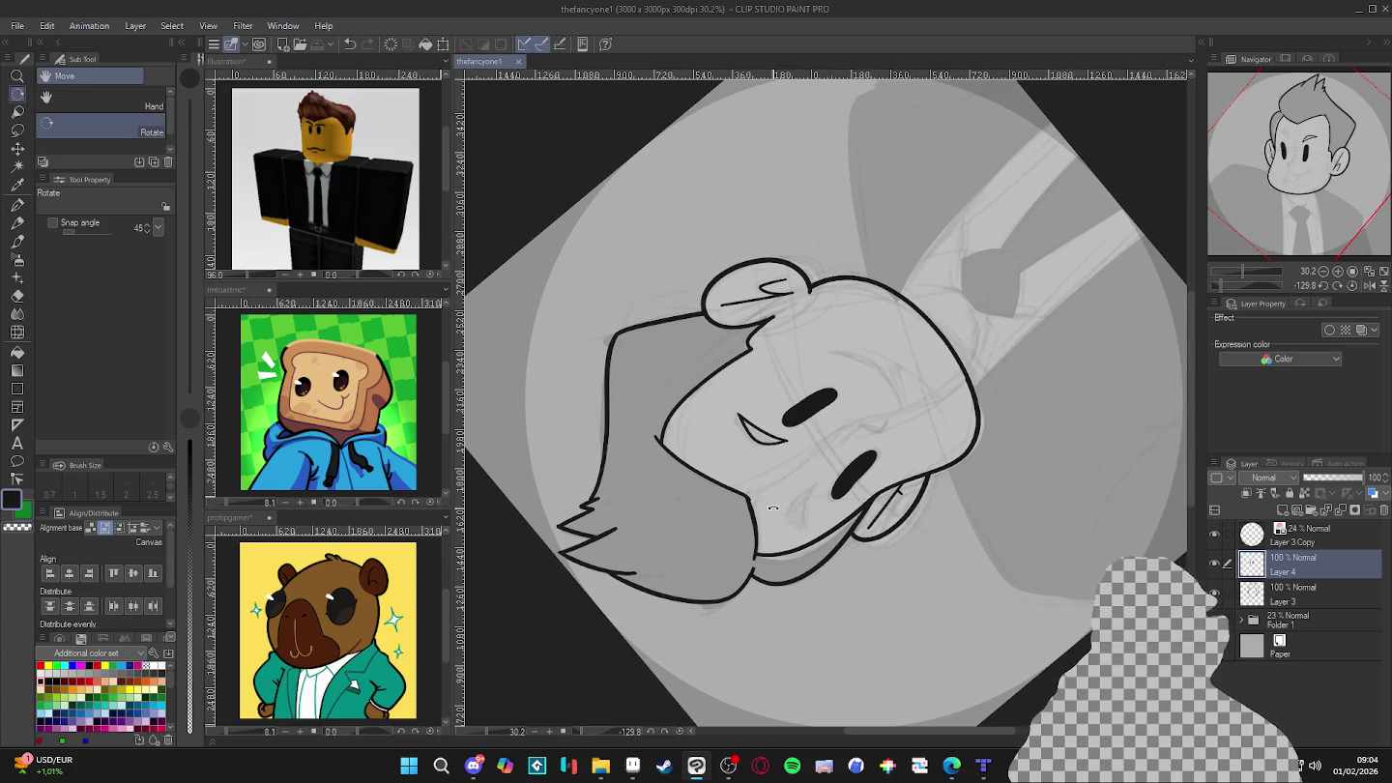
pyautogui.moveTo(793, 456)
pyautogui.mouseDown()
pyautogui.moveTo(776, 464)
pyautogui.moveTo(799, 537)
pyautogui.mouseUp()
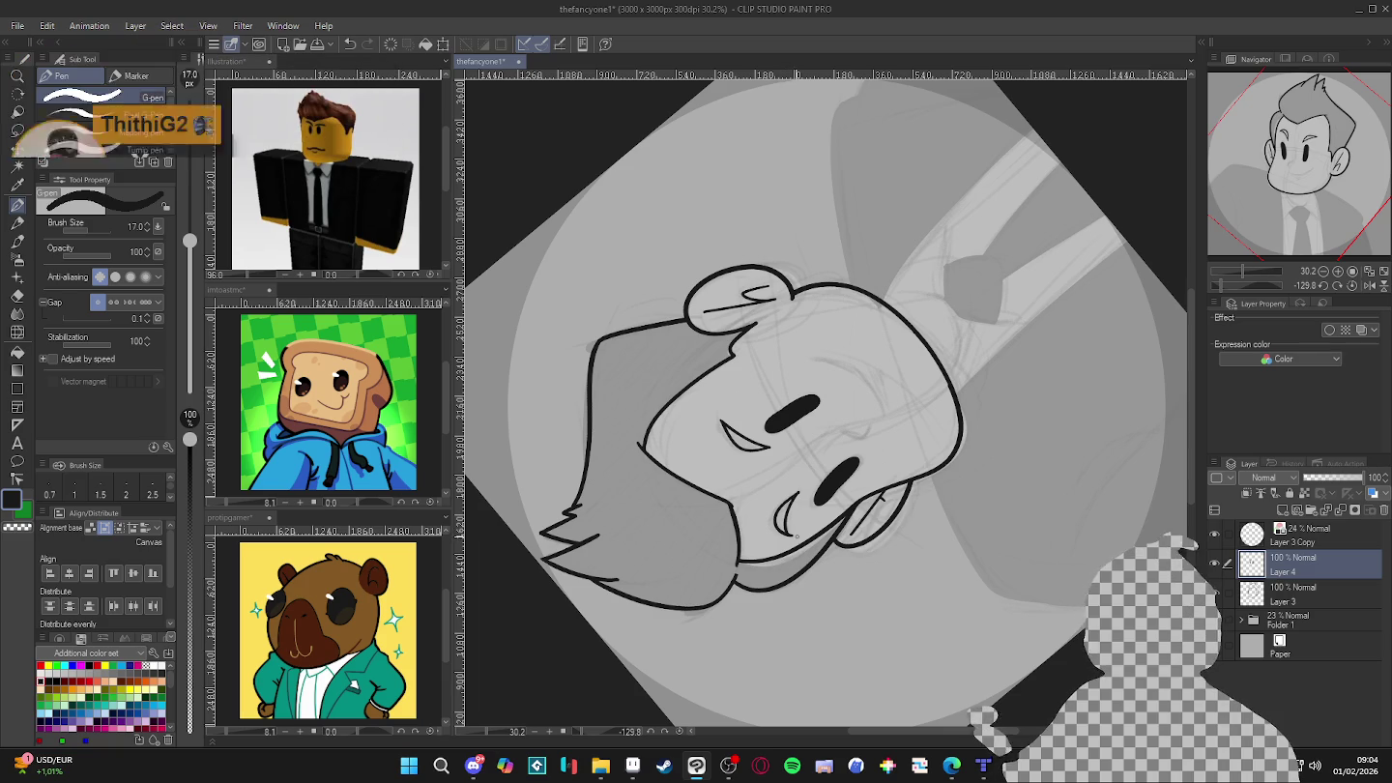
pyautogui.press('c')
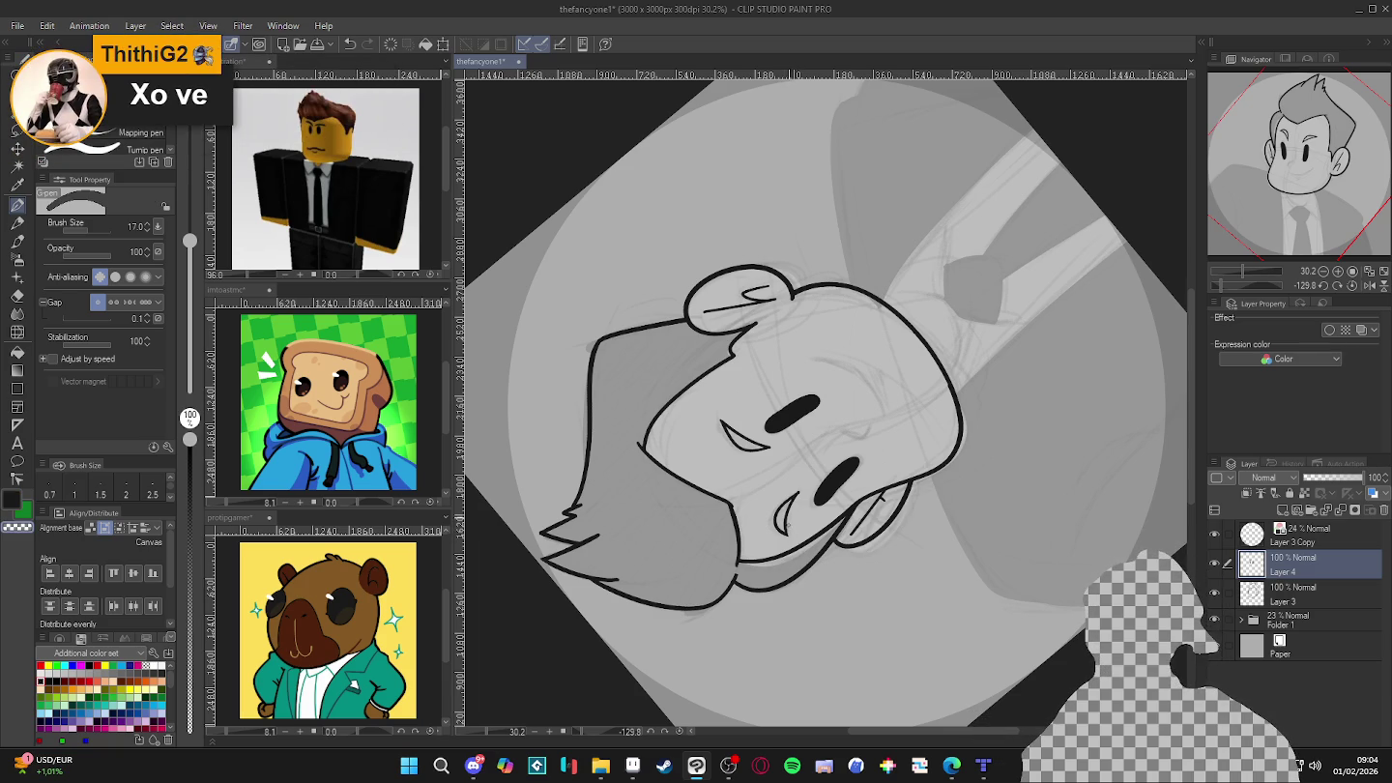
pyautogui.hotkey('ctrl', '@')
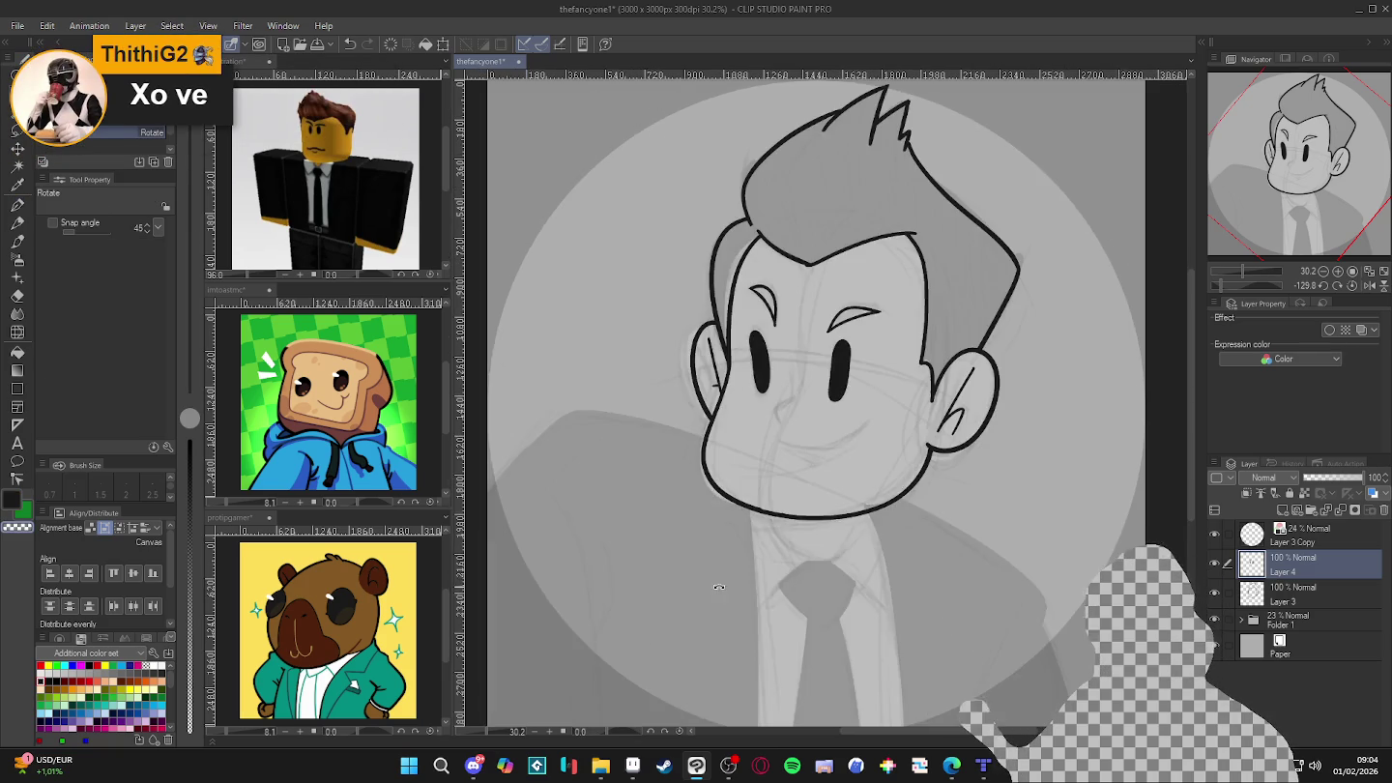
pyautogui.scroll(1, 935, 482)
pyautogui.scroll(1, 874, 499)
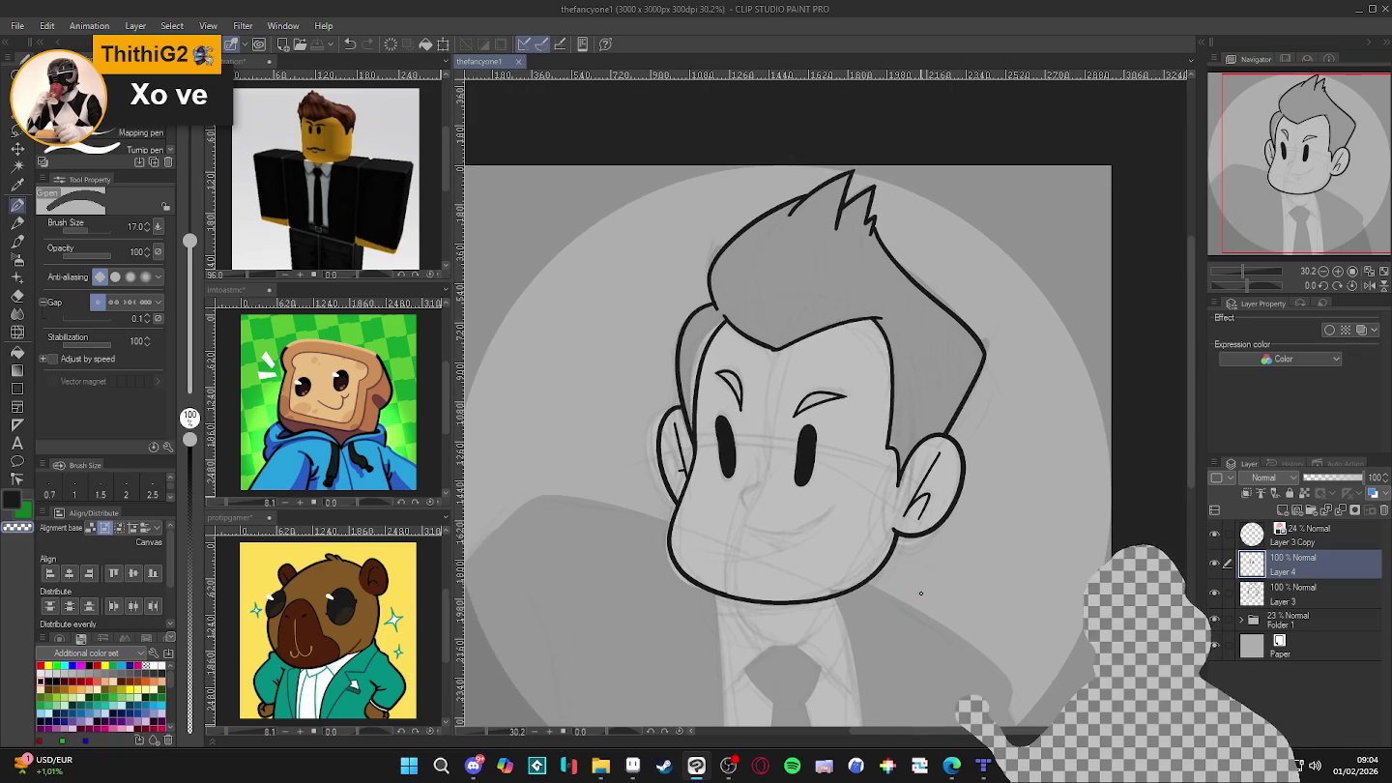
pyautogui.moveTo(733, 404); pyautogui.dragTo(740, 416)
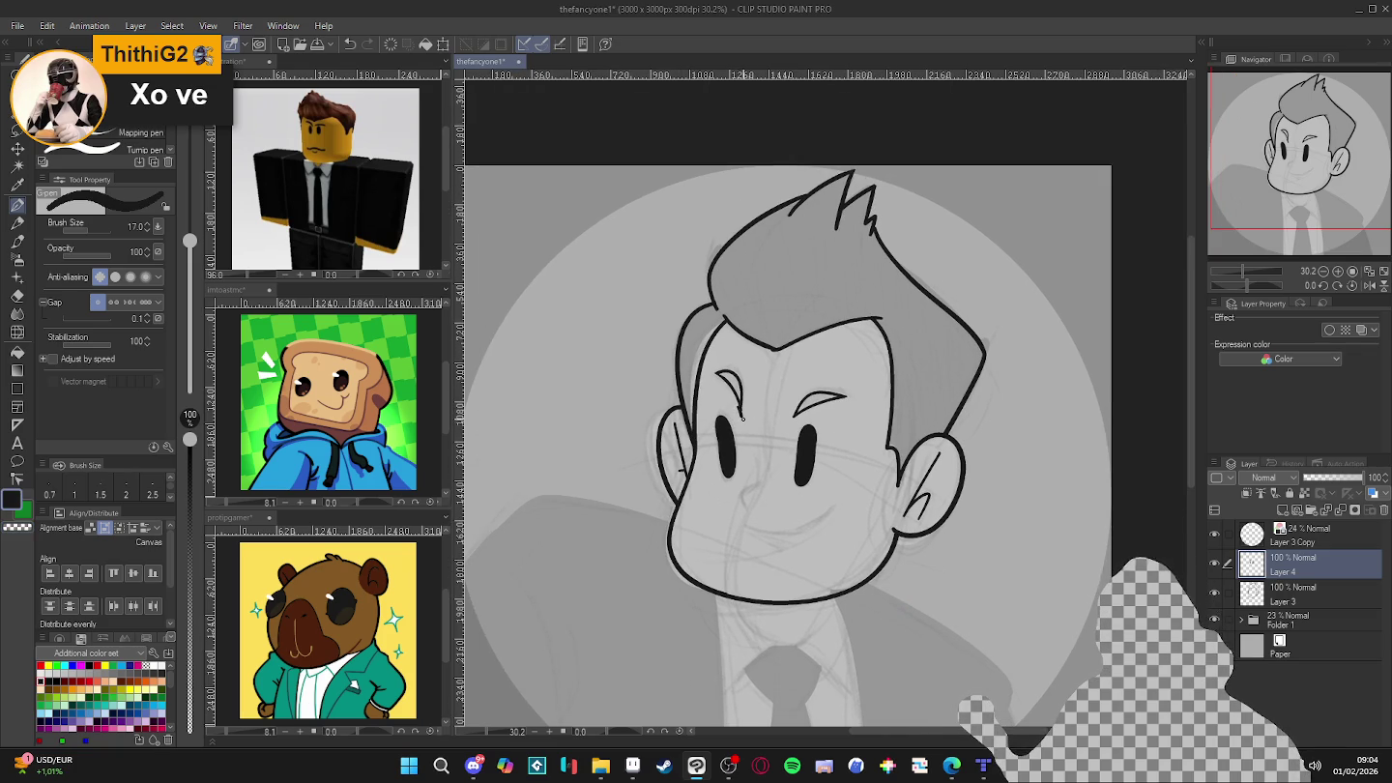
pyautogui.hotkey('ctrl', 'z')
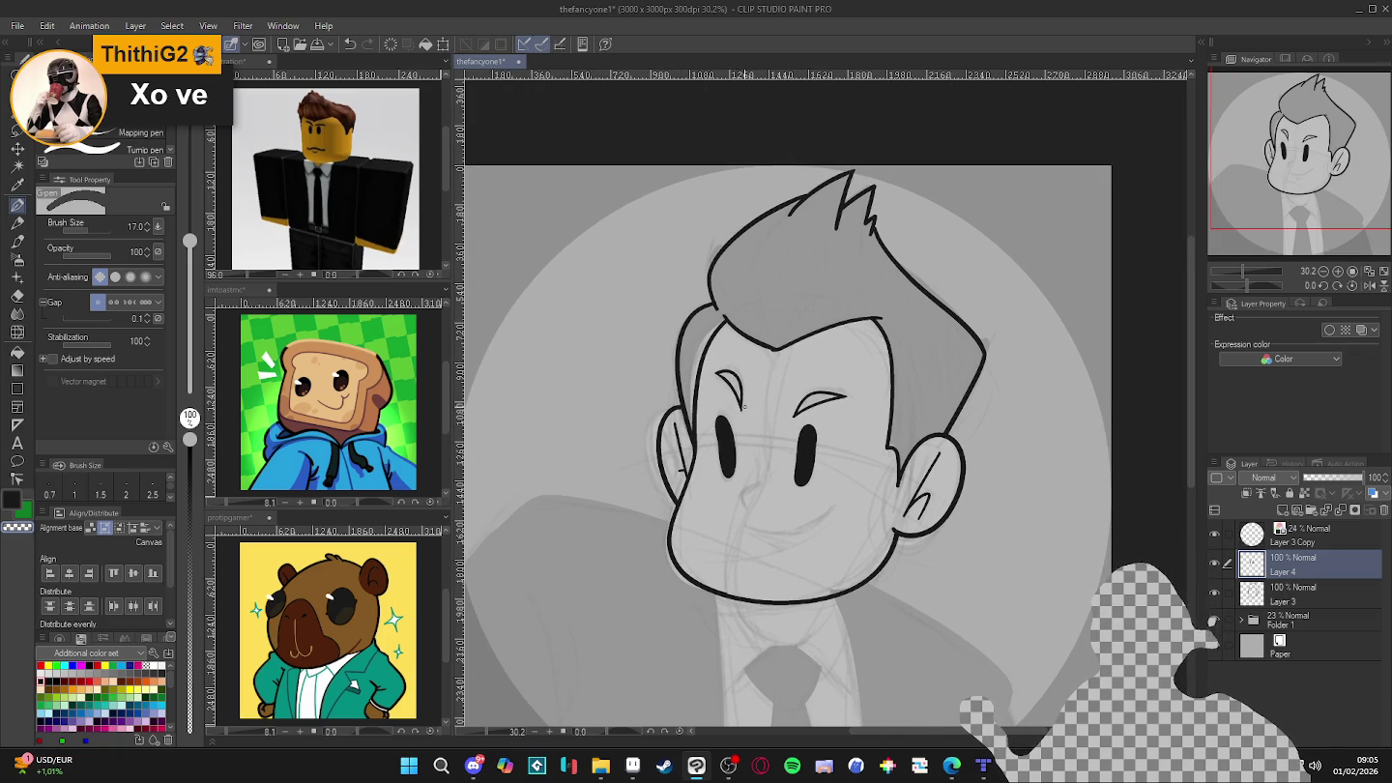
pyautogui.scroll(-2, 787, 385)
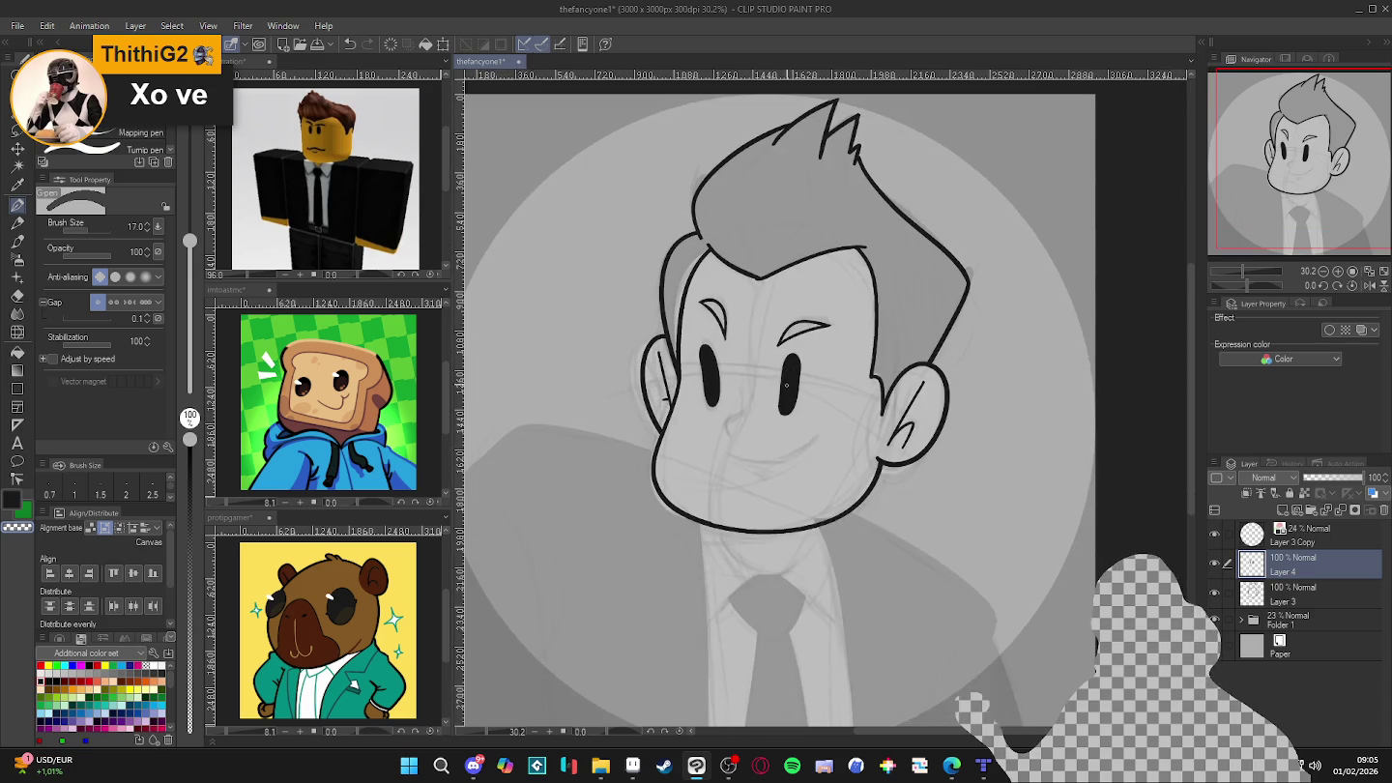
# - Save, undo the last nose stroke, and redraw the nose line below the eyes
pyautogui.hotkey('ctrl', 's')
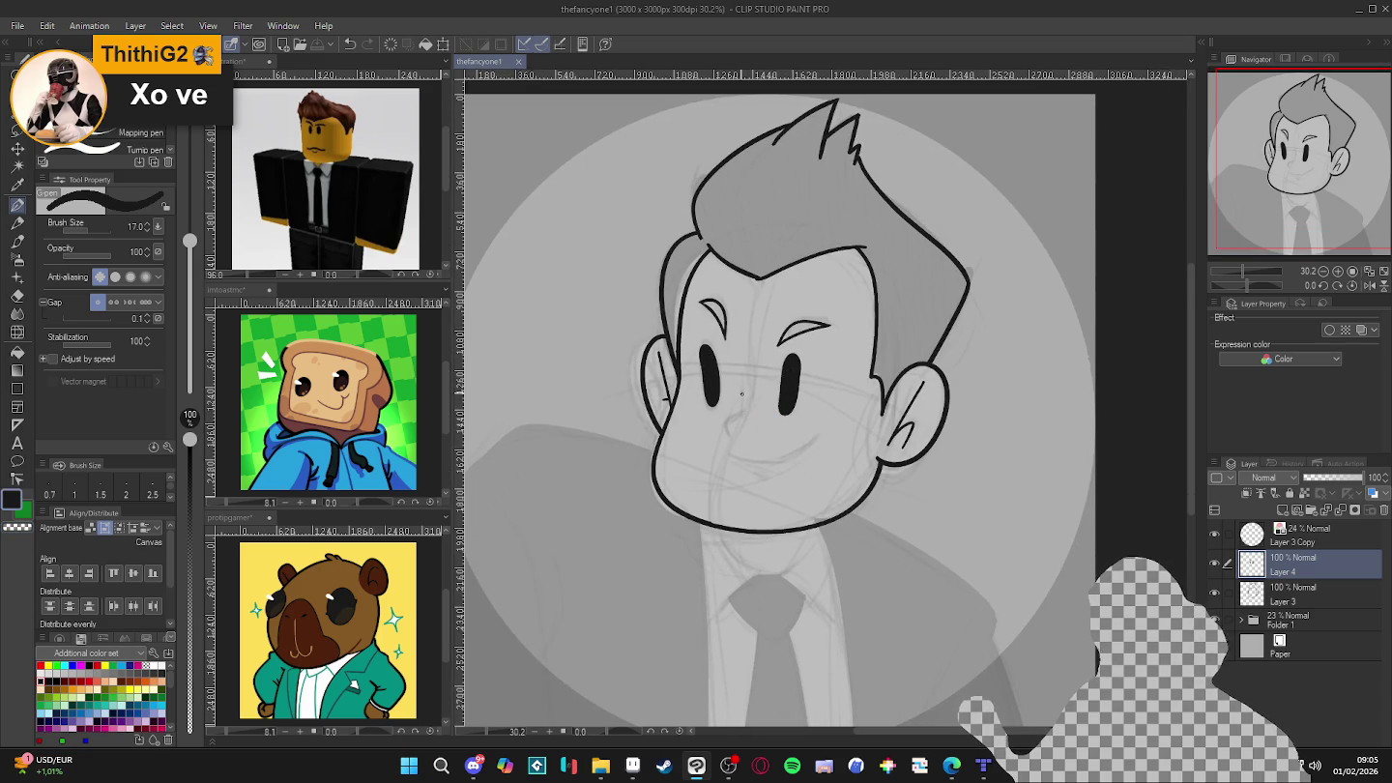
pyautogui.hotkey('ctrl', 'z')
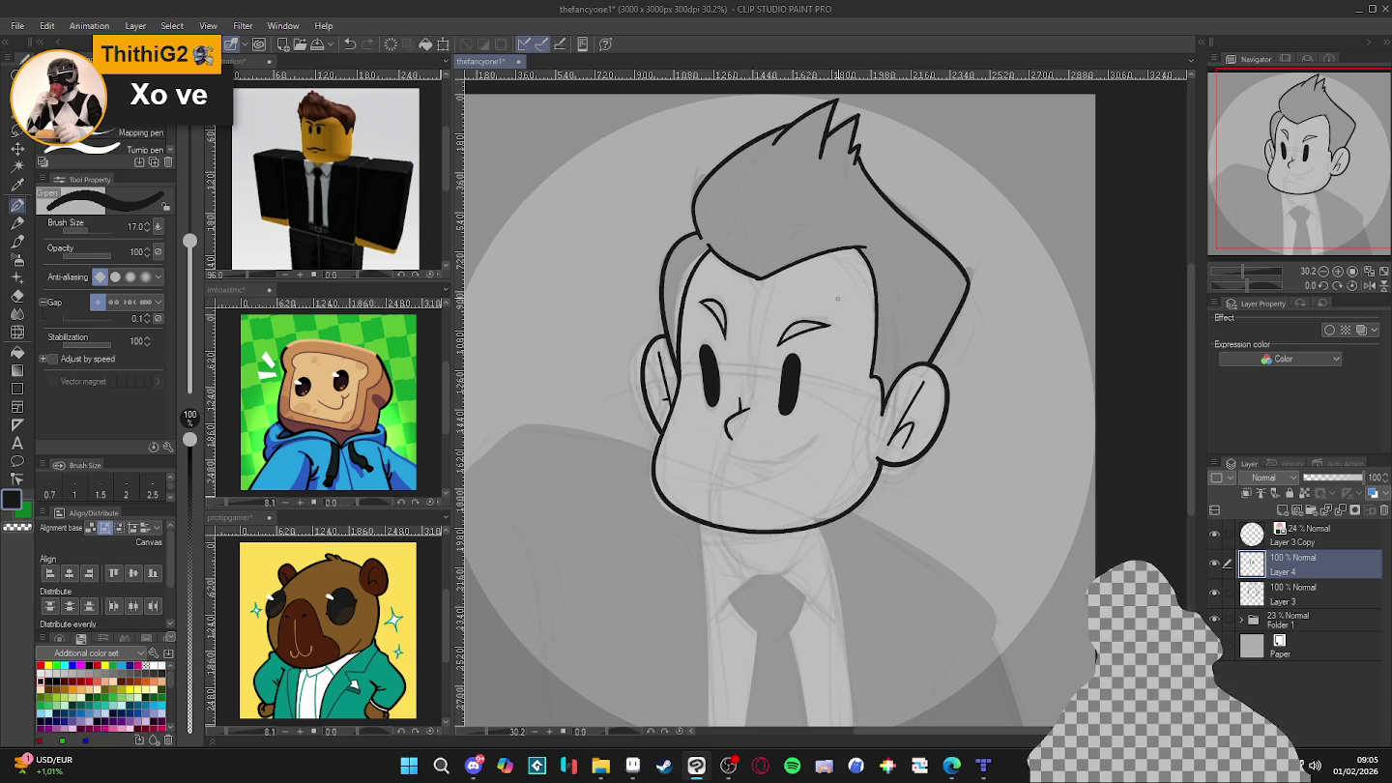
pyautogui.hotkey('ctrl', 'z')
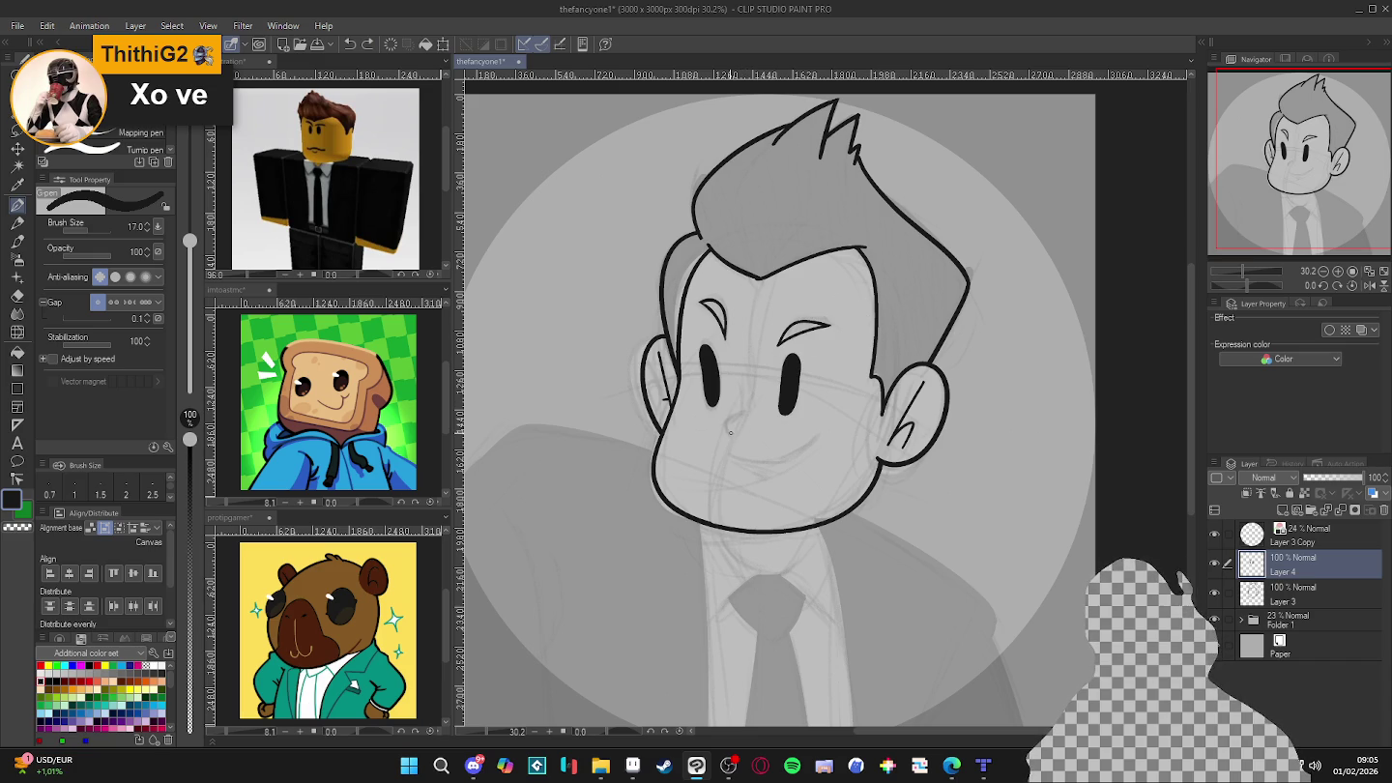
pyautogui.moveTo(726, 427); pyautogui.dragTo(751, 405)
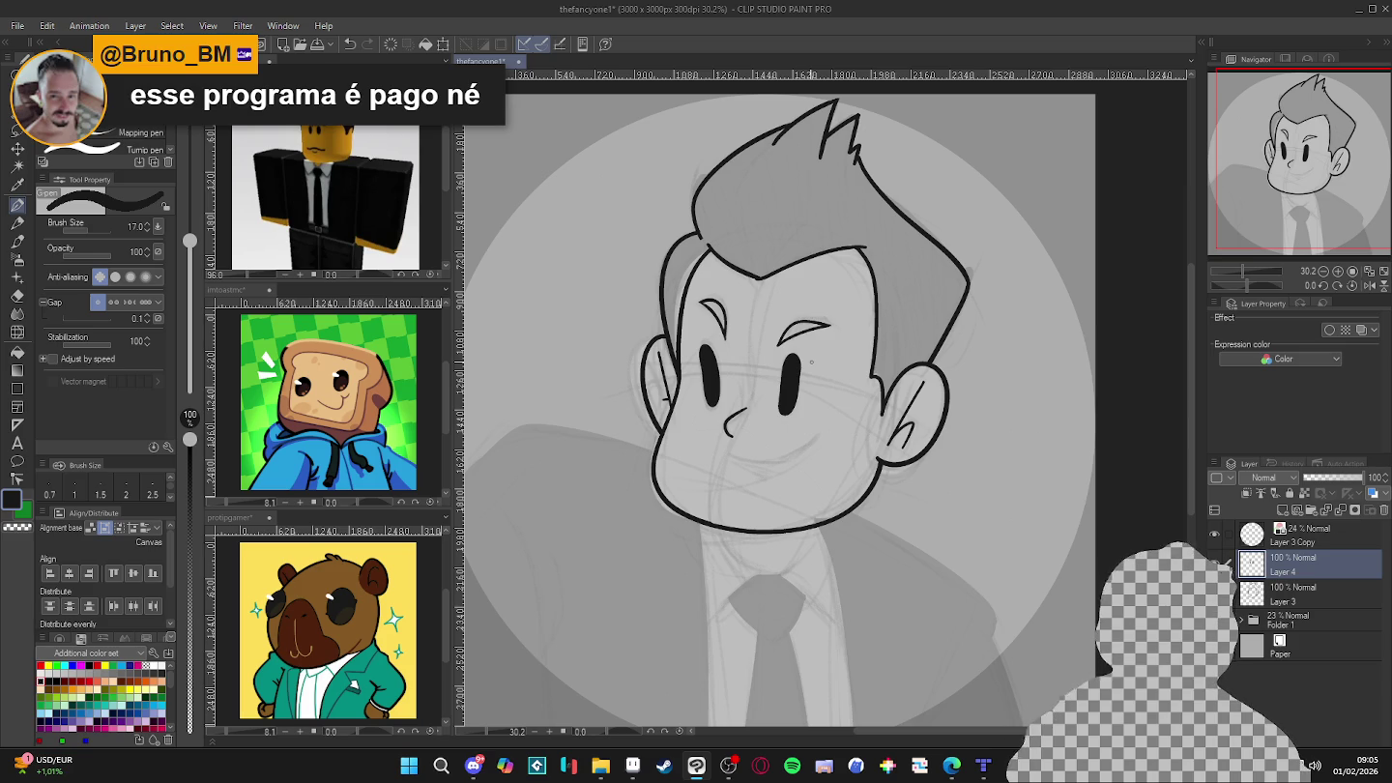
# - Pan the portrait and rotate the canvas view about 110 degrees, then turn it back
pyautogui.moveTo(784, 458); pyautogui.dragTo(746, 460)
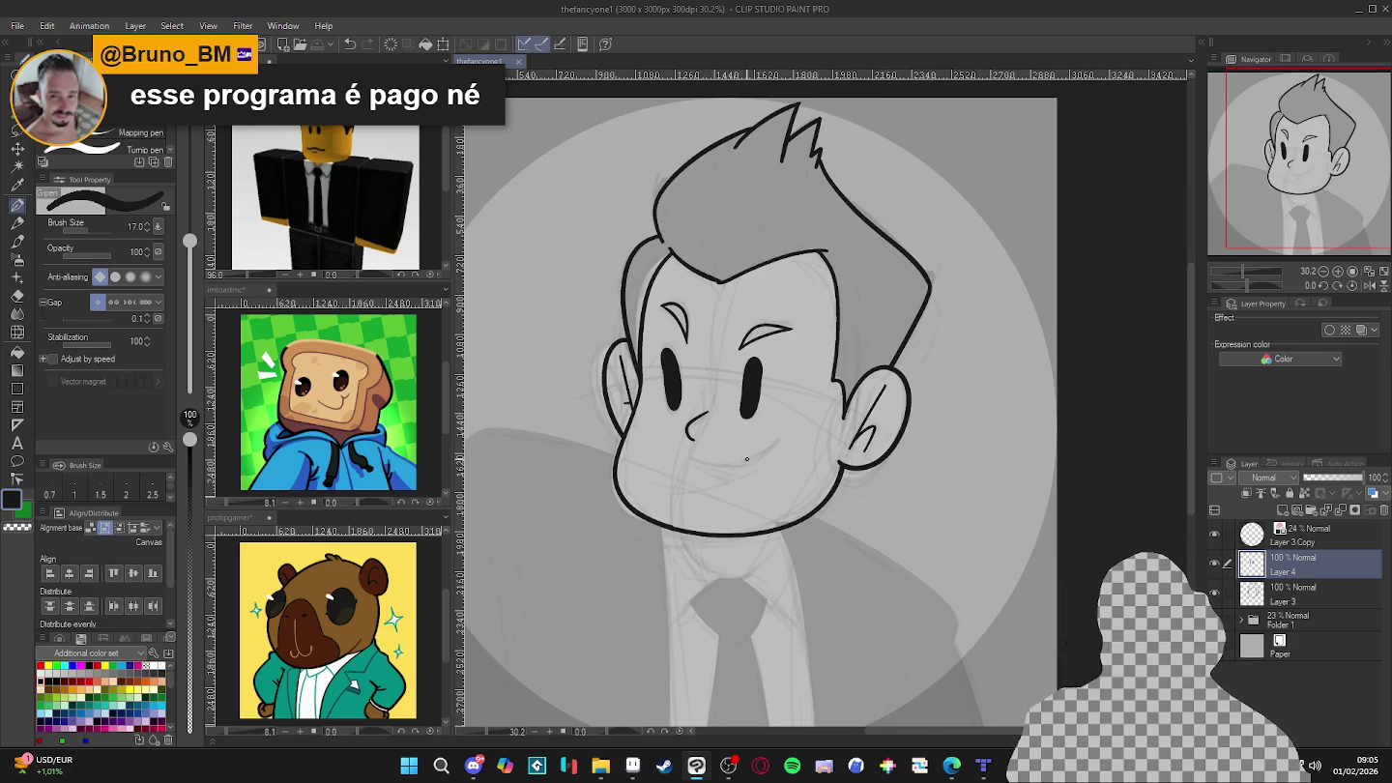
pyautogui.moveTo(870, 523); pyautogui.dragTo(847, 474)
pyautogui.moveTo(970, 503); pyautogui.dragTo(874, 266)
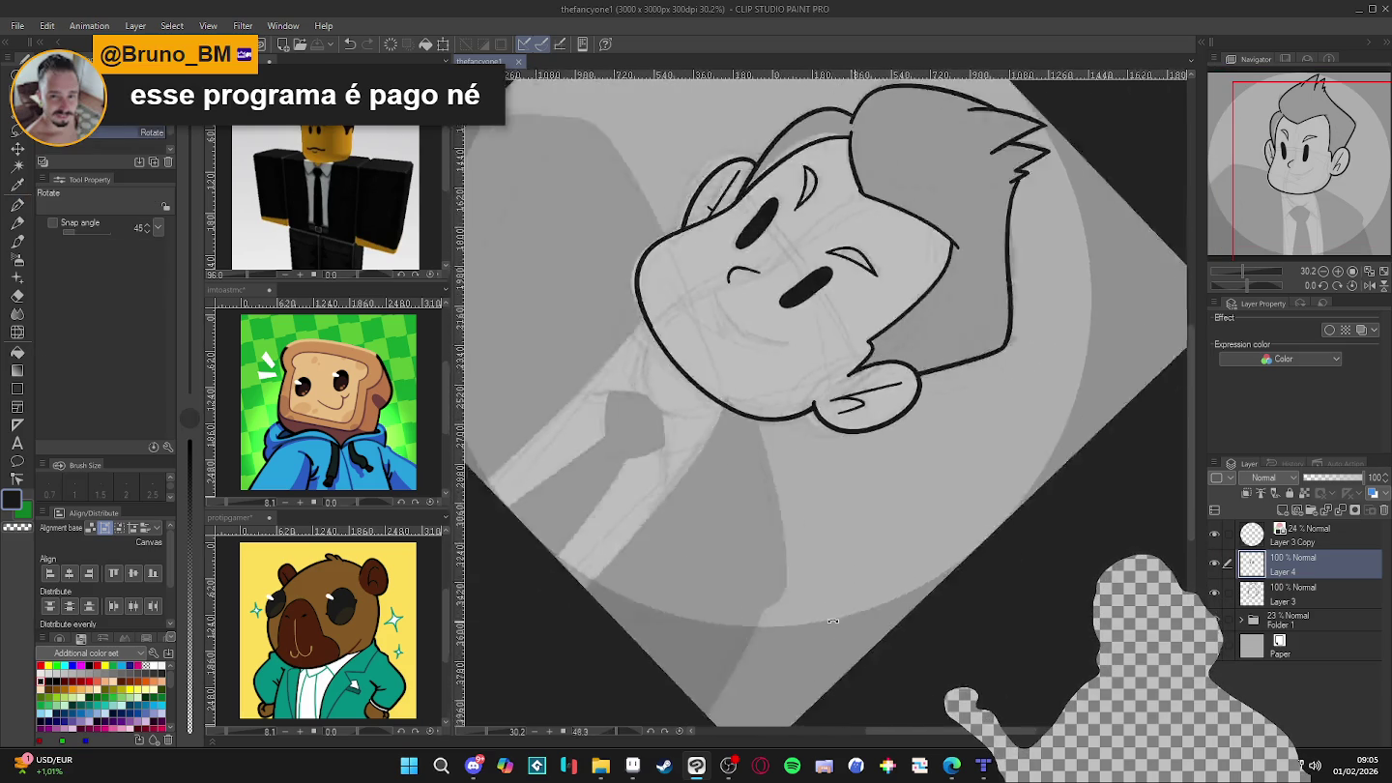
pyautogui.click(877, 256)
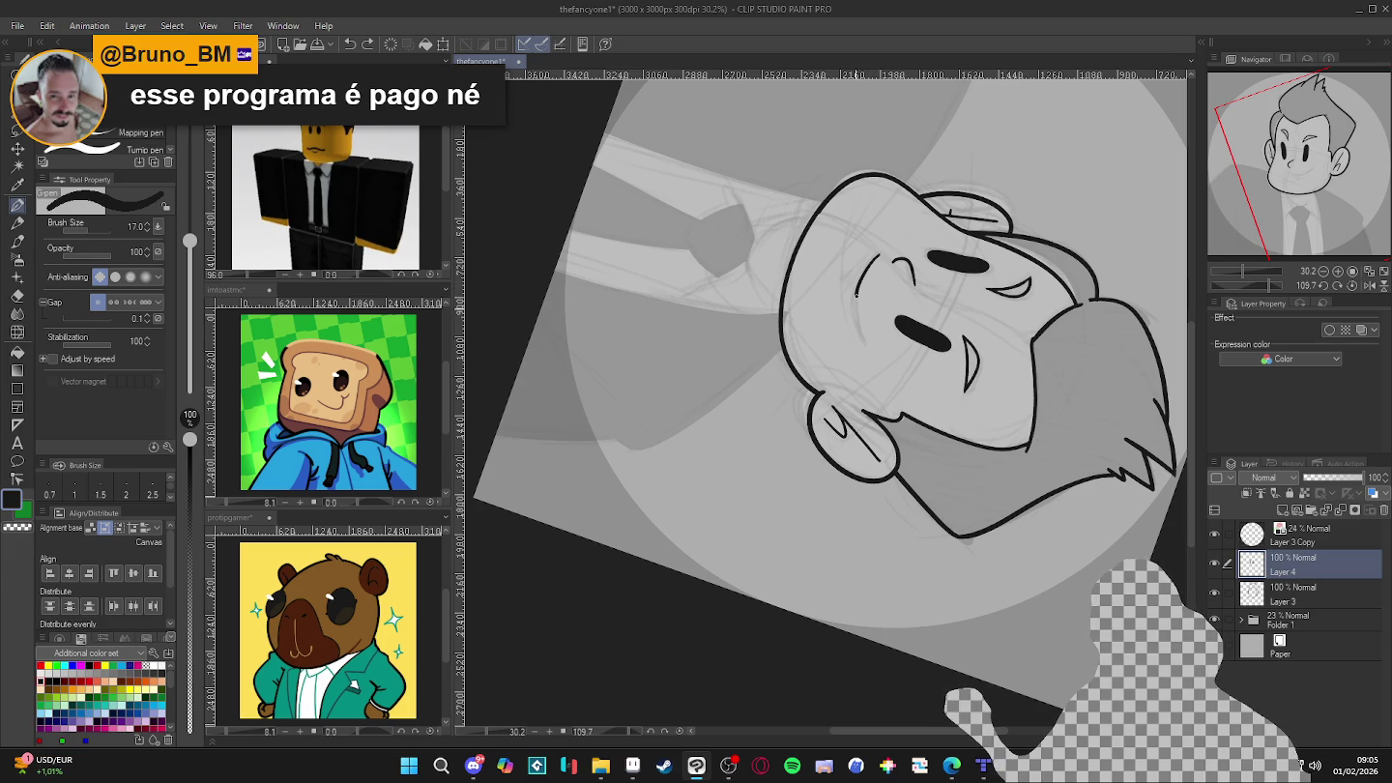
pyautogui.moveTo(859, 335)
pyautogui.mouseDown()
pyautogui.moveTo(859, 189)
pyautogui.moveTo(924, 385)
pyautogui.mouseUp()
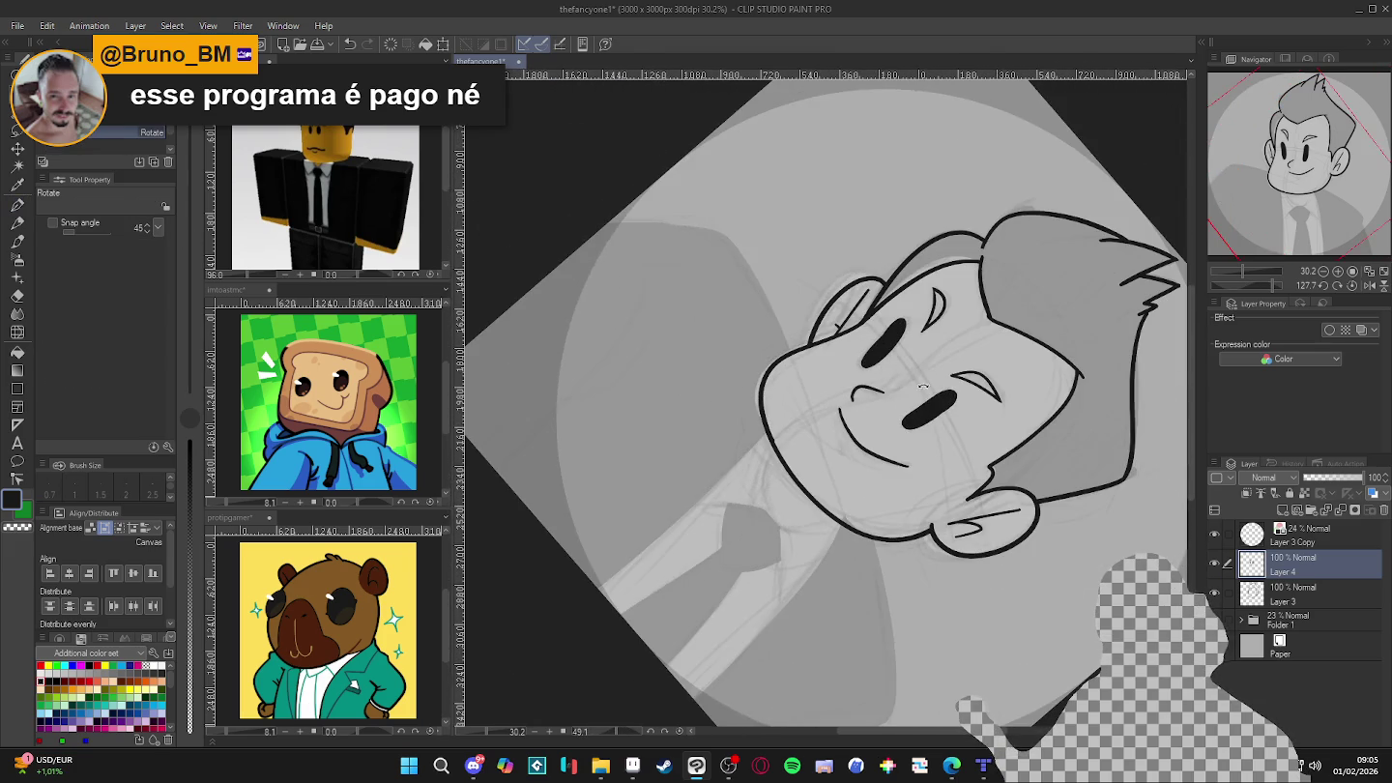
# - Straighten the view fully upright, return to the G-pen and enlarge it to size 25
pyautogui.press('p')
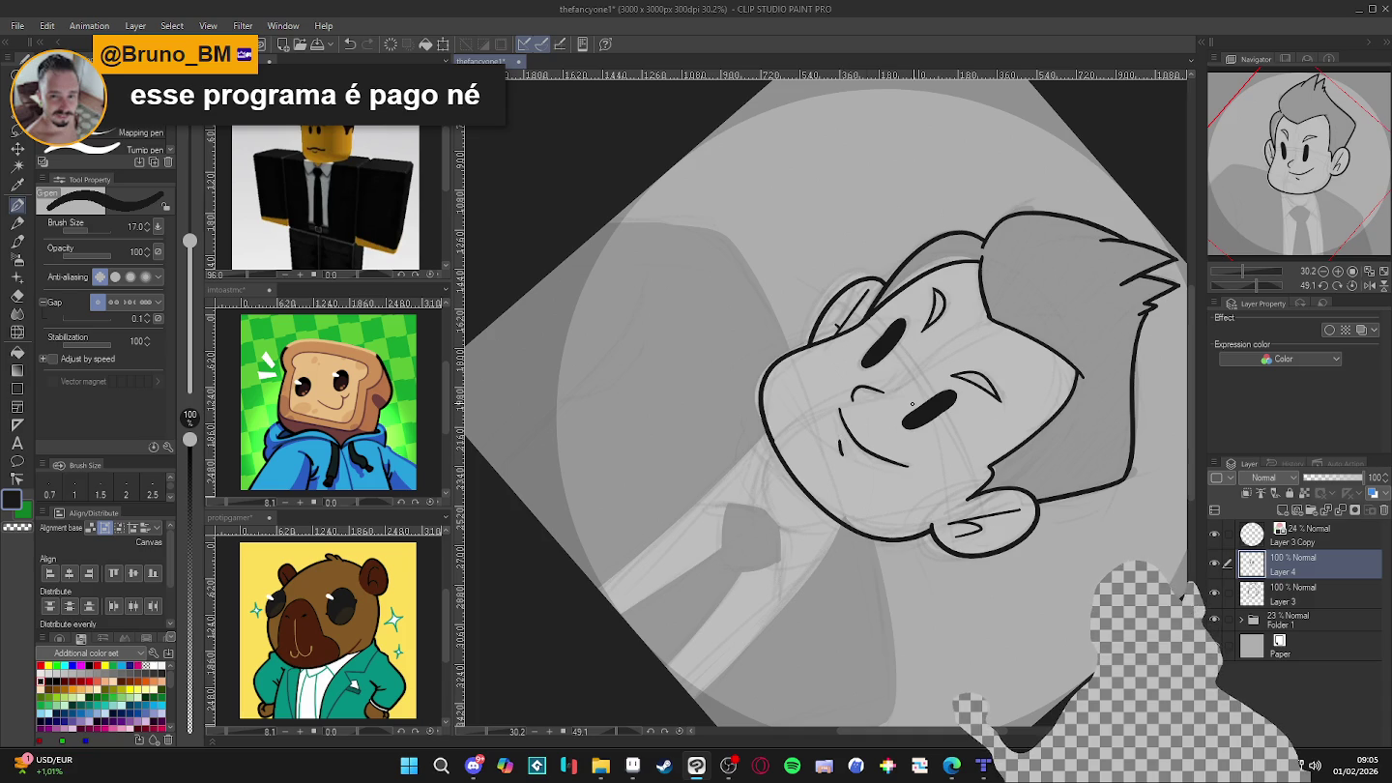
pyautogui.moveTo(911, 404); pyautogui.dragTo(1069, 239)
pyautogui.moveTo(1056, 318); pyautogui.dragTo(931, 315)
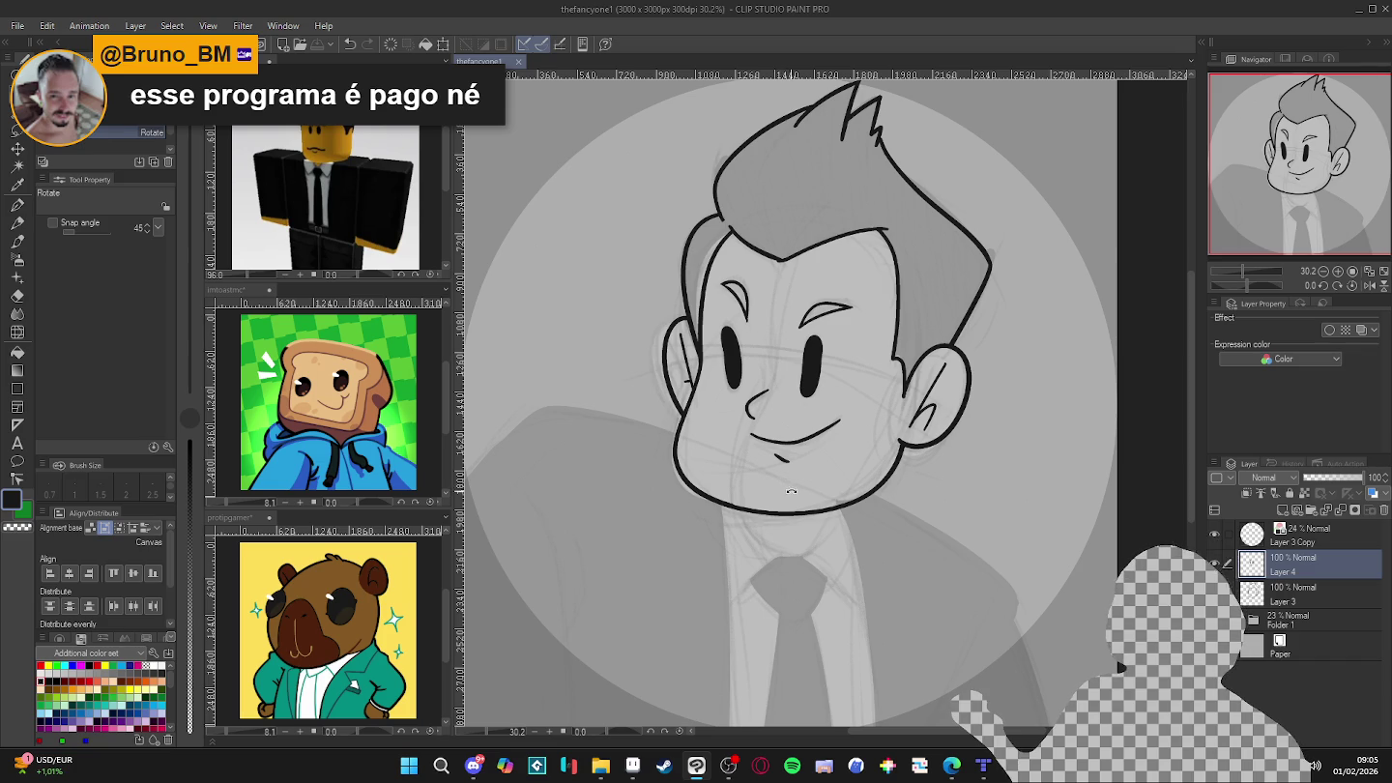
pyautogui.scroll(-2, 907, 415)
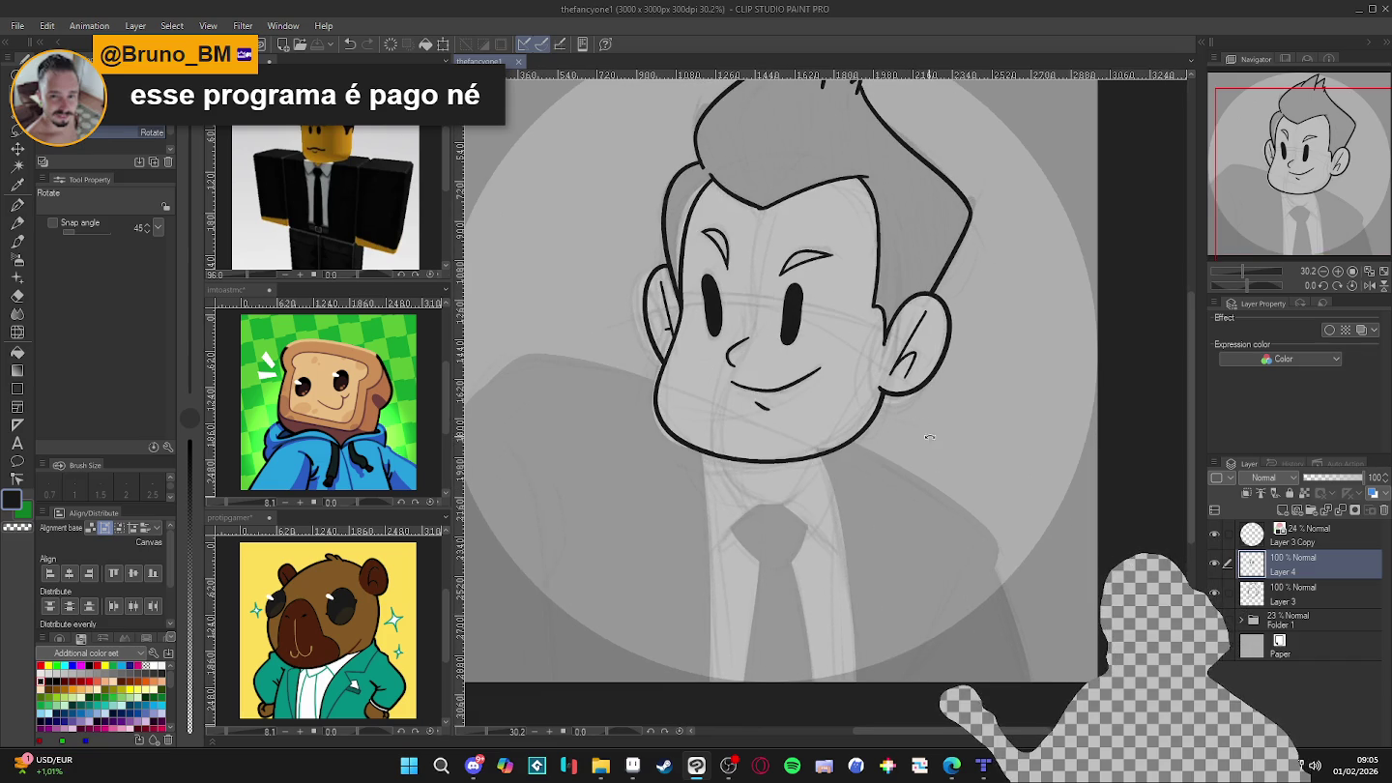
pyautogui.press('p')
pyautogui.moveTo(931, 422); pyautogui.dragTo(952, 441)
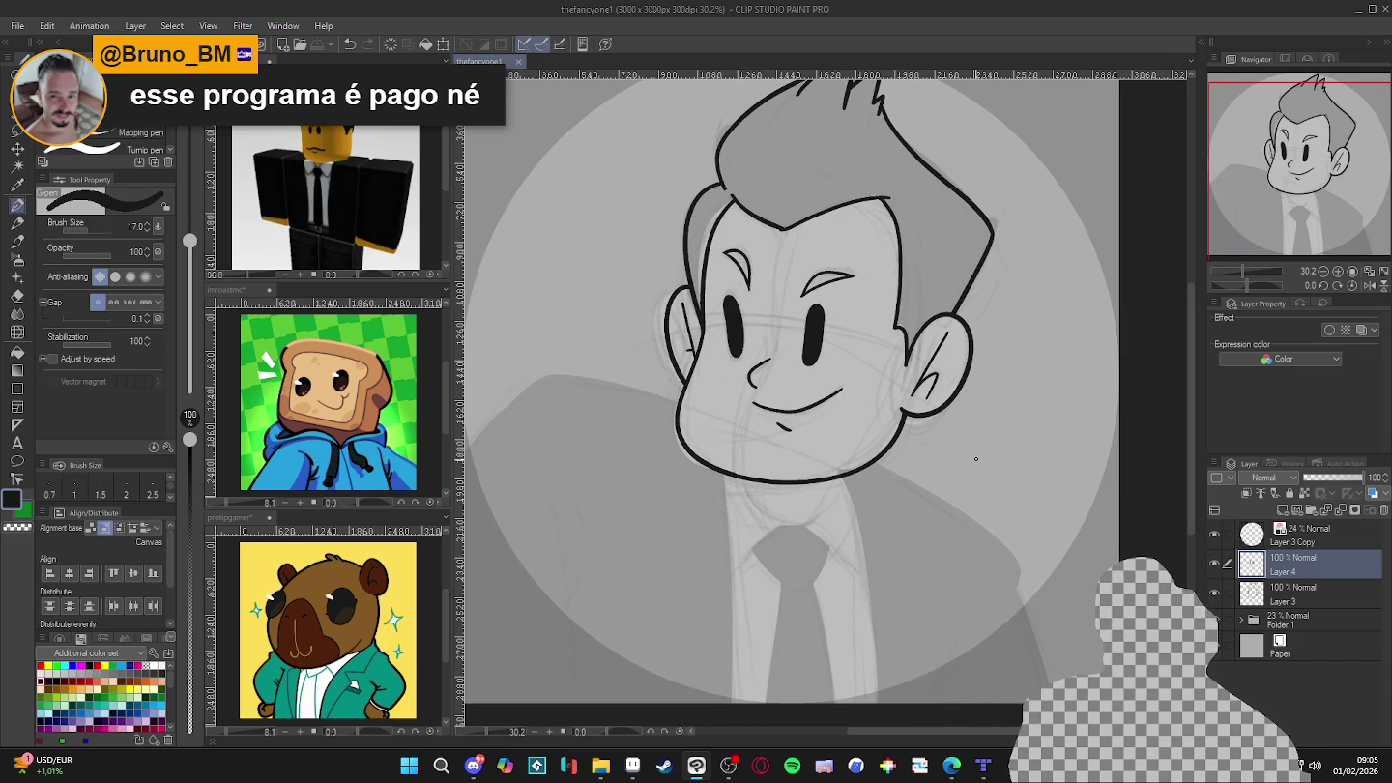
pyautogui.press(']')
pyautogui.press(']')
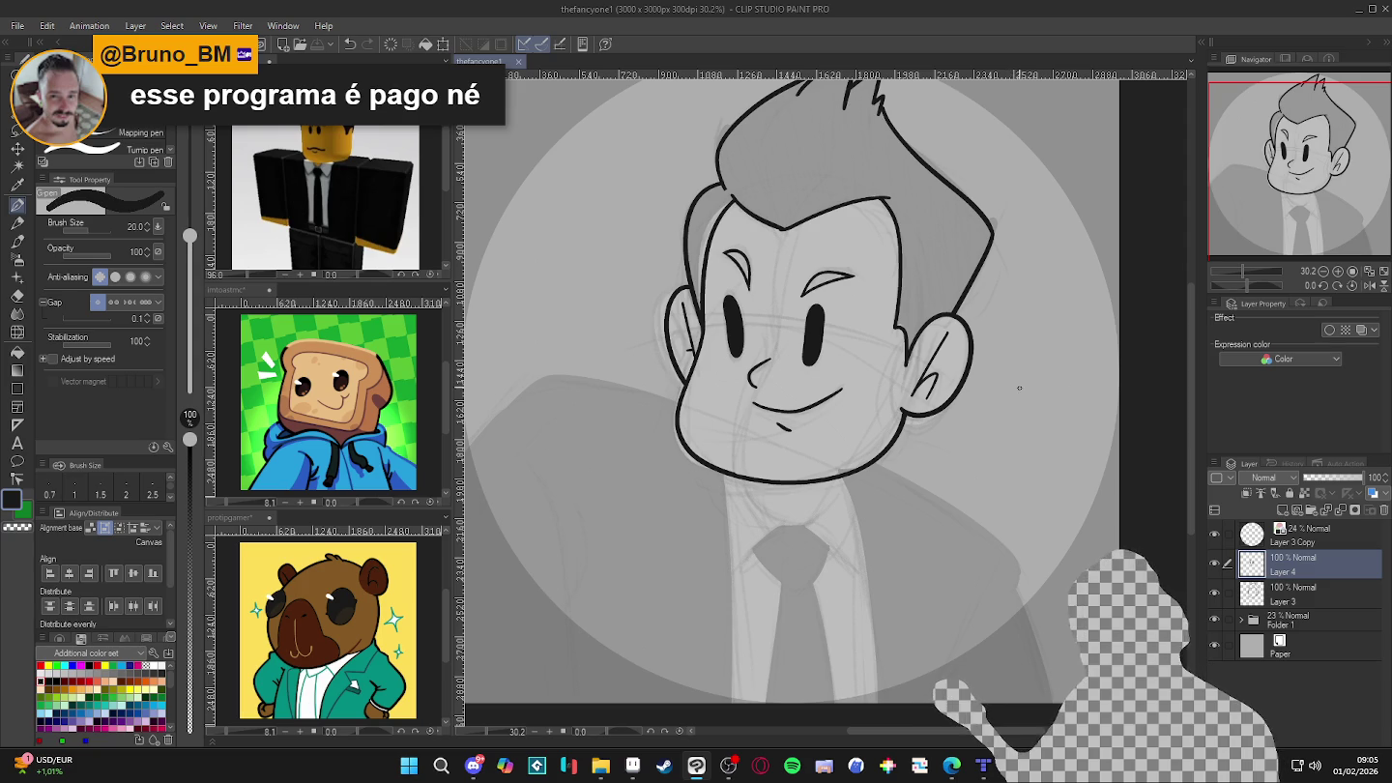
pyautogui.moveTo(1017, 429); pyautogui.dragTo(1059, 454)
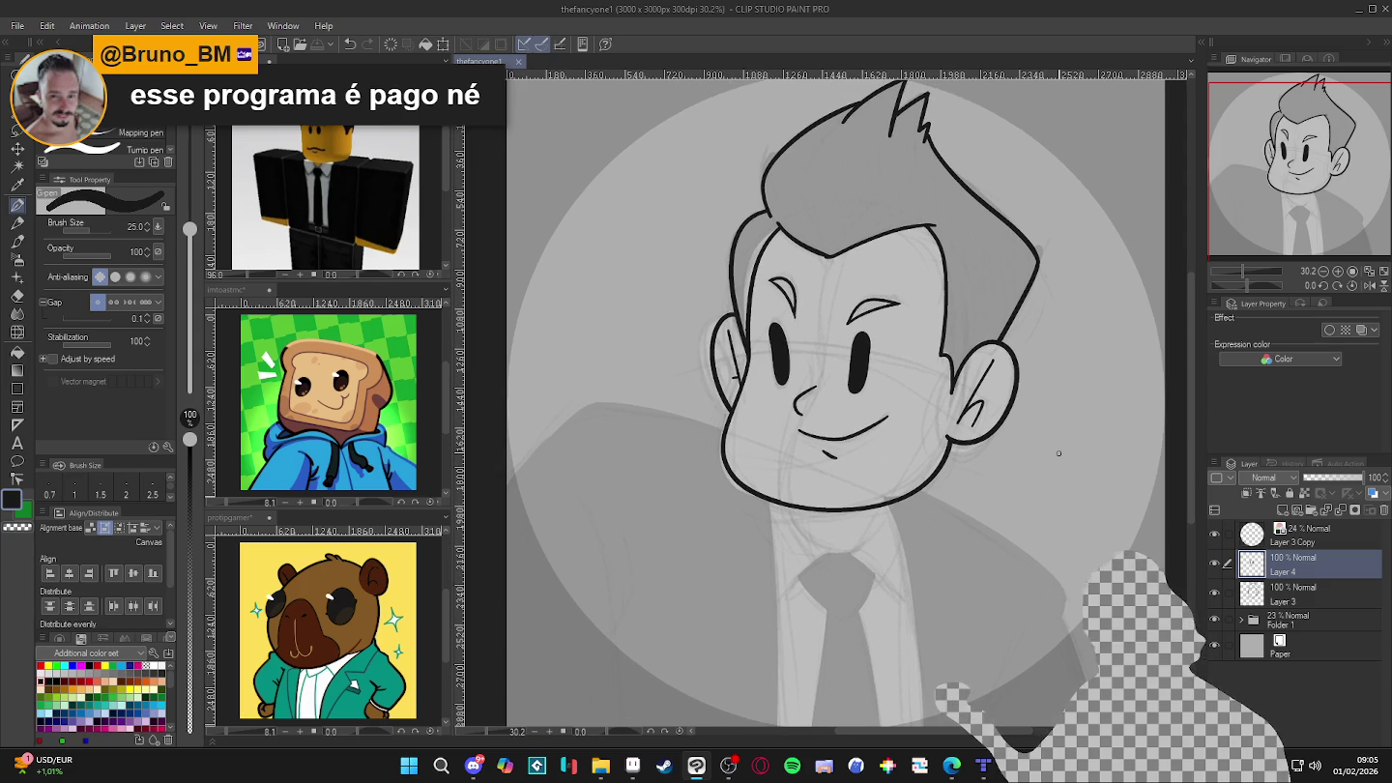
pyautogui.click(1216, 563)
pyautogui.click(1216, 563)
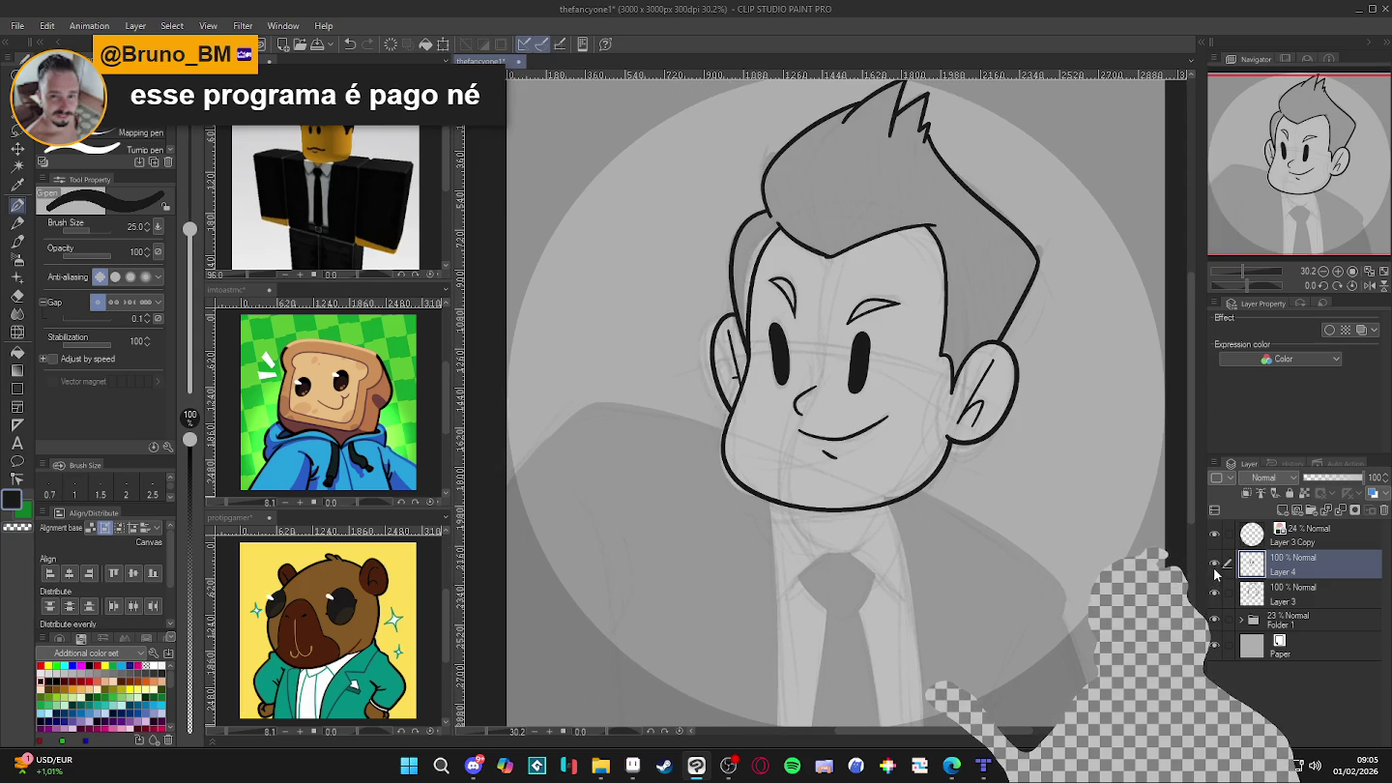
pyautogui.click(1215, 563)
pyautogui.click(1214, 562)
pyautogui.hotkey('ctrl', 'e')
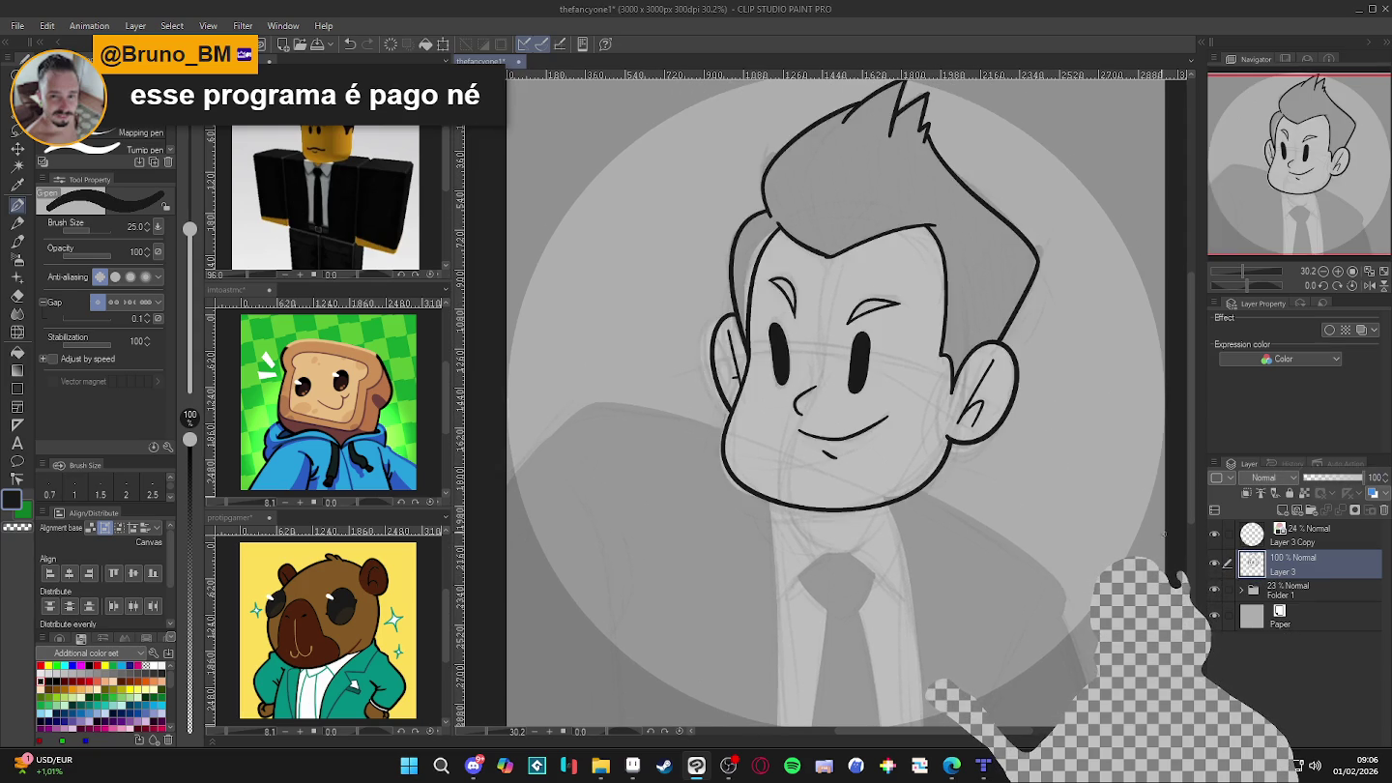
pyautogui.hotkey('ctrl', 'z')
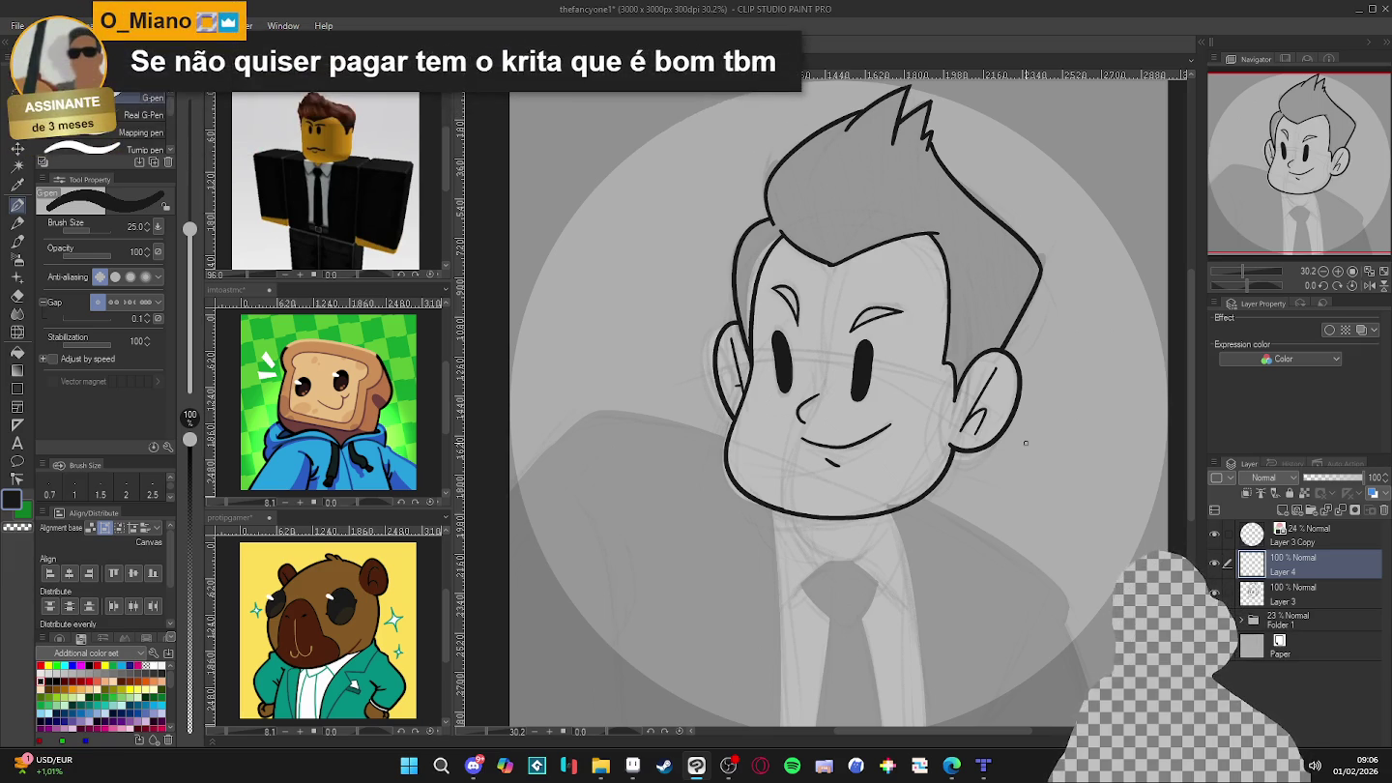
pyautogui.moveTo(762, 435); pyautogui.dragTo(861, 431)
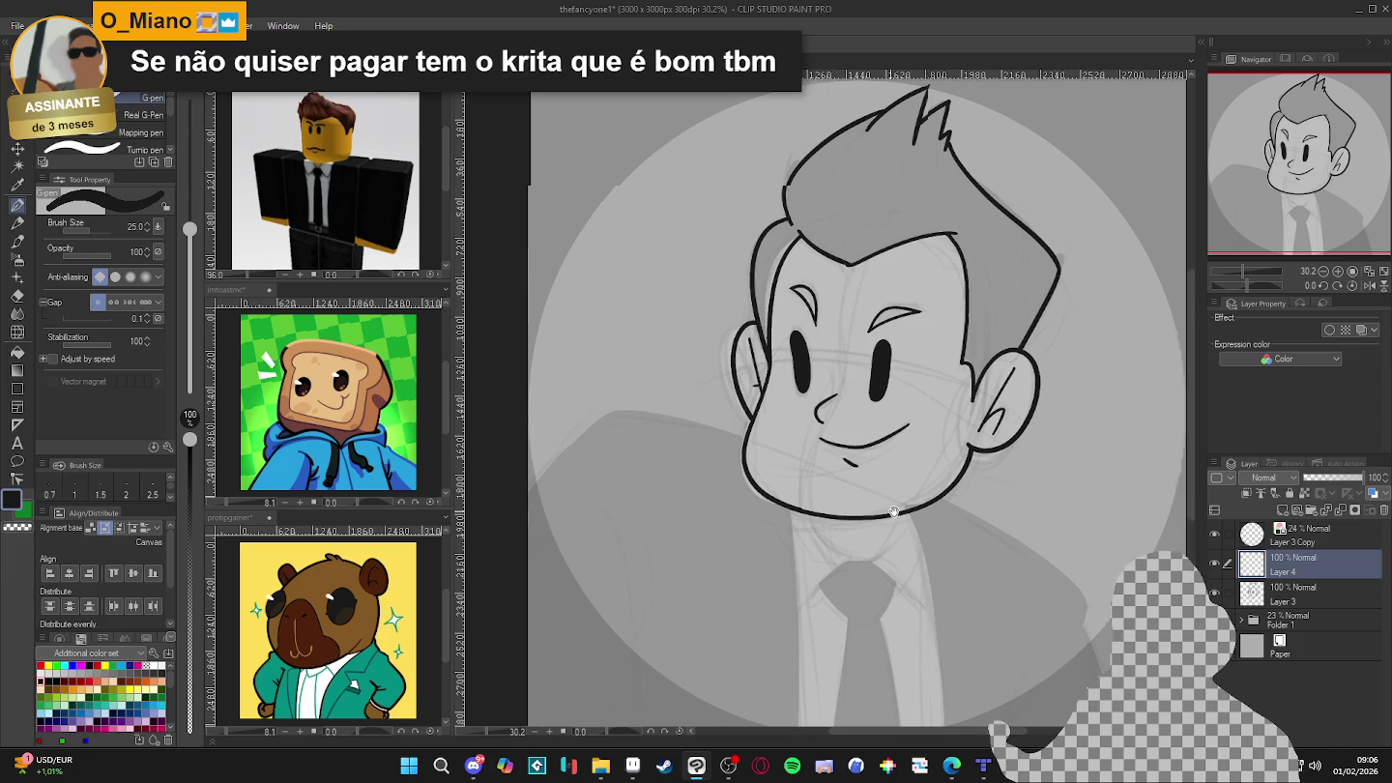
pyautogui.scroll(-1, 862, 431)
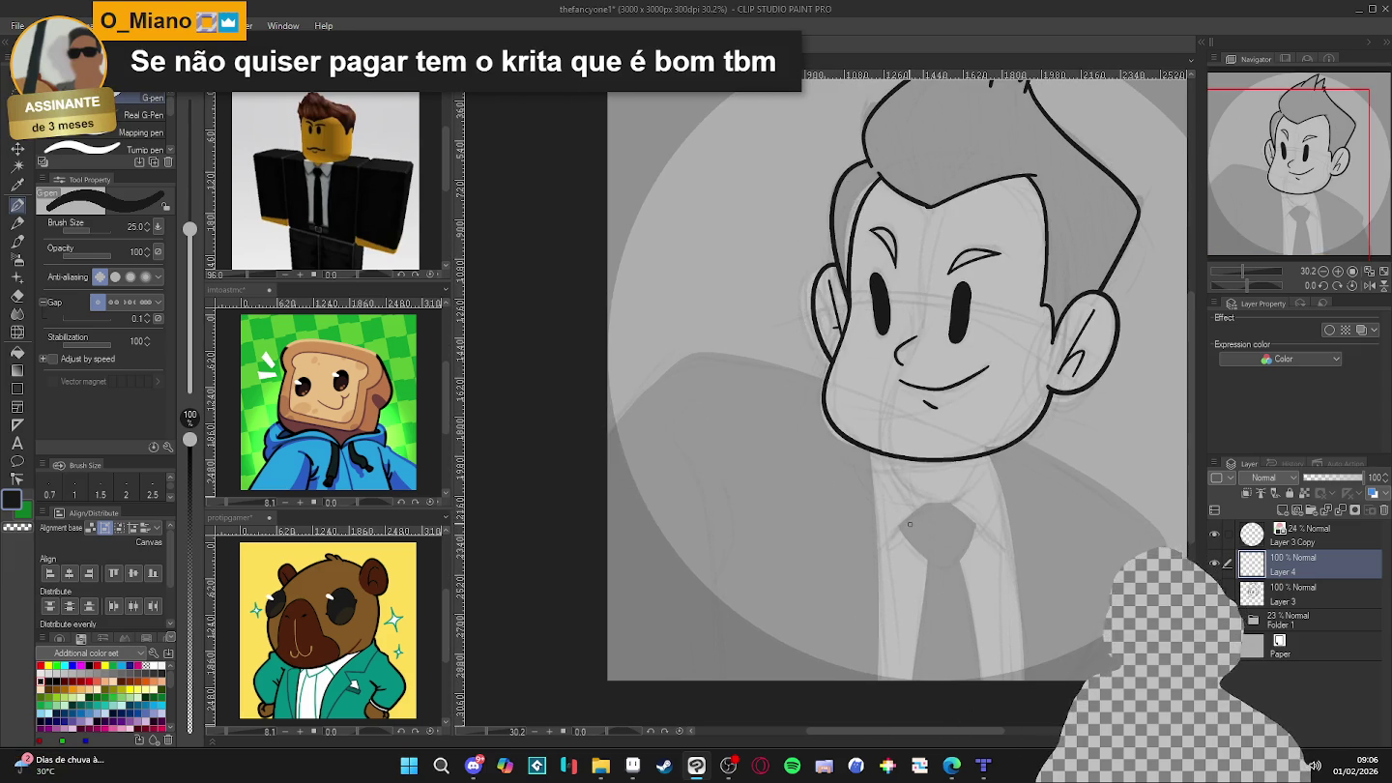
pyautogui.scroll(-1, 910, 524)
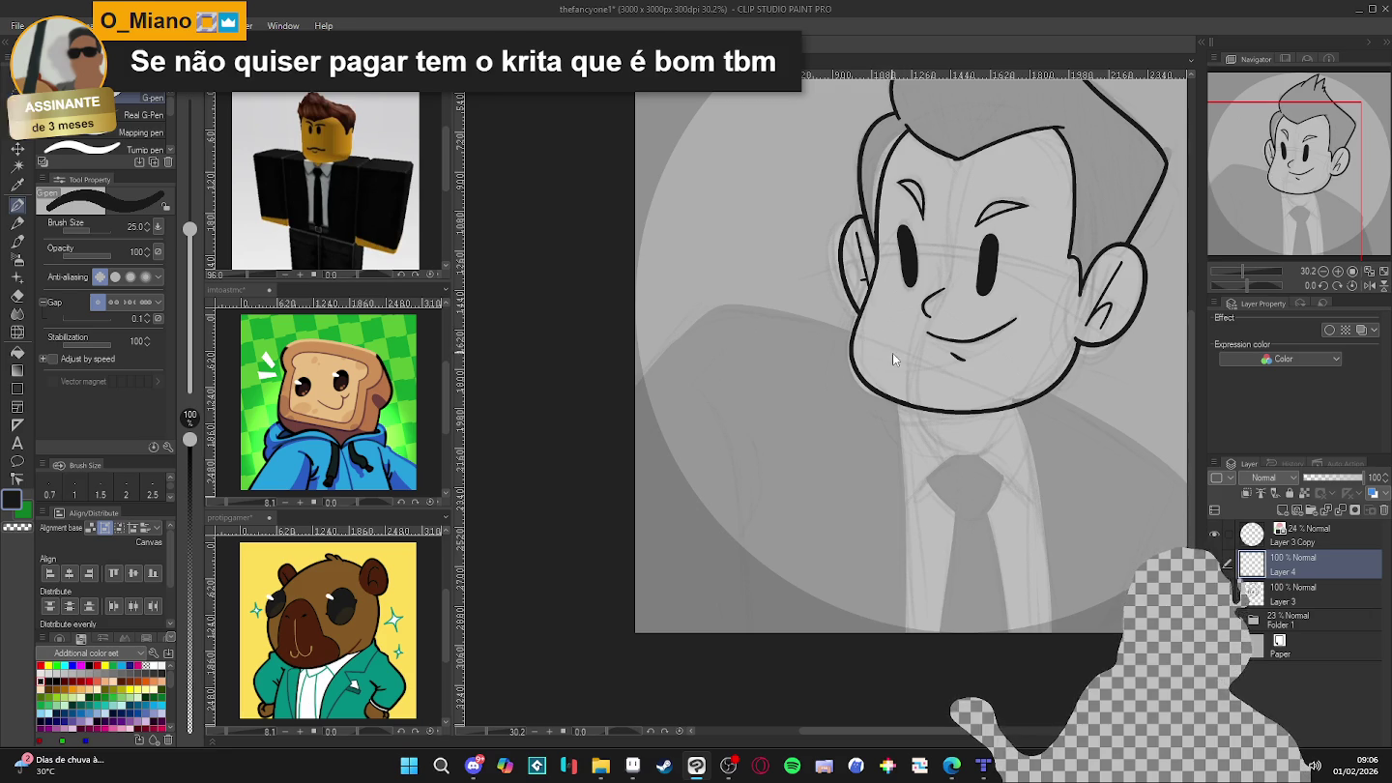
pyautogui.moveTo(909, 362)
pyautogui.mouseDown()
pyautogui.moveTo(814, 316)
pyautogui.moveTo(694, 336)
pyautogui.moveTo(636, 400)
pyautogui.mouseUp()
pyautogui.hotkey('ctrl', 'z')
pyautogui.moveTo(911, 358)
pyautogui.mouseDown()
pyautogui.moveTo(861, 330)
pyautogui.moveTo(704, 308)
pyautogui.moveTo(635, 389)
pyautogui.mouseUp()
pyautogui.hotkey('ctrl', 'z')
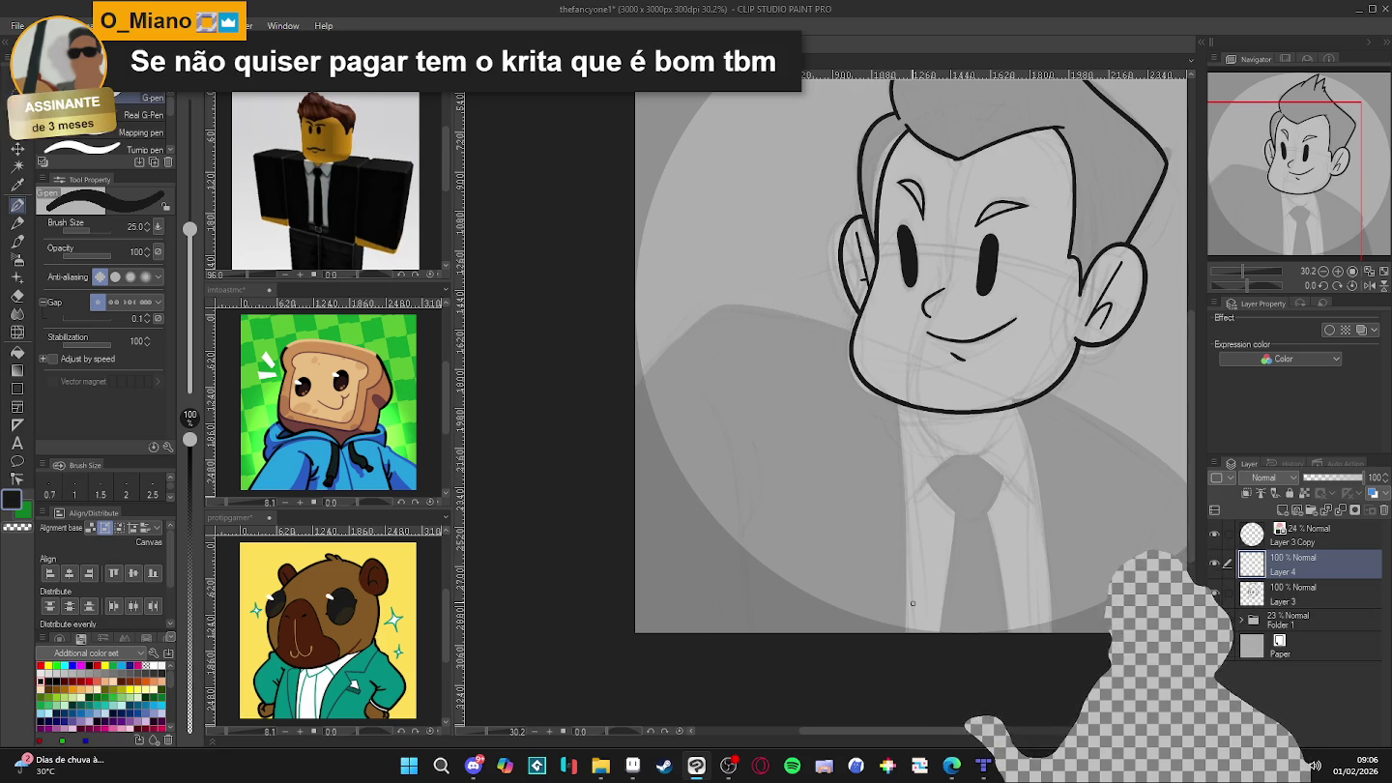
pyautogui.press('r')
pyautogui.moveTo(904, 494); pyautogui.dragTo(777, 354)
# - Ink both neck lines down from the cheeks, erasing the top of the second stroke
pyautogui.press('p')
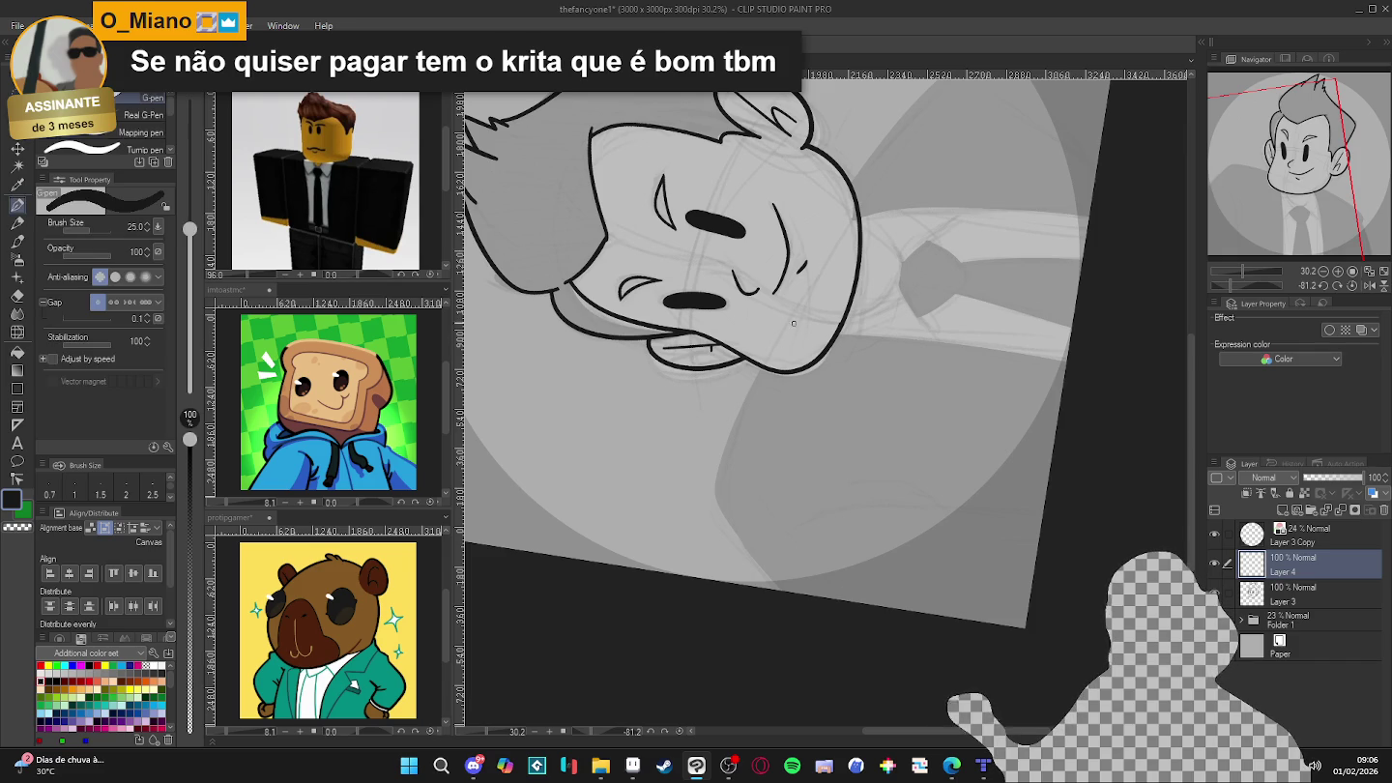
pyautogui.moveTo(818, 281)
pyautogui.mouseDown()
pyautogui.moveTo(740, 405)
pyautogui.moveTo(784, 591)
pyautogui.mouseUp()
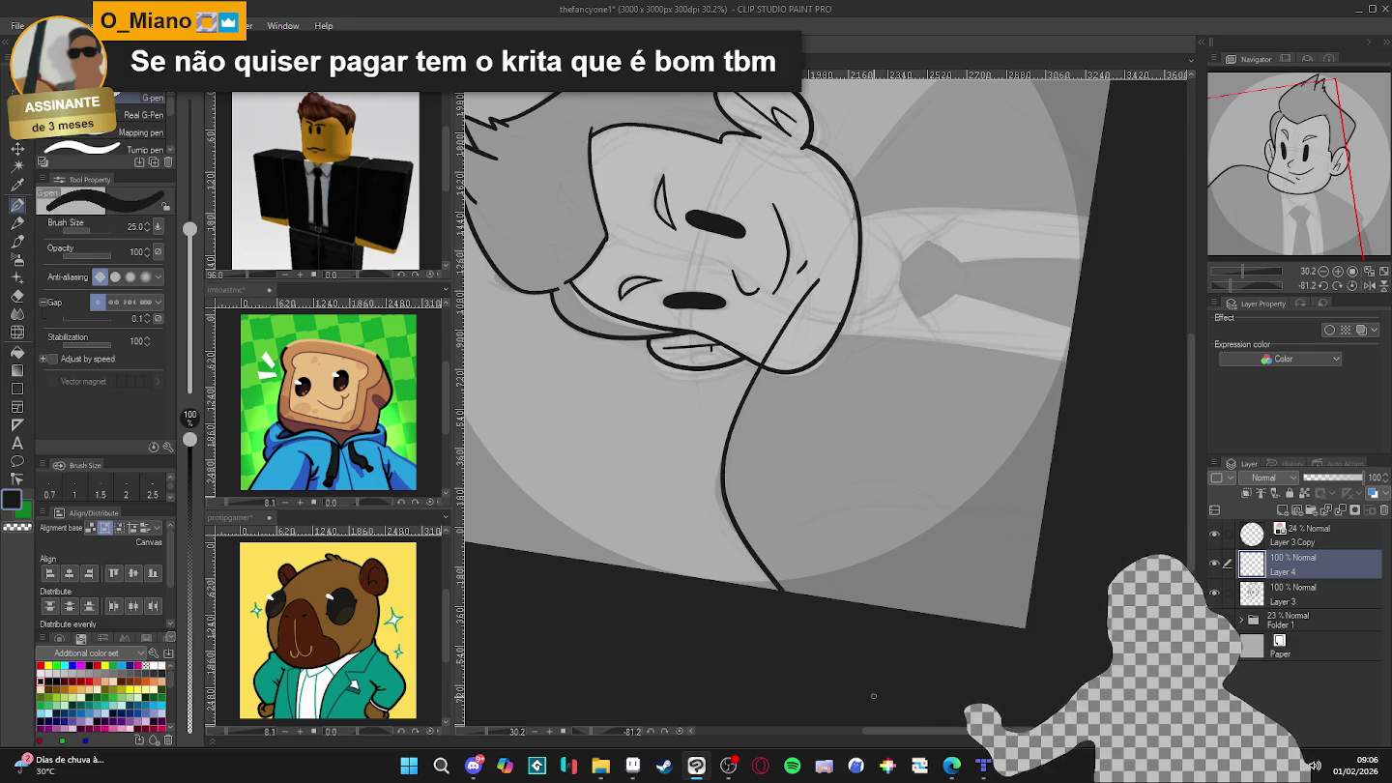
pyautogui.press('e')
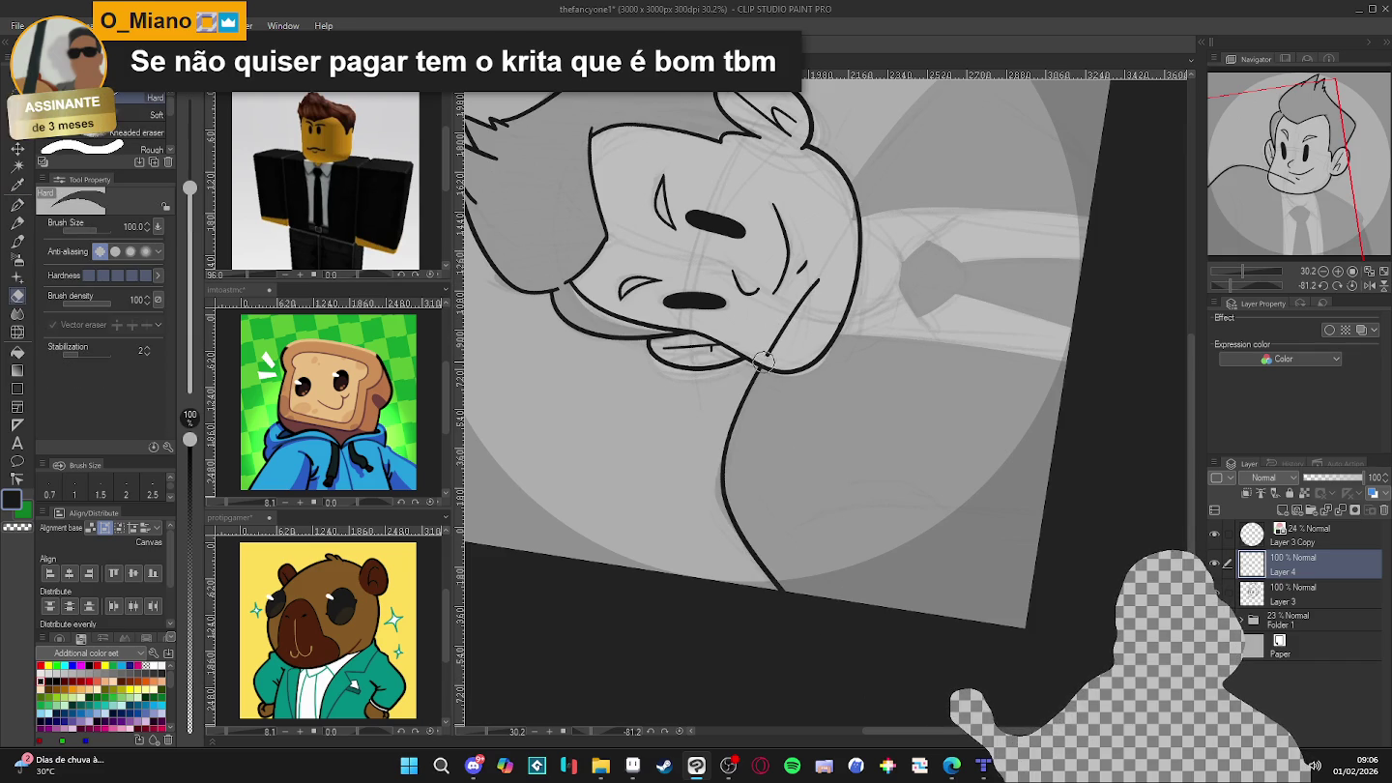
pyautogui.press('p')
pyautogui.moveTo(889, 308); pyautogui.dragTo(864, 284)
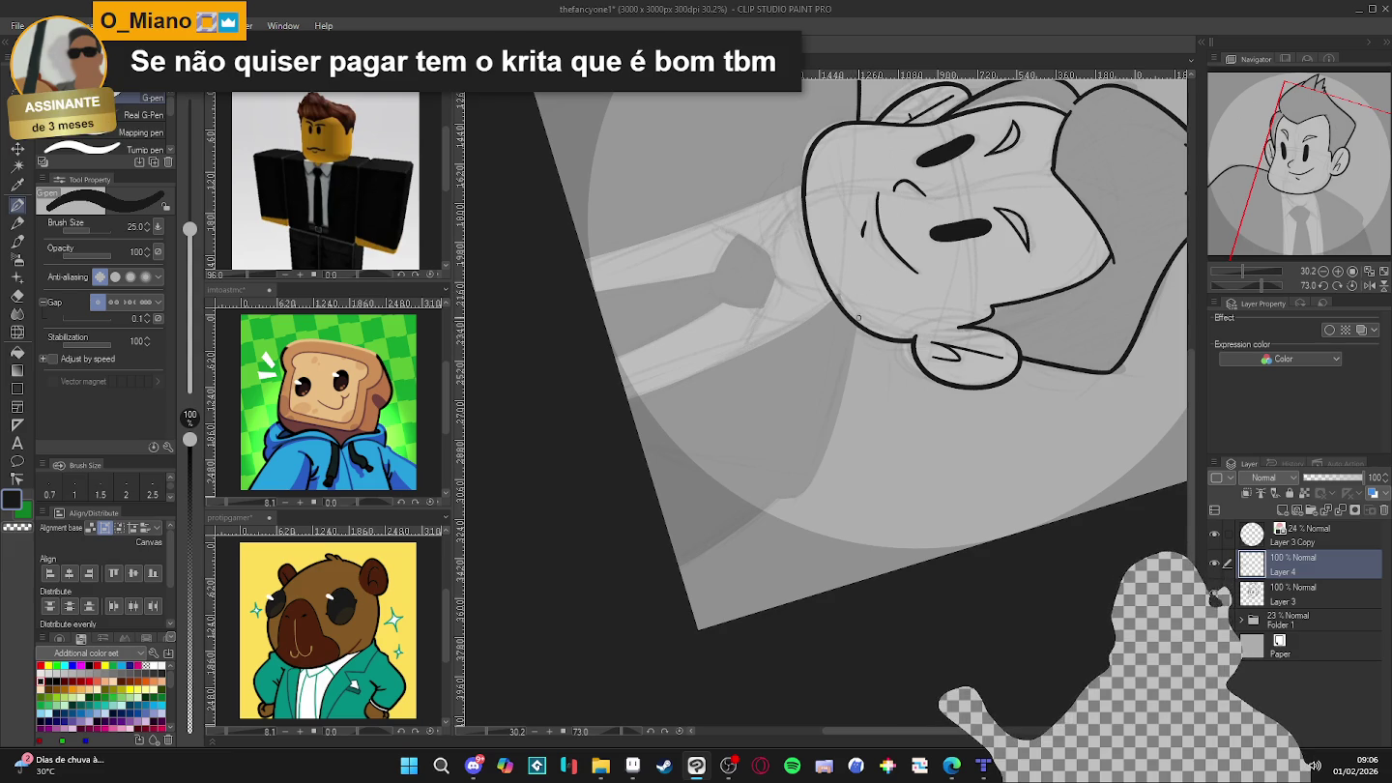
pyautogui.moveTo(859, 281)
pyautogui.mouseDown()
pyautogui.moveTo(808, 480)
pyautogui.moveTo(669, 569)
pyautogui.mouseUp()
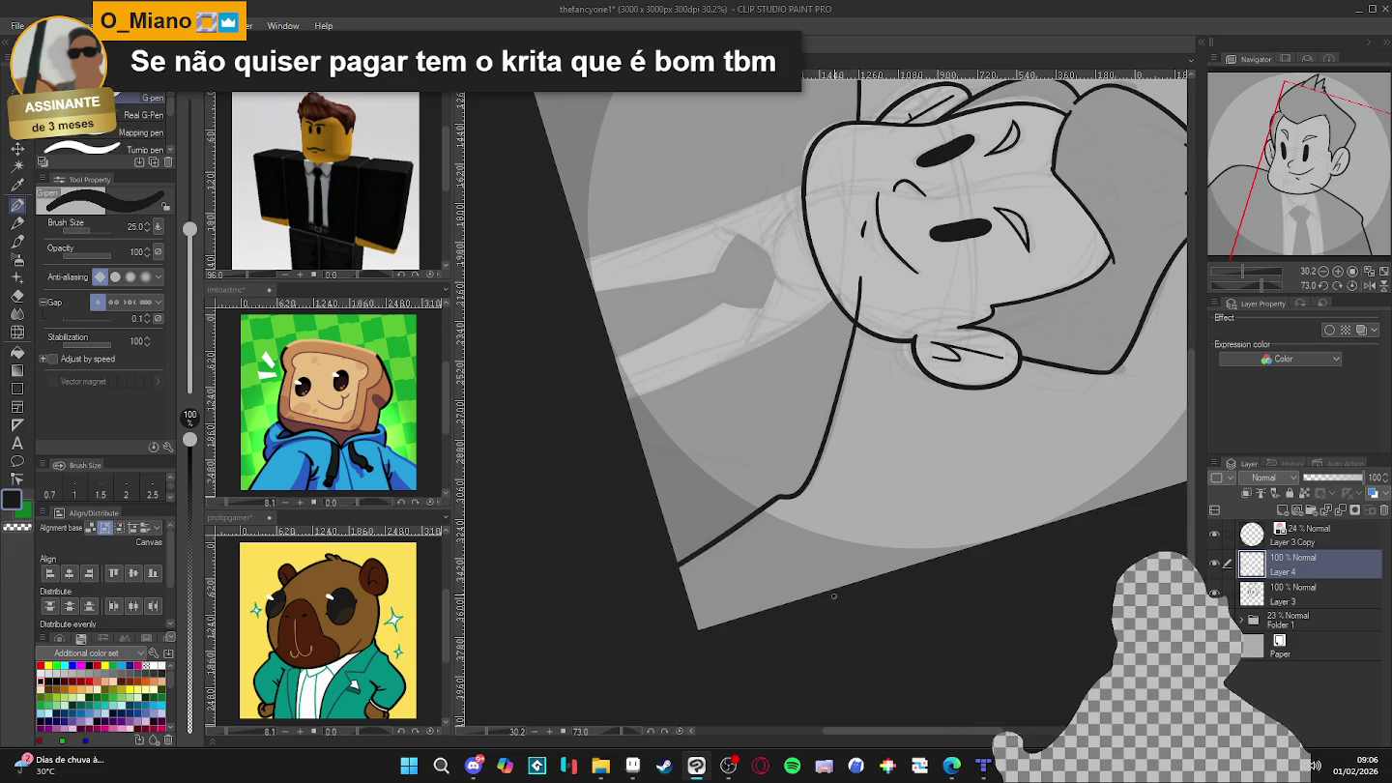
pyautogui.press('e')
pyautogui.moveTo(858, 325)
pyautogui.mouseDown()
pyautogui.moveTo(866, 256)
pyautogui.moveTo(947, 542)
pyautogui.mouseUp()
pyautogui.press('p')
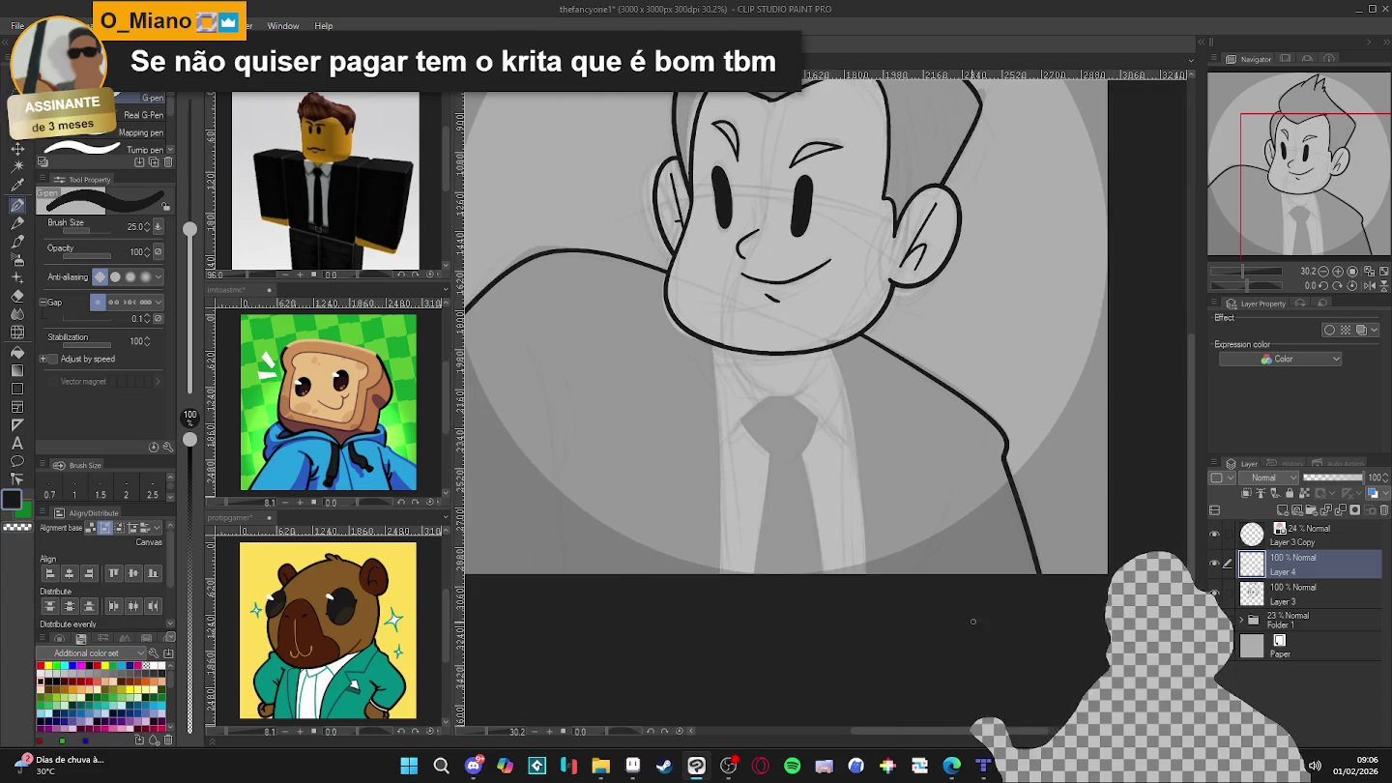
# - Ink a short curve on the suit shoulder, undoing the stray lapel stroke
pyautogui.moveTo(850, 682)
pyautogui.mouseDown()
pyautogui.moveTo(996, 657)
pyautogui.moveTo(1050, 349)
pyautogui.moveTo(870, 495)
pyautogui.mouseUp()
pyautogui.hotkey('ctrl', 'z')
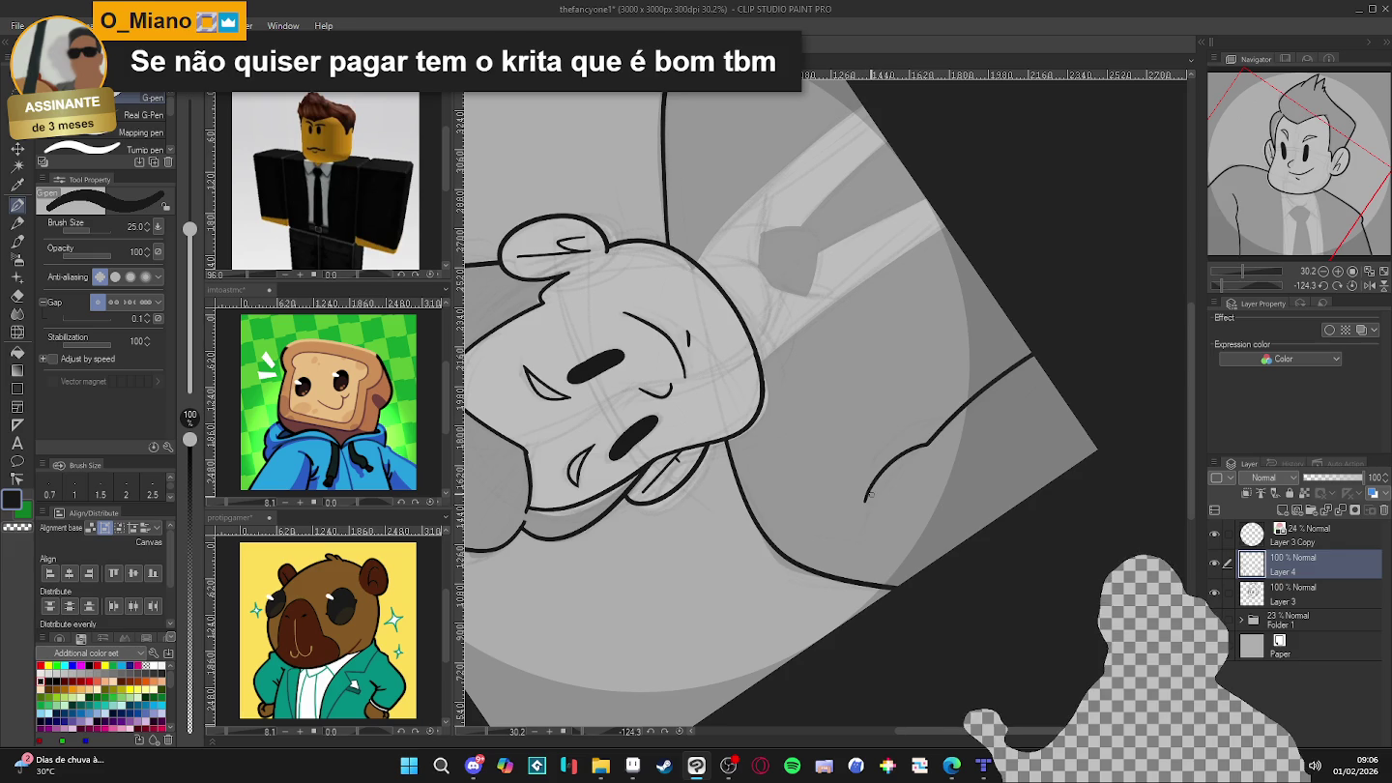
pyautogui.moveTo(944, 420); pyautogui.dragTo(883, 432)
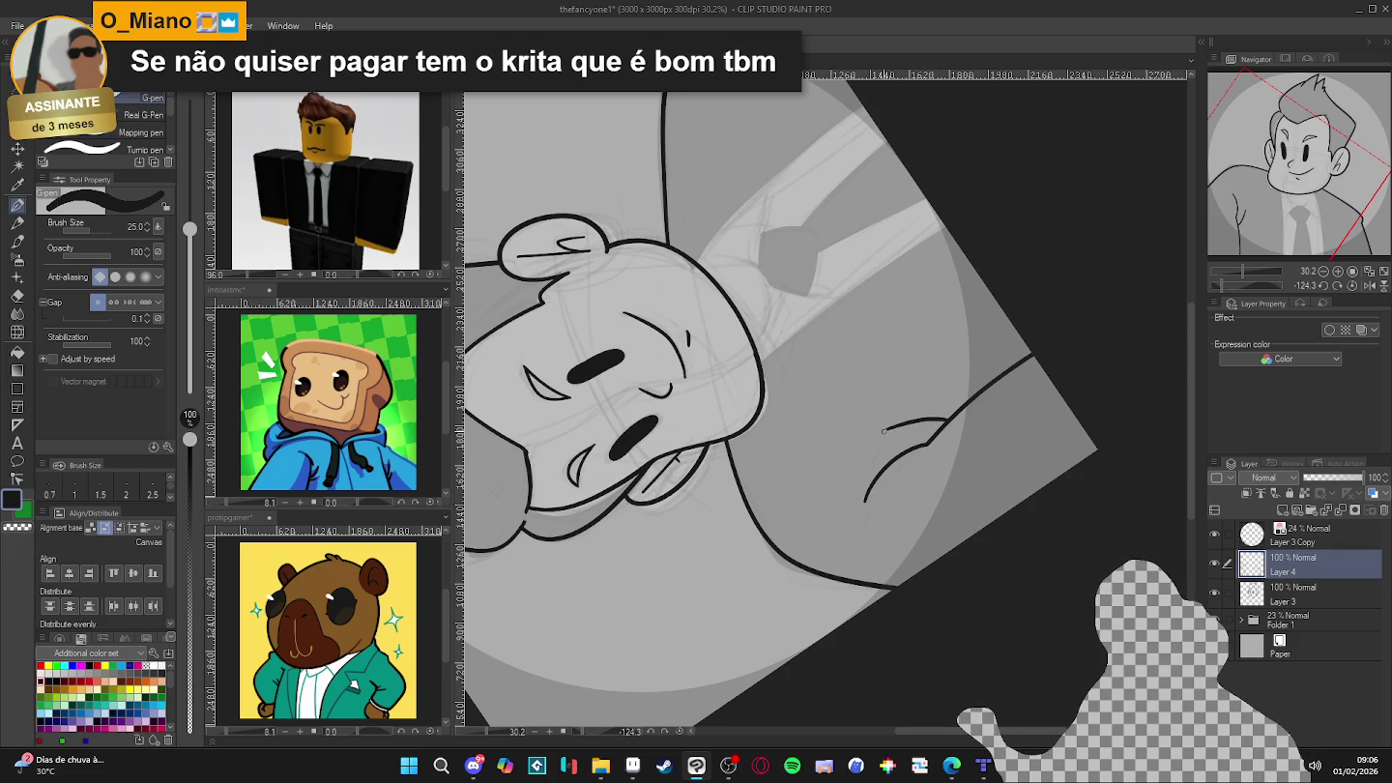
pyautogui.moveTo(1002, 444)
pyautogui.mouseDown()
pyautogui.moveTo(874, 579)
pyautogui.moveTo(801, 613)
pyautogui.mouseUp()
pyautogui.moveTo(880, 587); pyautogui.dragTo(940, 488)
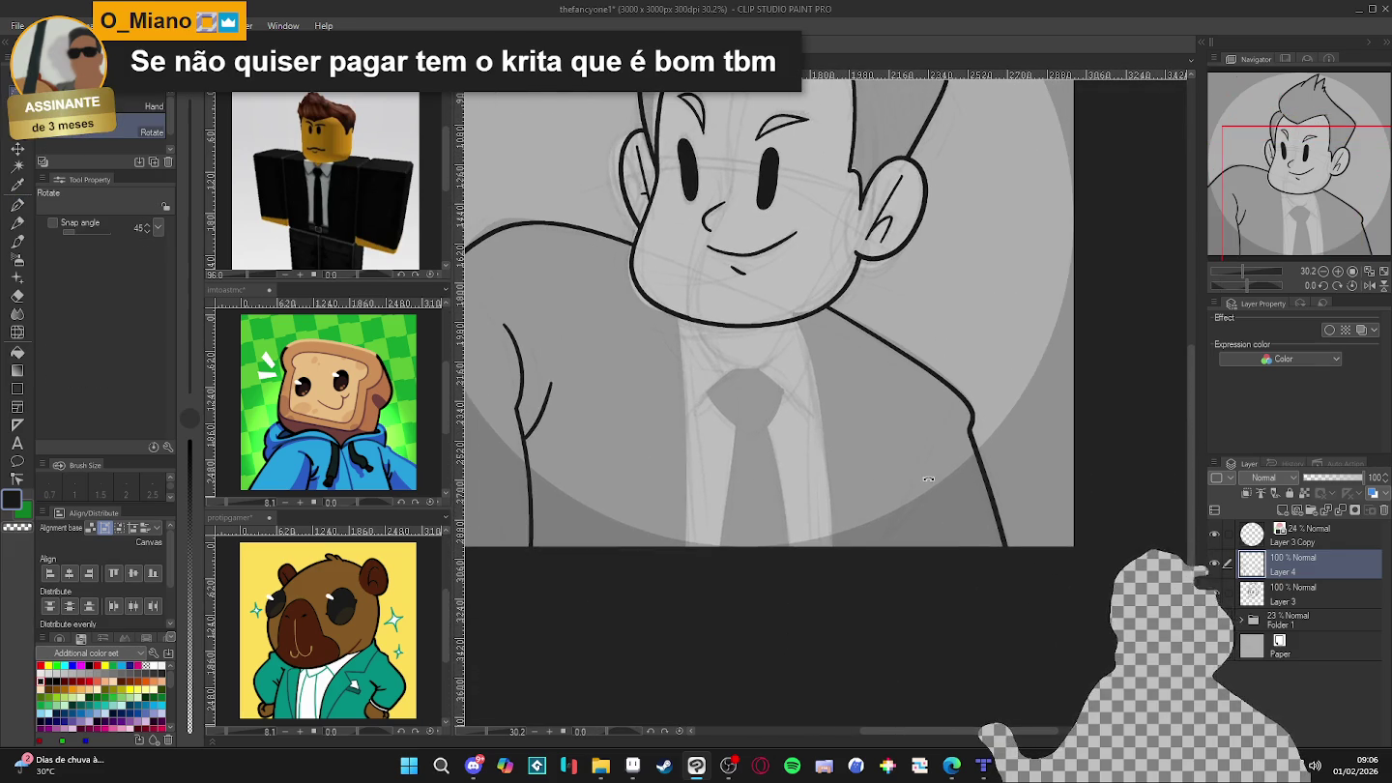
pyautogui.moveTo(936, 437); pyautogui.dragTo(876, 547)
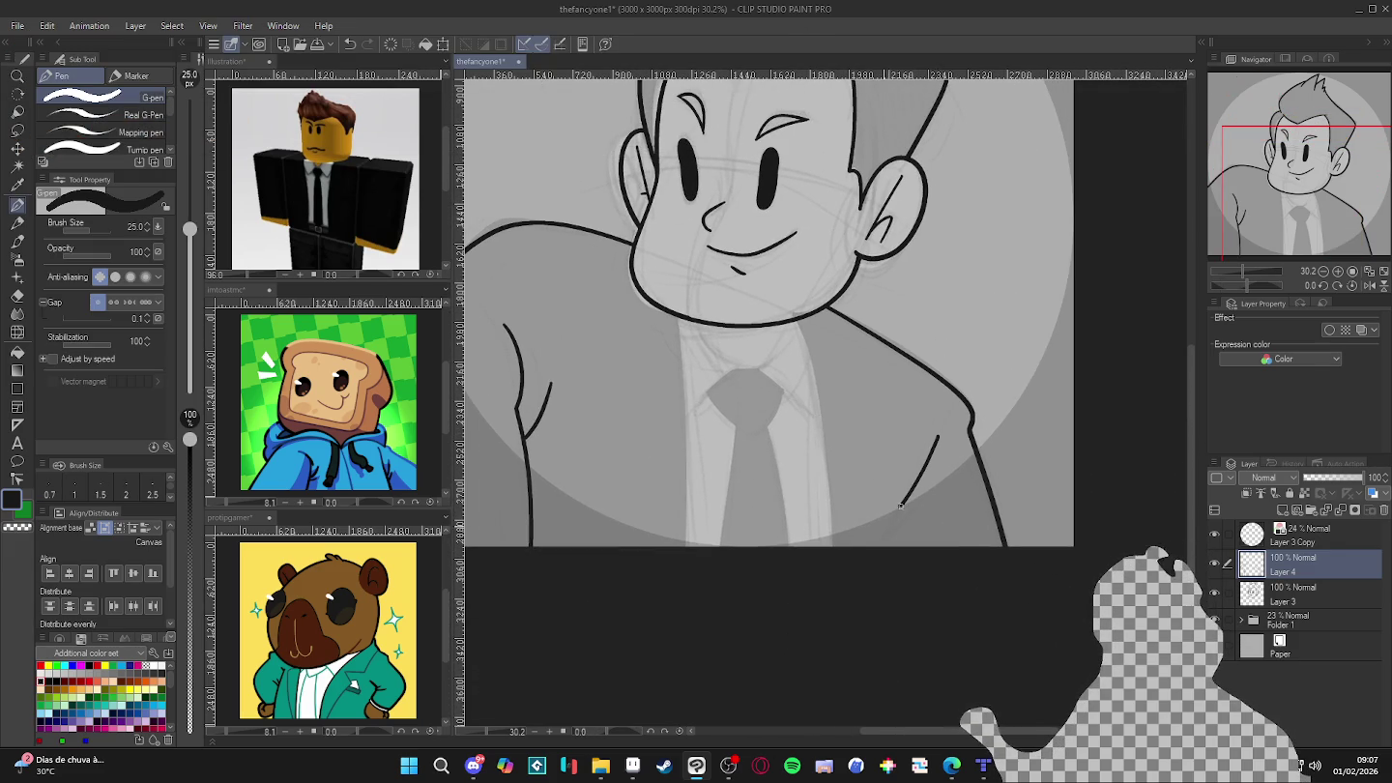
pyautogui.hotkey('ctrl', 'z')
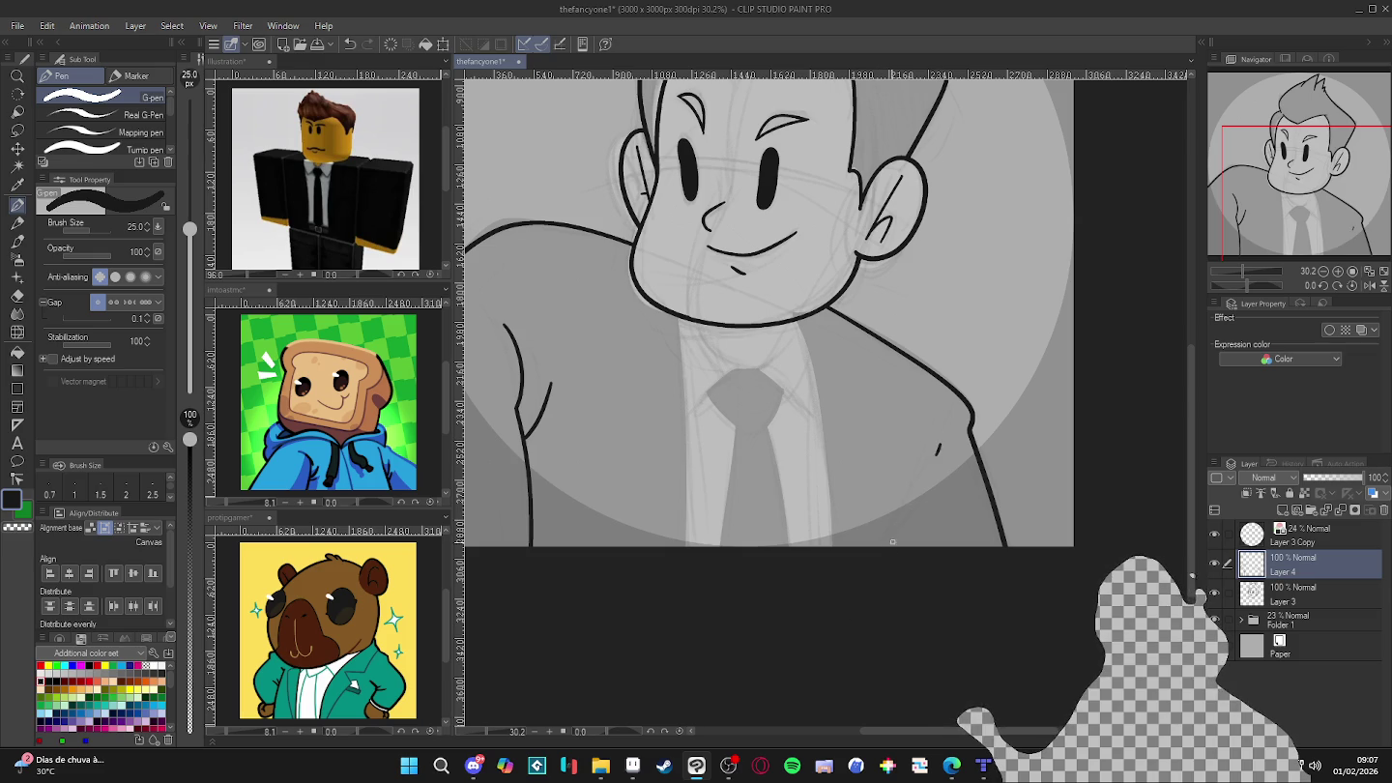
# - Extend the vertical suit line downward, then toggle Layer 4 off and on to compare
pyautogui.moveTo(944, 559); pyautogui.dragTo(719, 238)
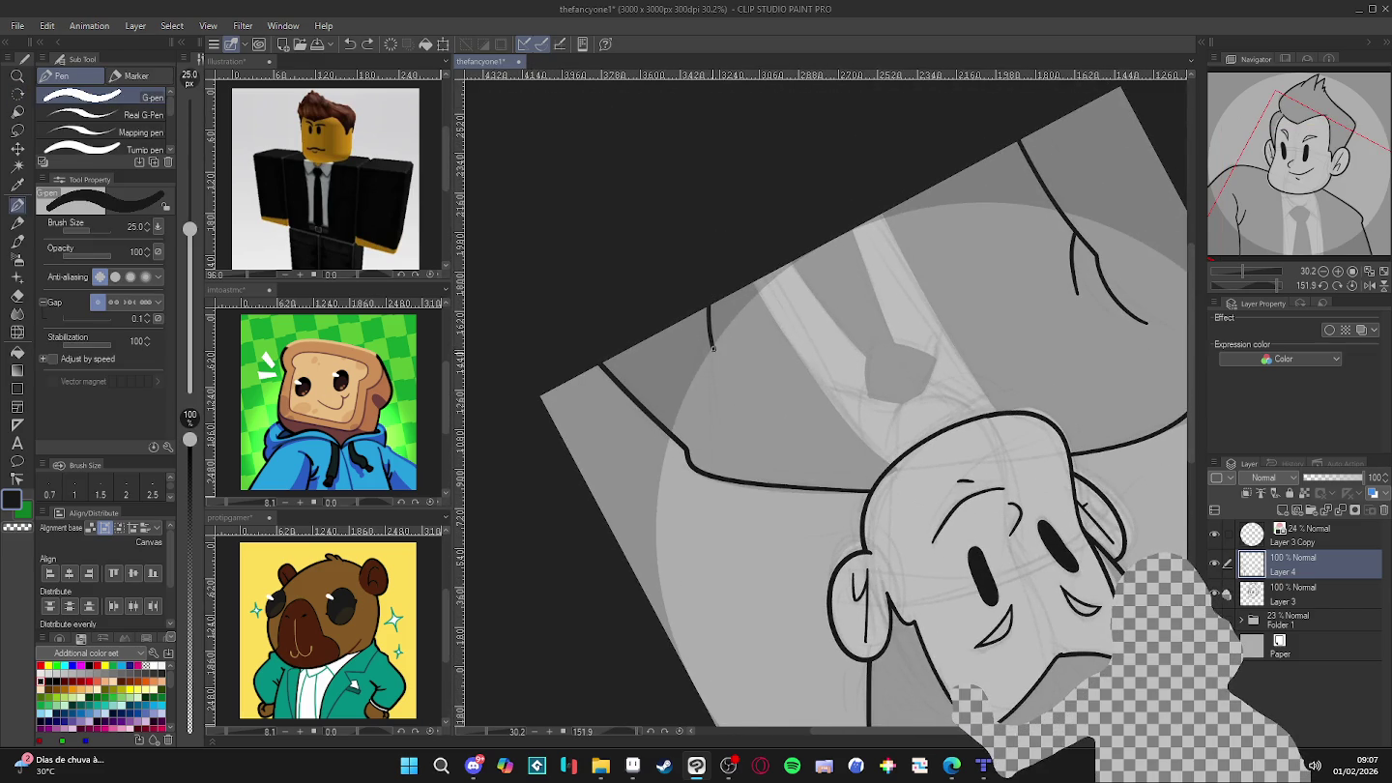
pyautogui.moveTo(712, 349); pyautogui.dragTo(713, 409)
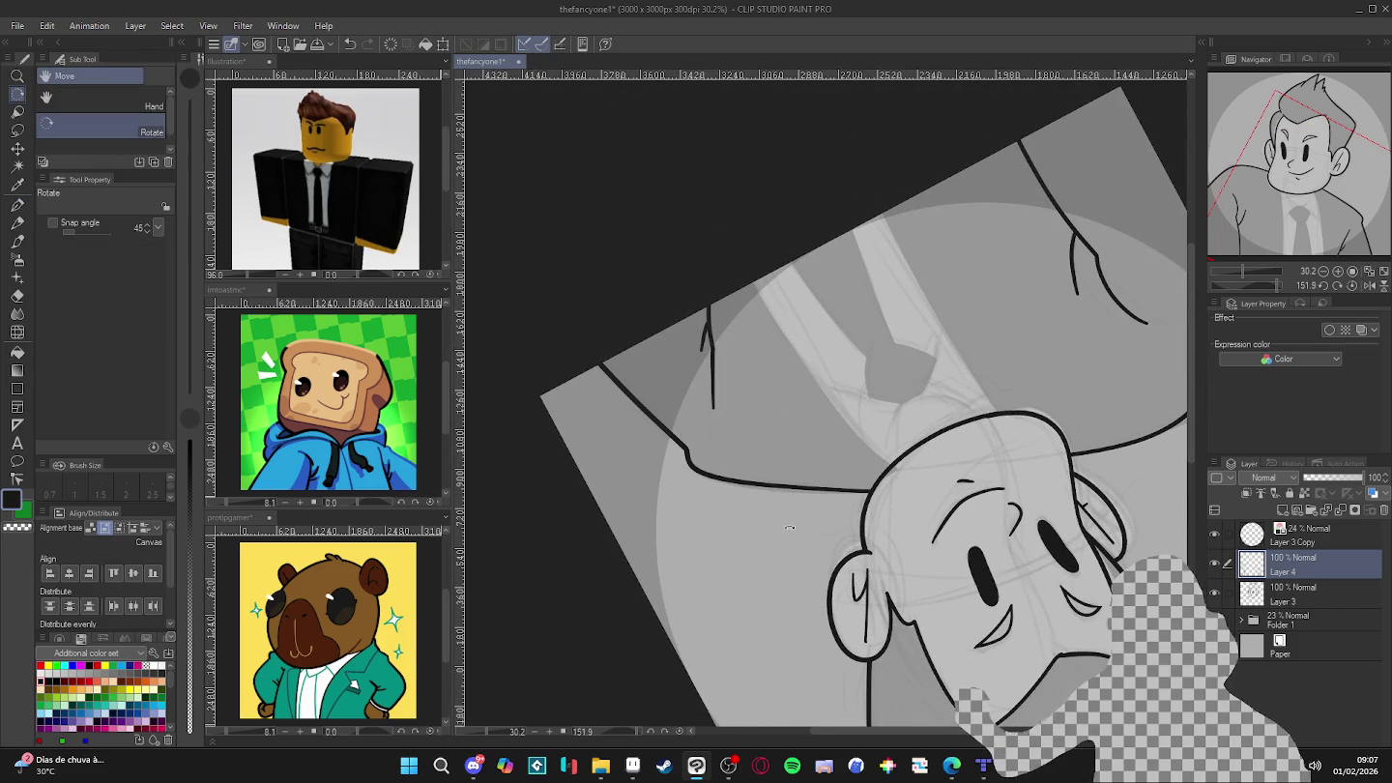
pyautogui.moveTo(705, 334); pyautogui.dragTo(1052, 571)
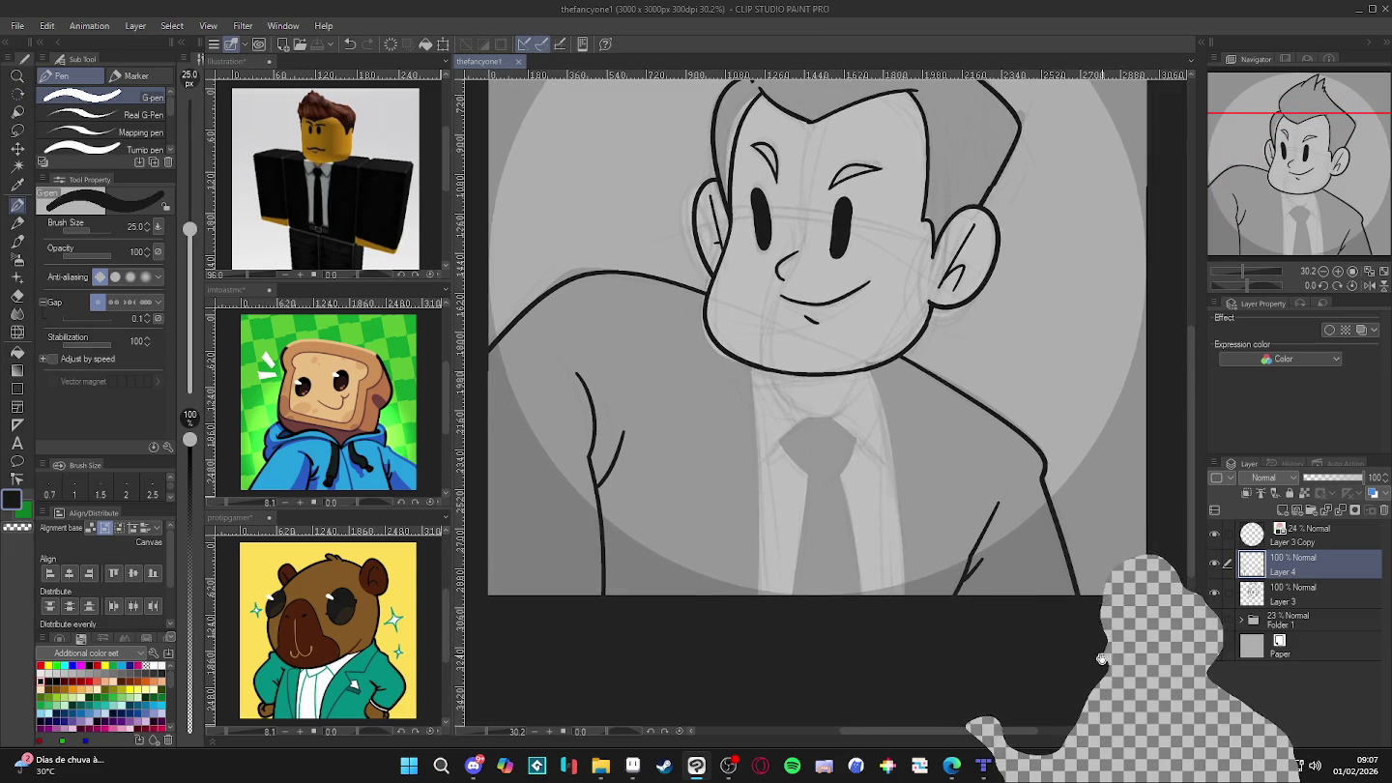
pyautogui.moveTo(1206, 589); pyautogui.dragTo(1083, 695)
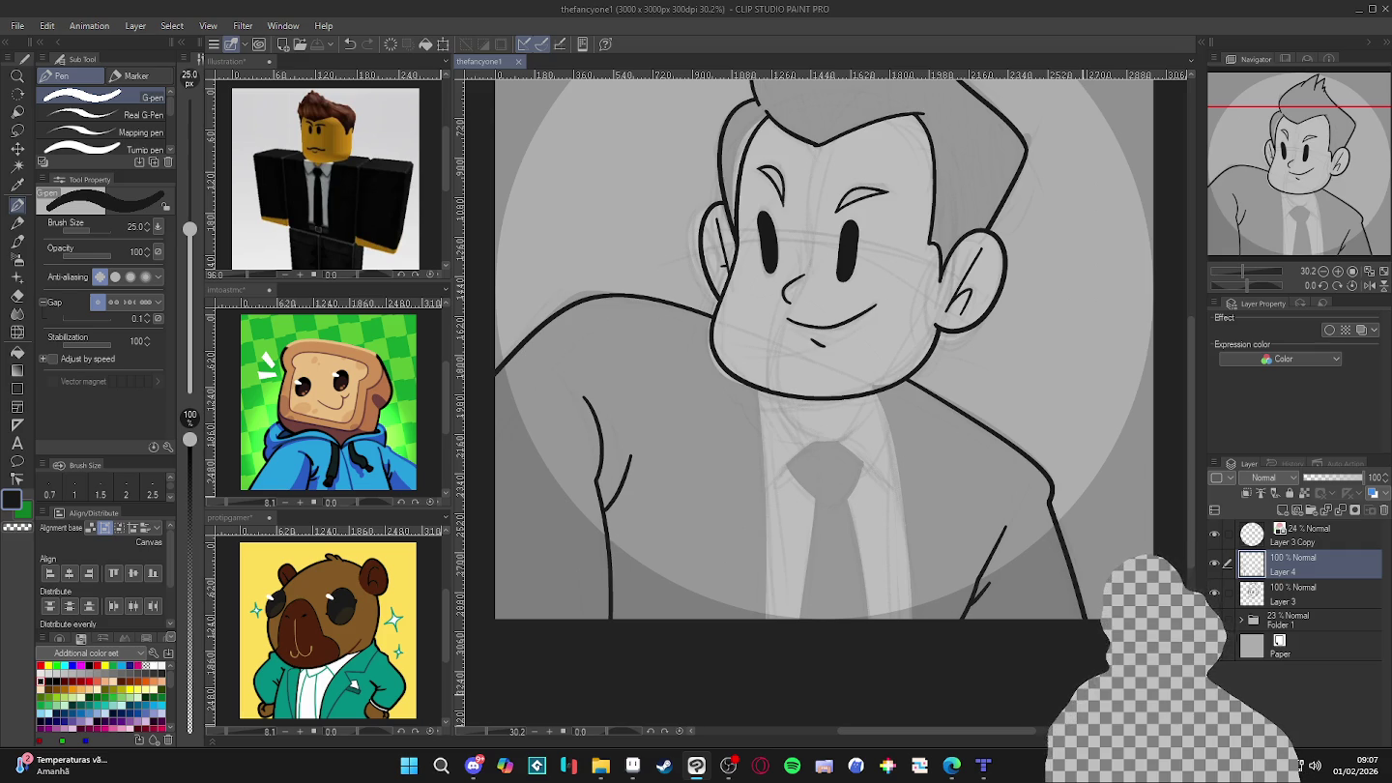
pyautogui.moveTo(1003, 631); pyautogui.dragTo(988, 675)
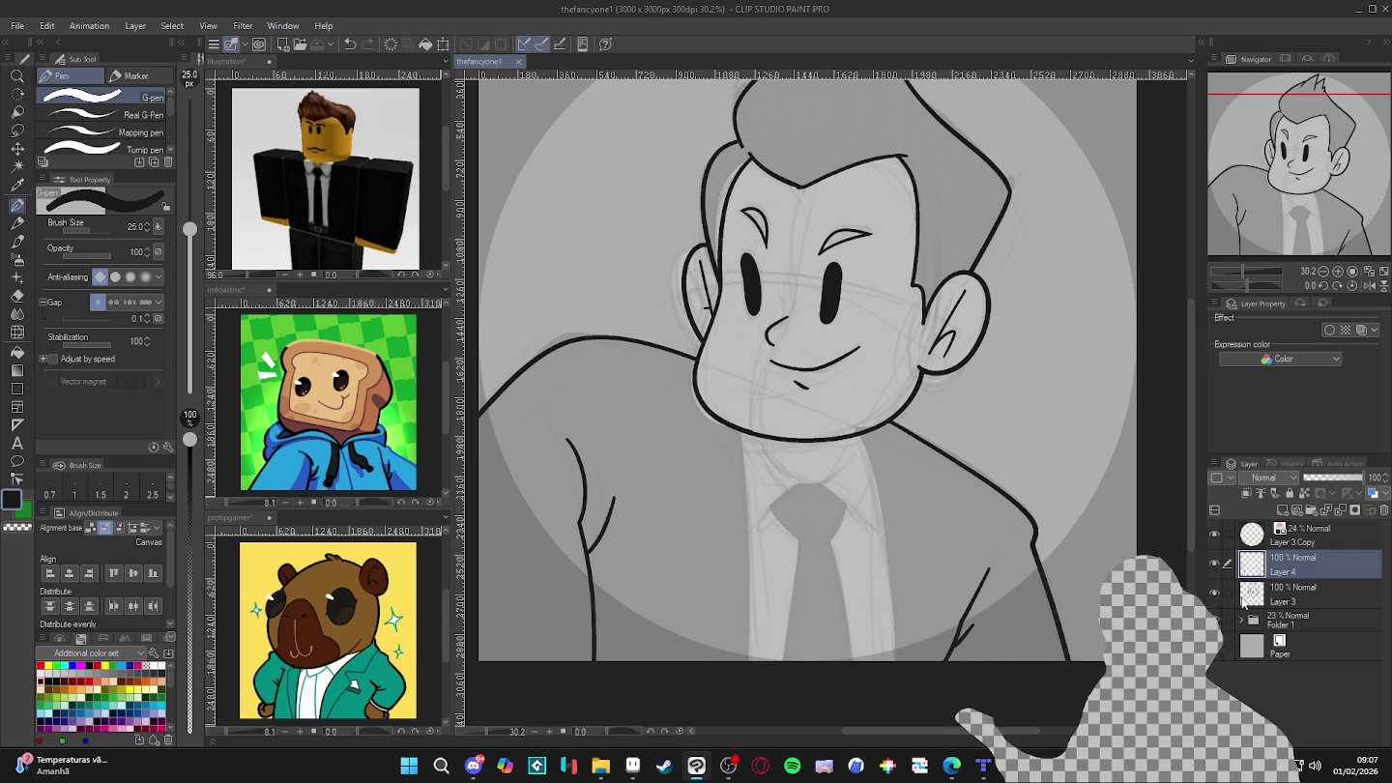
pyautogui.click(1214, 564)
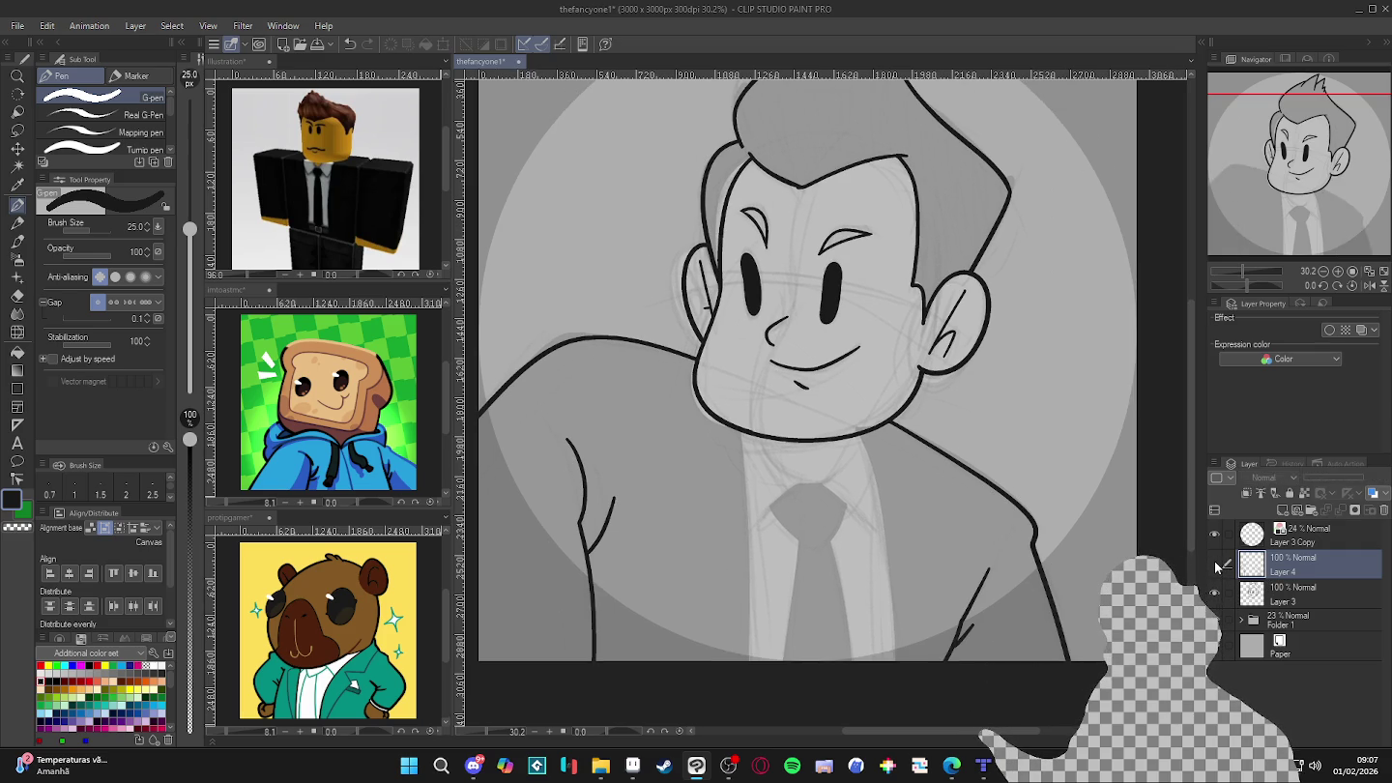
pyautogui.click(1214, 564)
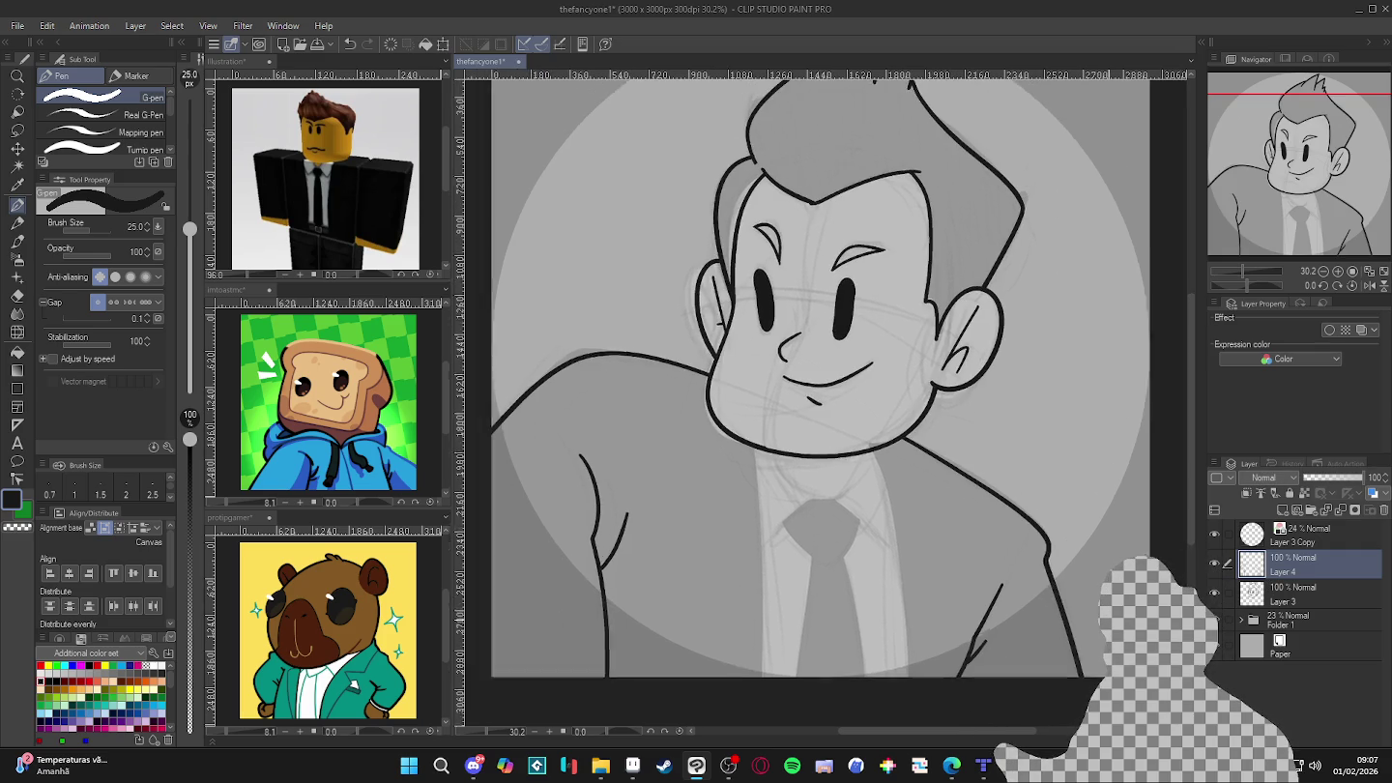
# - Merge Layer 4 into Layer 3 and confirm the jacket region is closed with Auto select
pyautogui.hotkey('ctrl', 'e')
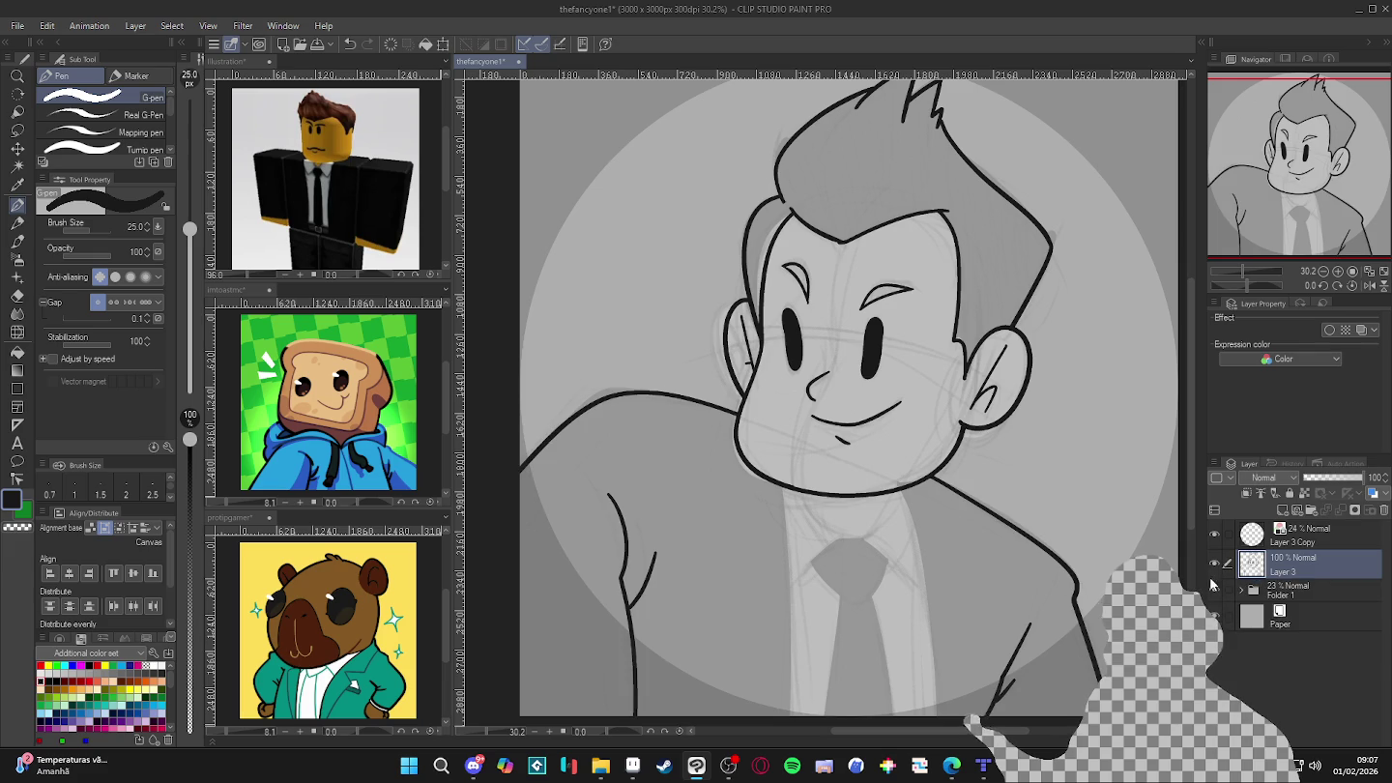
pyautogui.press('w')
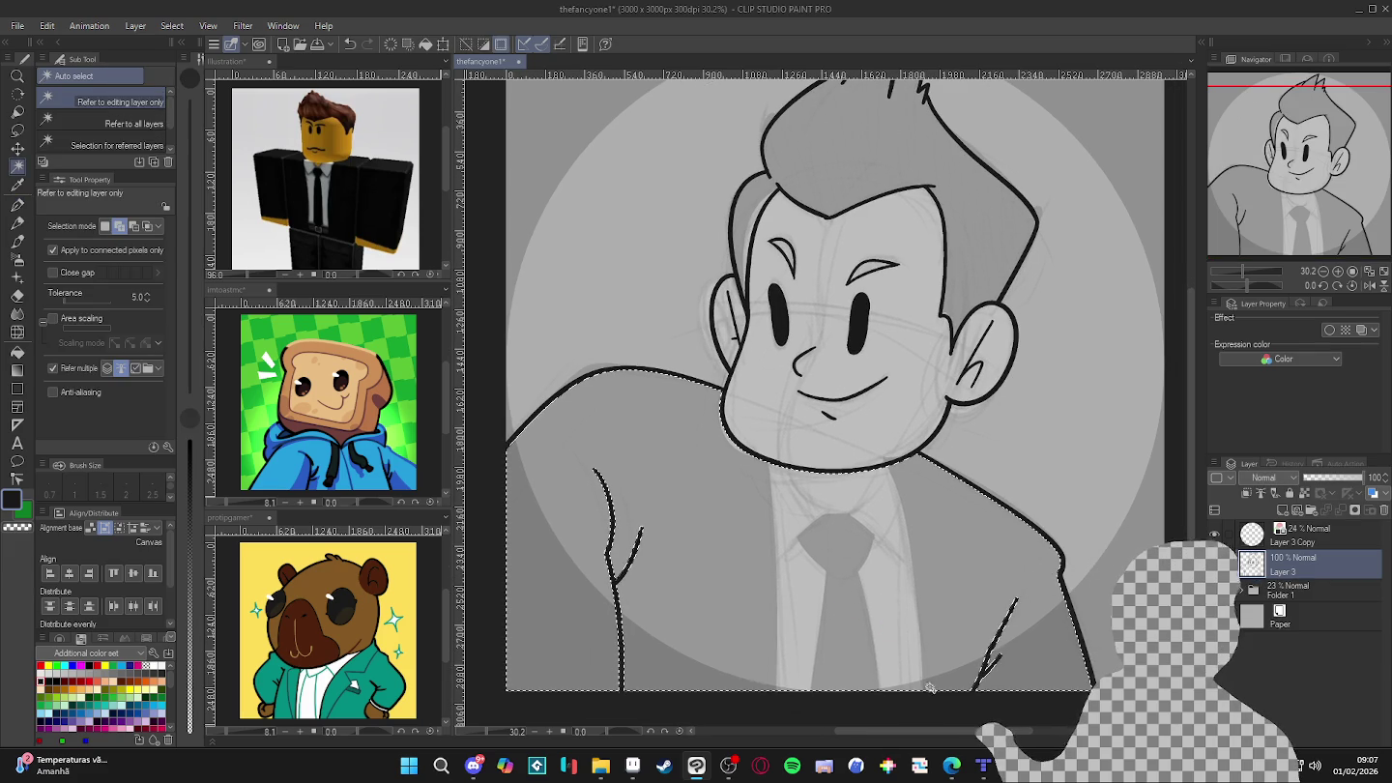
pyautogui.click(930, 686)
pyautogui.hotkey('ctrl', 'd')
# - Set the G-pen brush size to 17 and save the drawing
pyautogui.press('p')
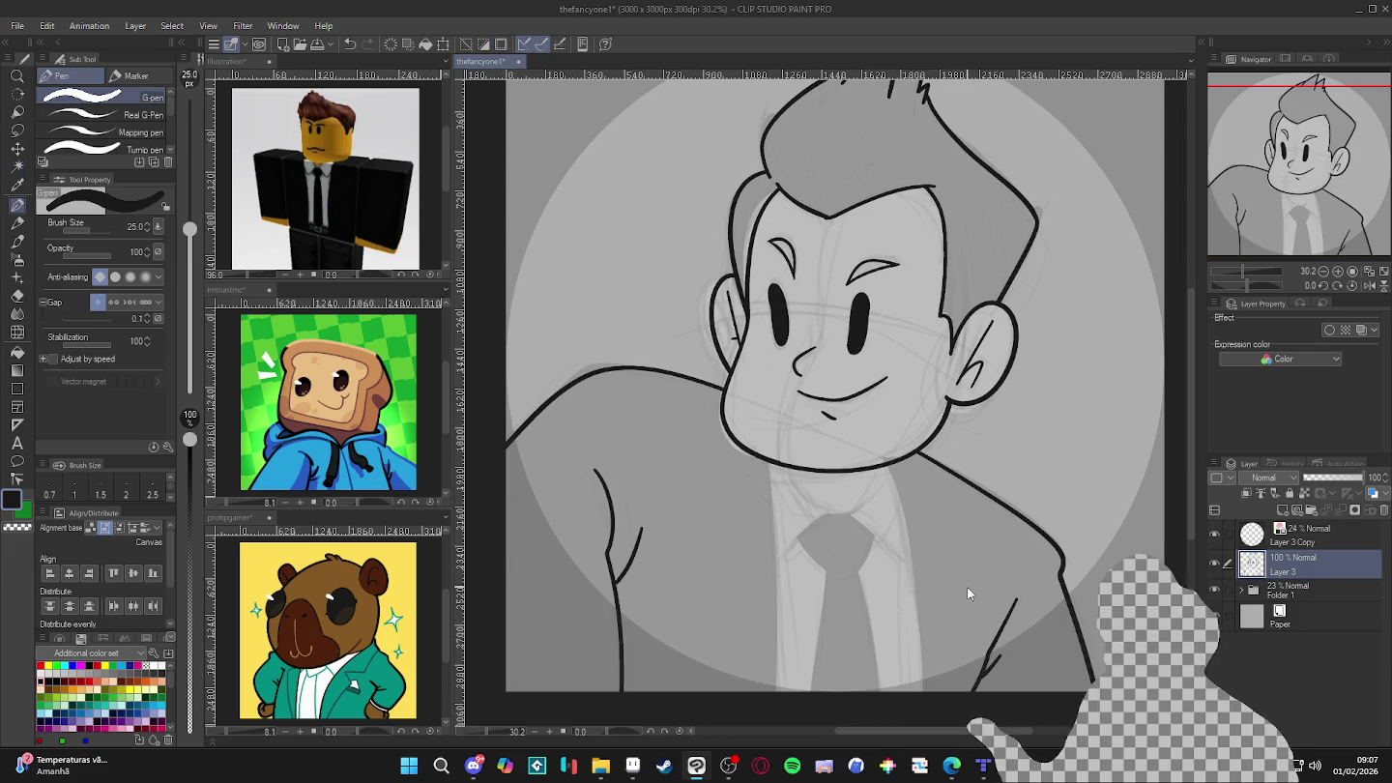
pyautogui.press('[')
pyautogui.press('[')
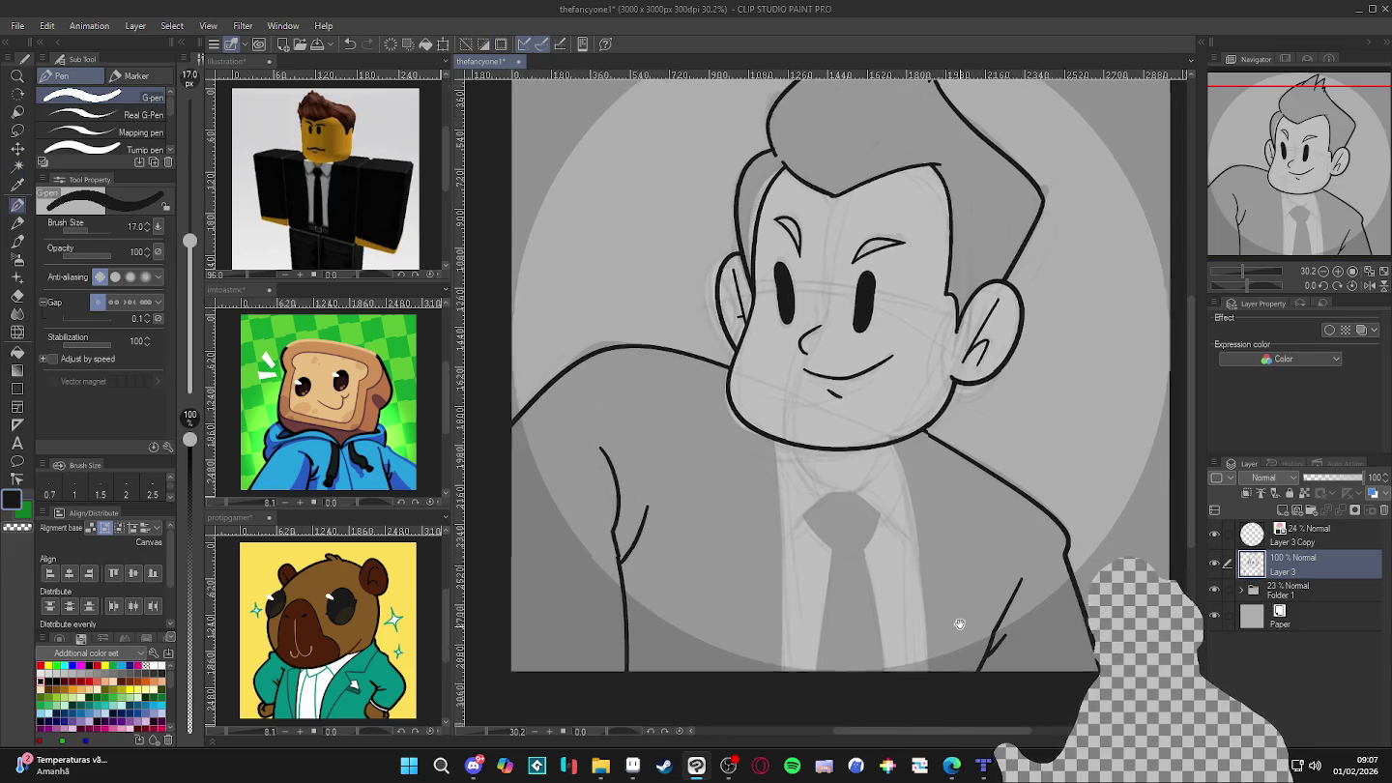
pyautogui.moveTo(899, 468)
pyautogui.mouseDown()
pyautogui.moveTo(906, 436)
pyautogui.moveTo(933, 658)
pyautogui.mouseUp()
pyautogui.hotkey('ctrl', 's')
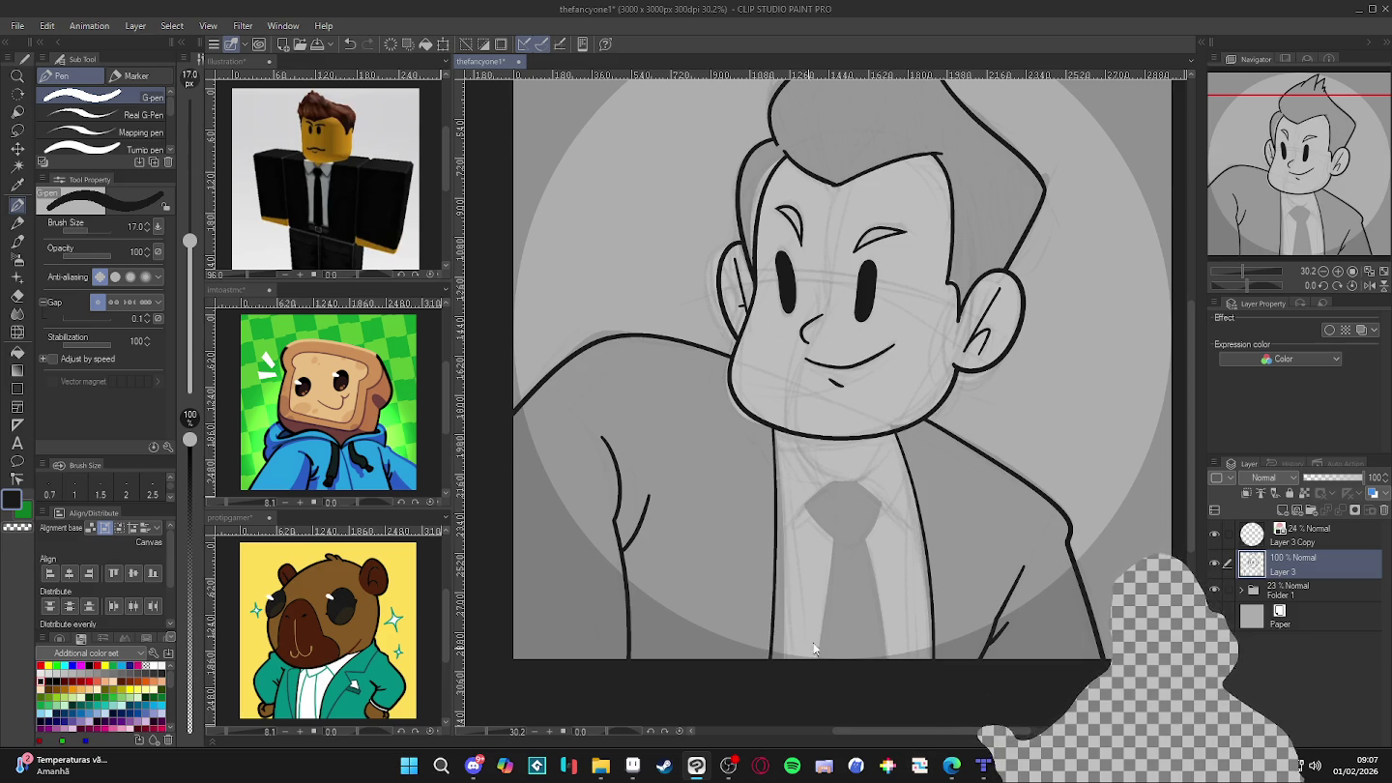
# - Test a short ink stroke below the chin, removing the long one from the chin
pyautogui.moveTo(768, 383)
pyautogui.mouseDown()
pyautogui.moveTo(421, 554)
pyautogui.moveTo(874, 442)
pyautogui.mouseUp()
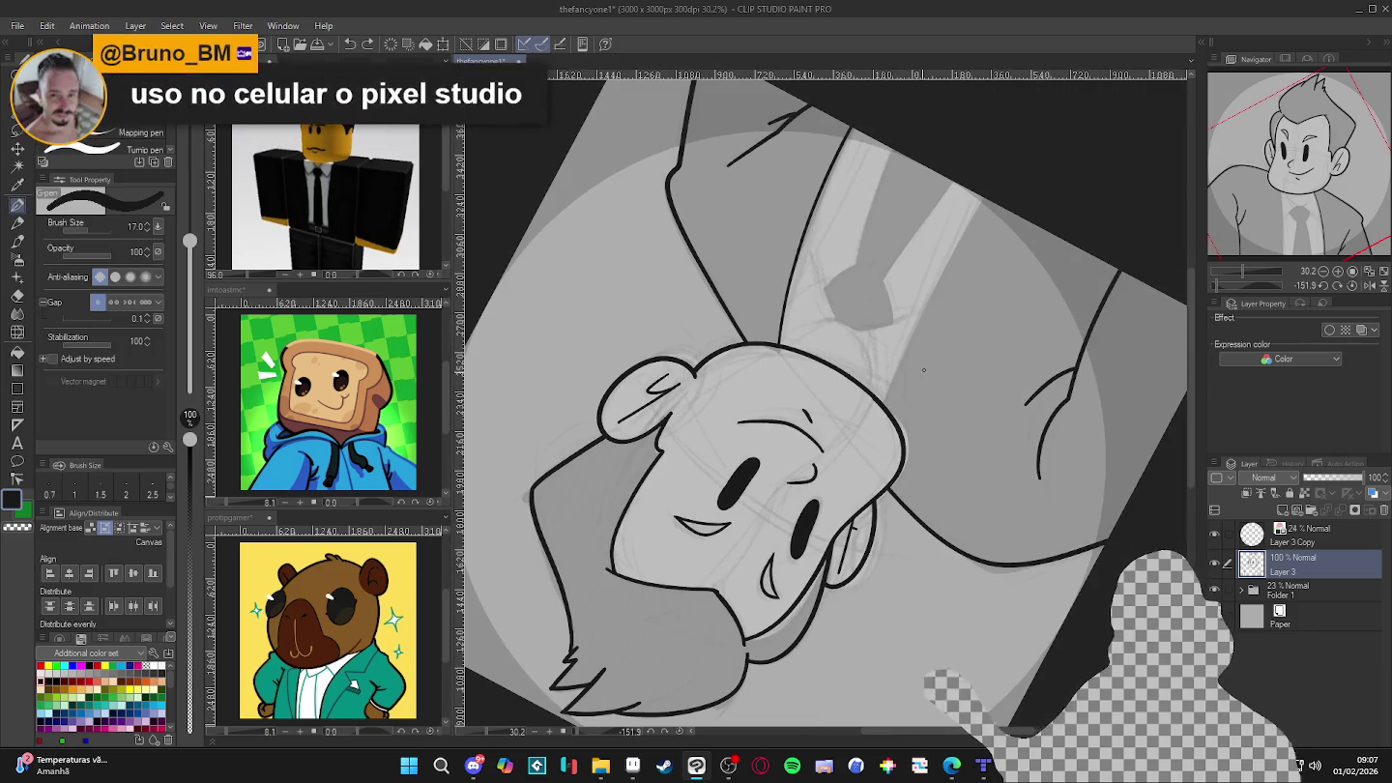
pyautogui.moveTo(892, 387); pyautogui.dragTo(998, 205)
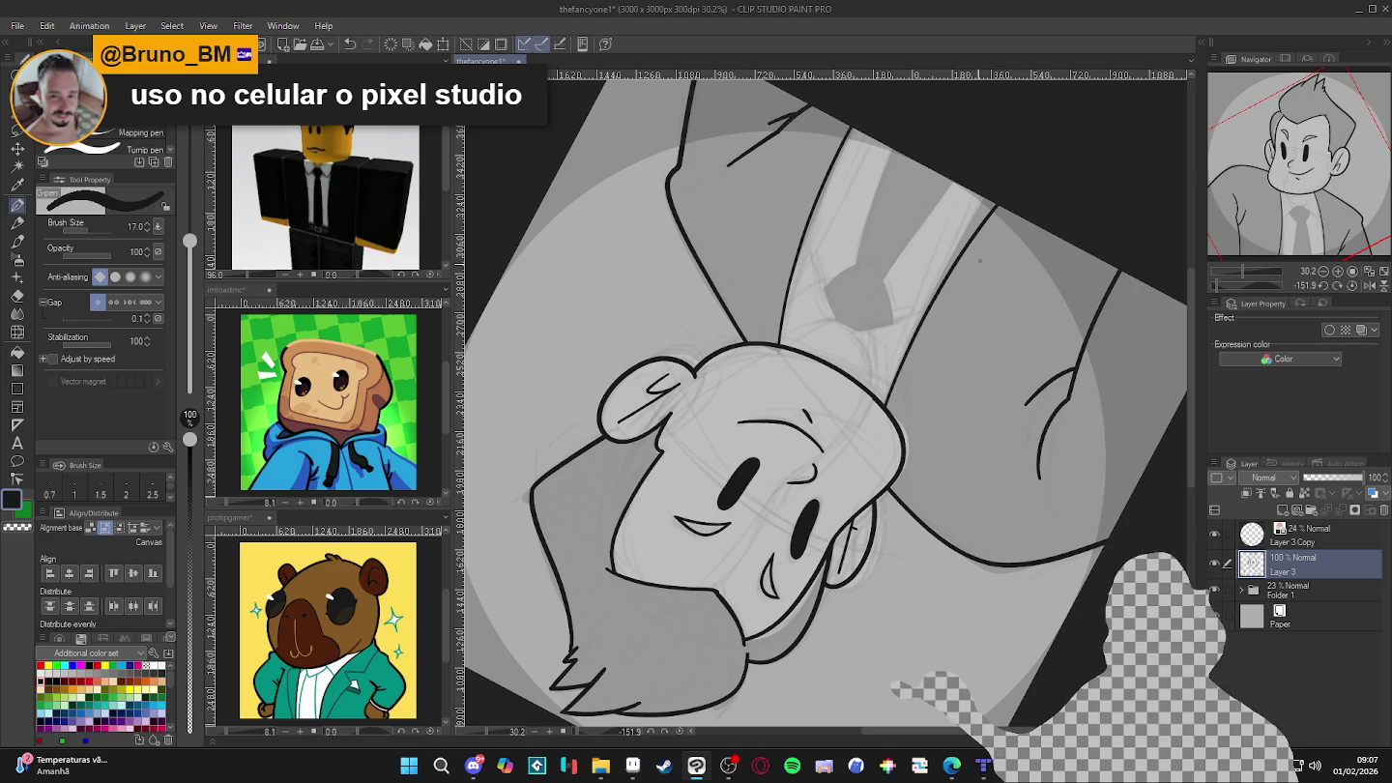
pyautogui.hotkey('ctrl', 'z')
pyautogui.moveTo(905, 360); pyautogui.dragTo(893, 406)
pyautogui.moveTo(932, 309); pyautogui.dragTo(931, 622)
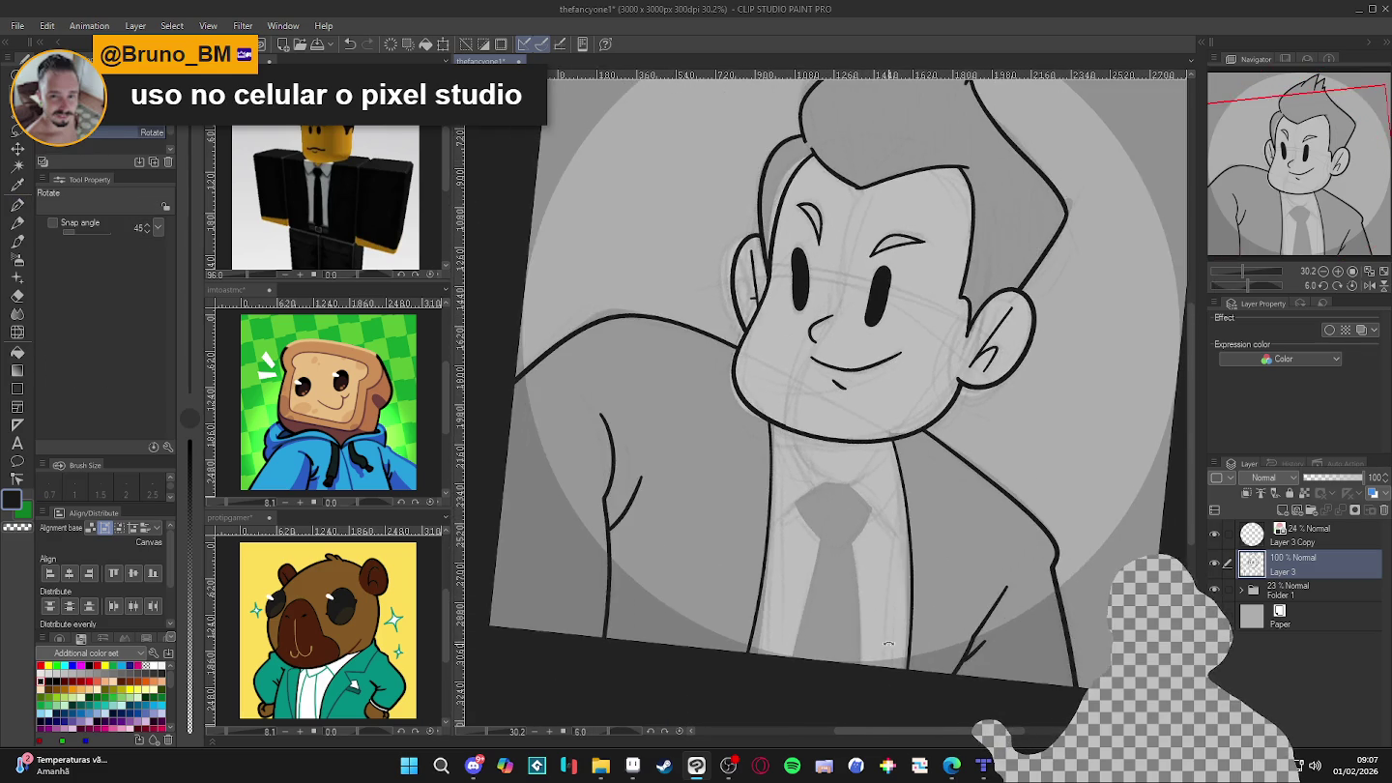
# - Confirm the shirt area is closed, then undo the short test stroke under the chin
pyautogui.press('w')
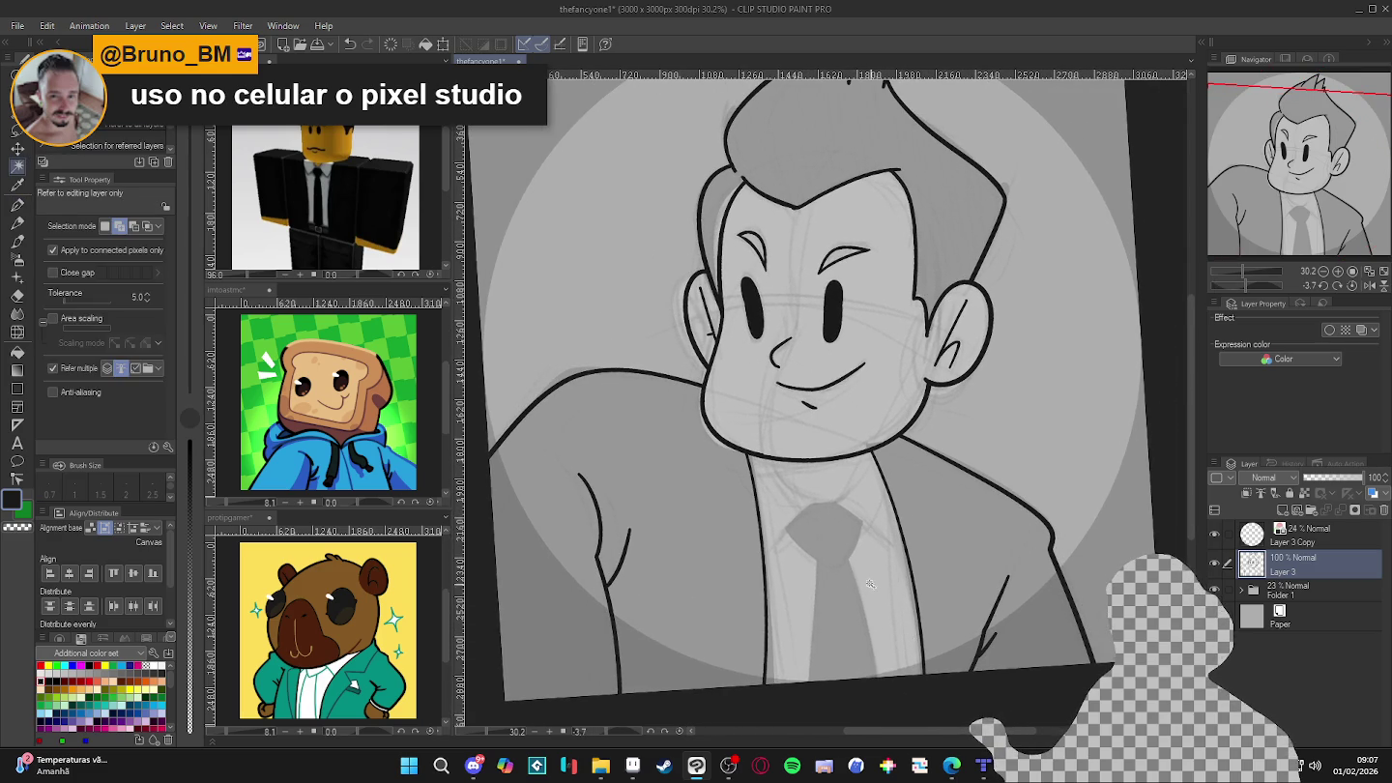
pyautogui.click(909, 633)
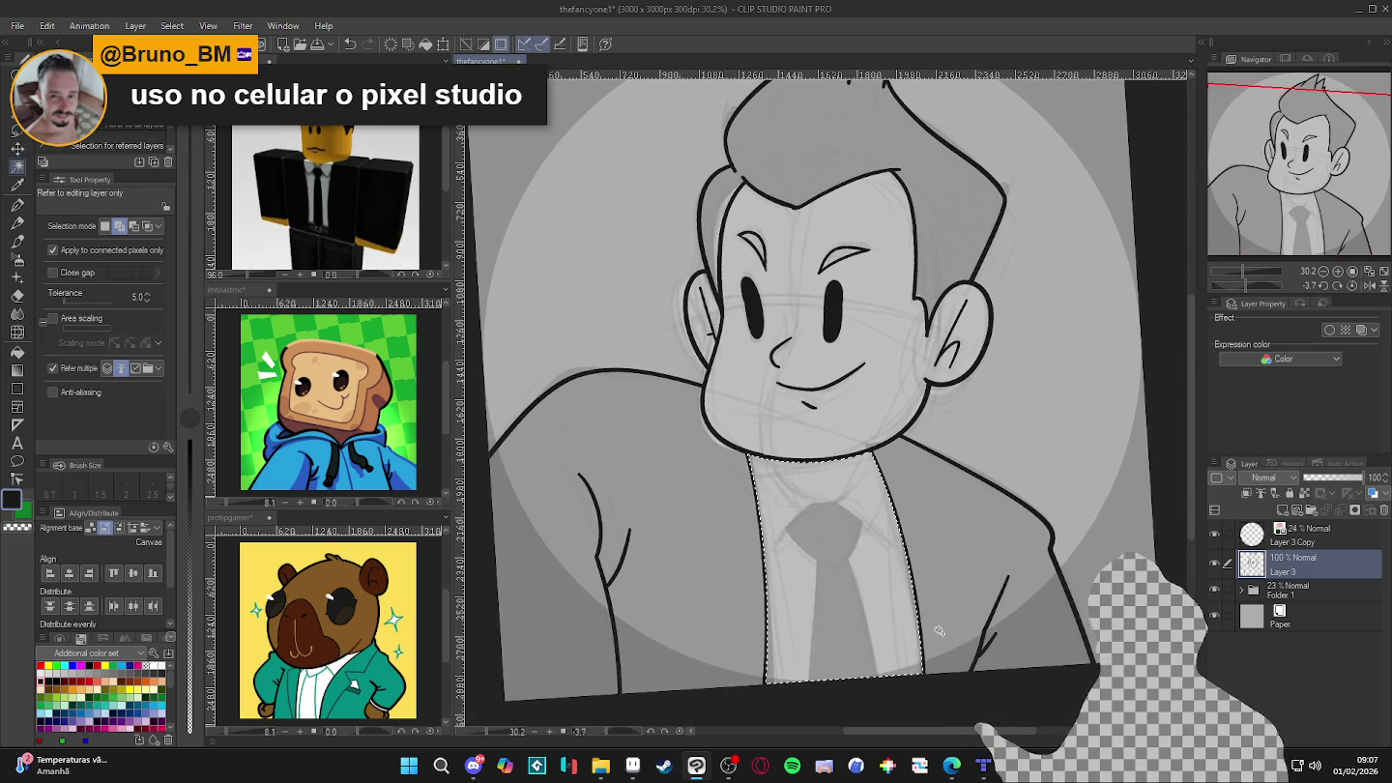
pyautogui.hotkey('ctrl', 'd')
pyautogui.press('p')
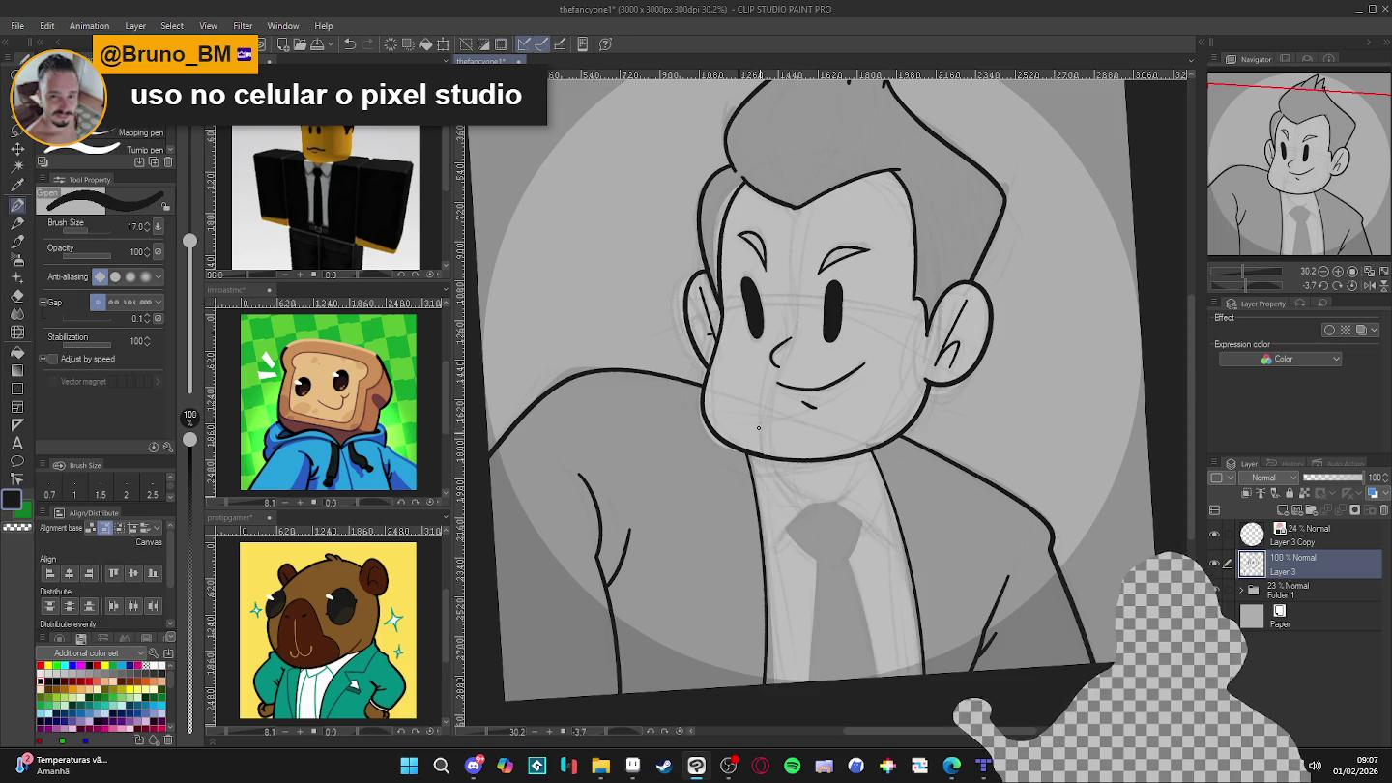
pyautogui.hotkey('ctrl', 'z')
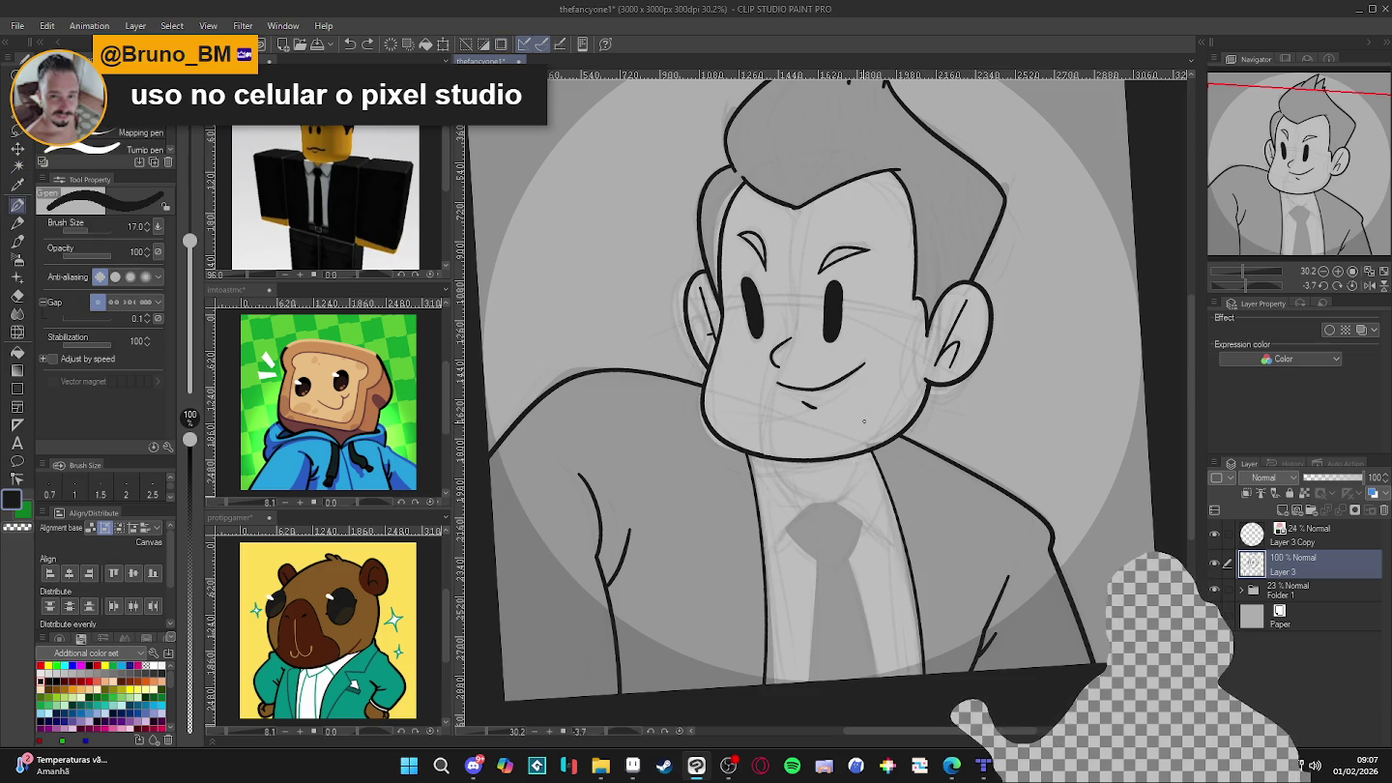
pyautogui.moveTo(806, 446); pyautogui.dragTo(877, 354)
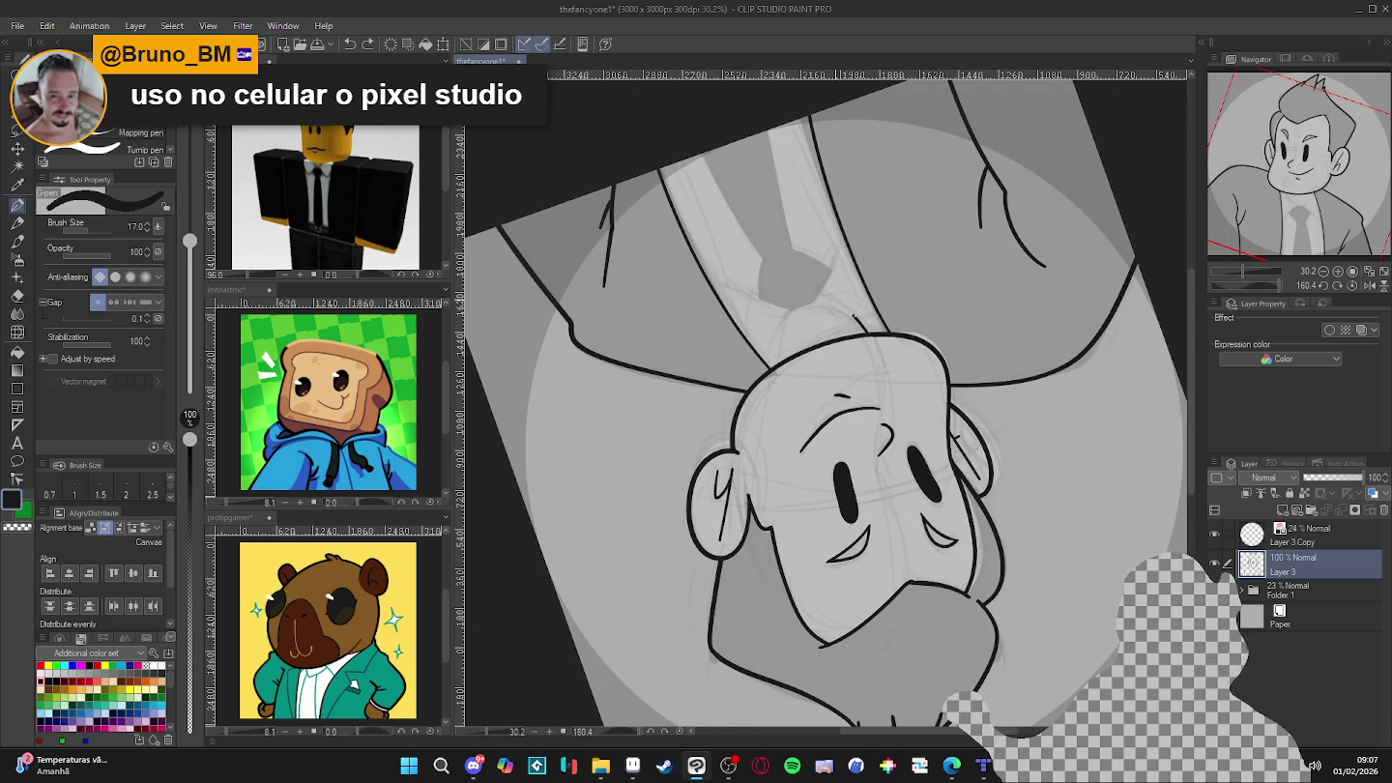
pyautogui.moveTo(822, 441); pyautogui.dragTo(939, 579)
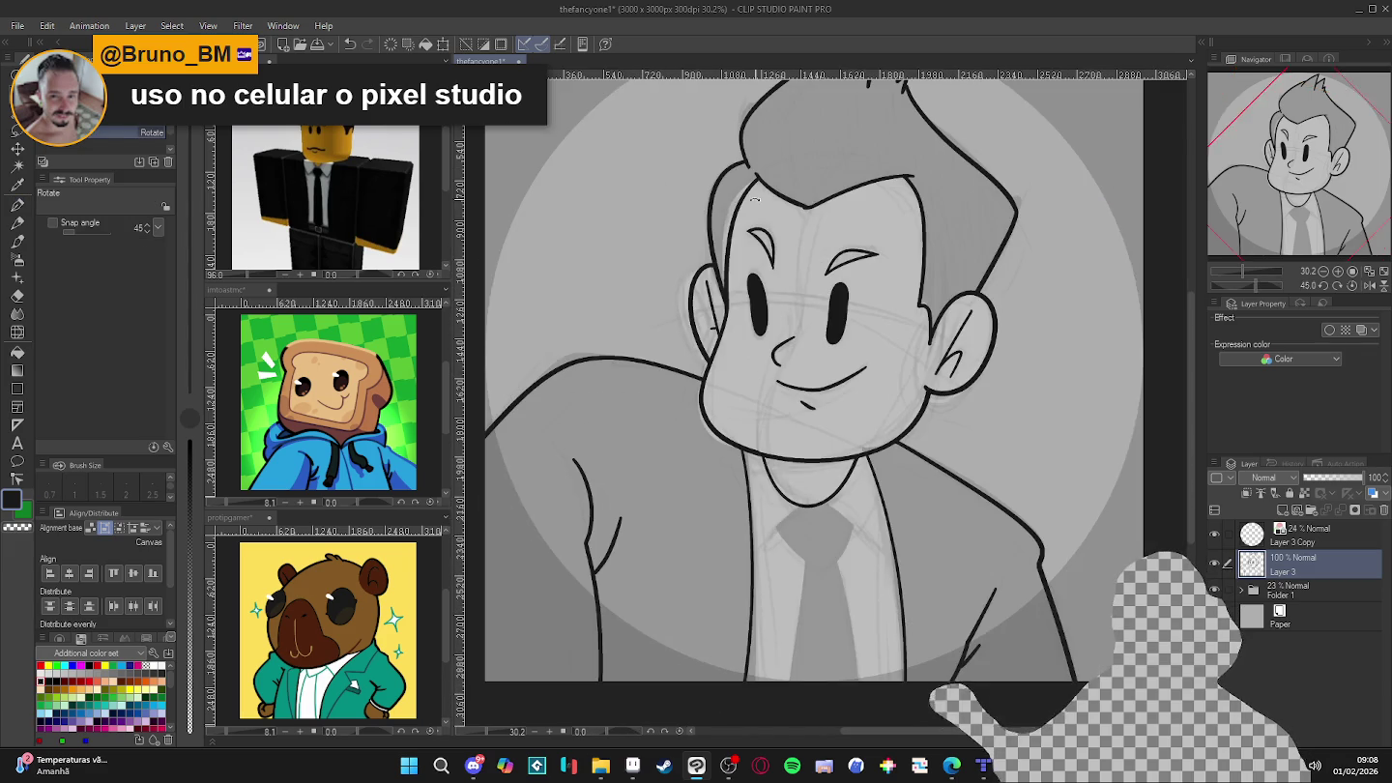
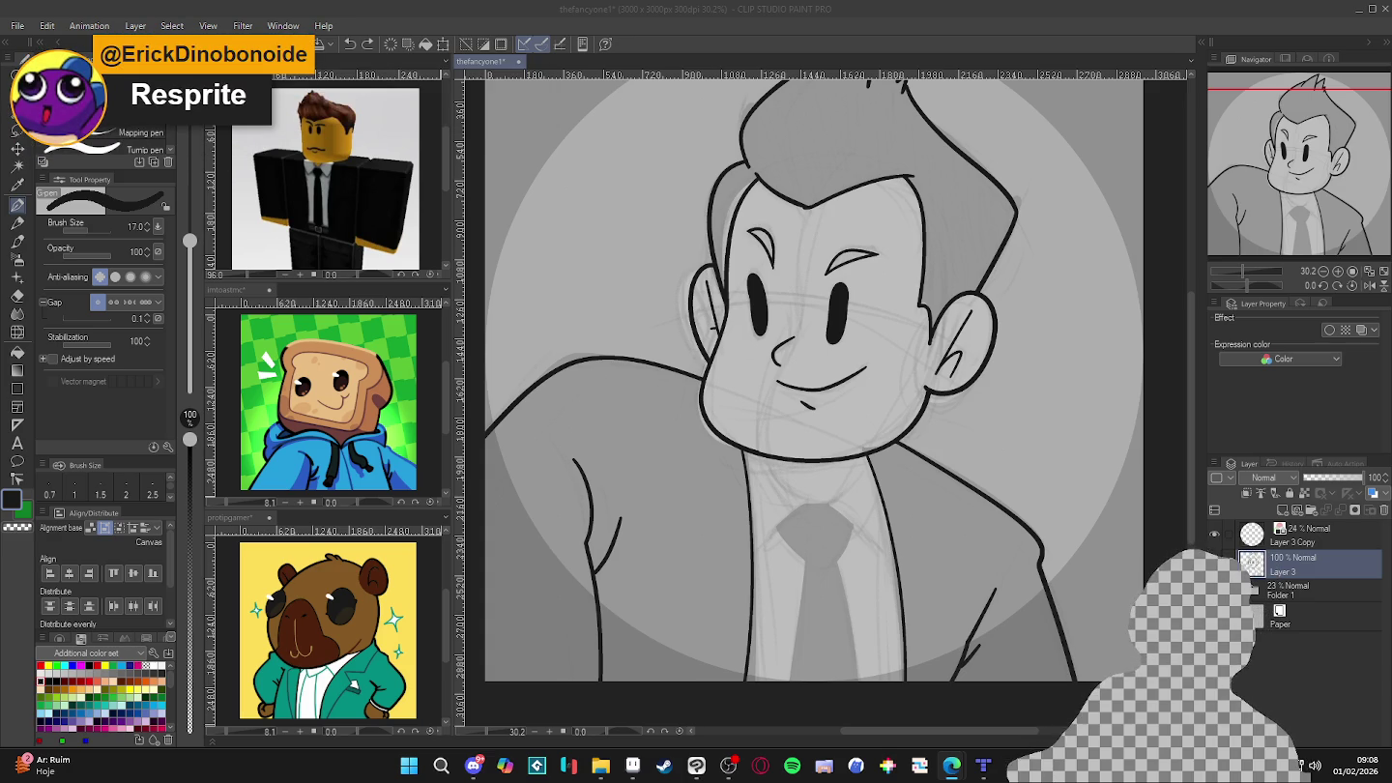
# - Zoom out to the whole portrait, test-select the shirt region, then deselect and return to the pen
pyautogui.click(828, 8)
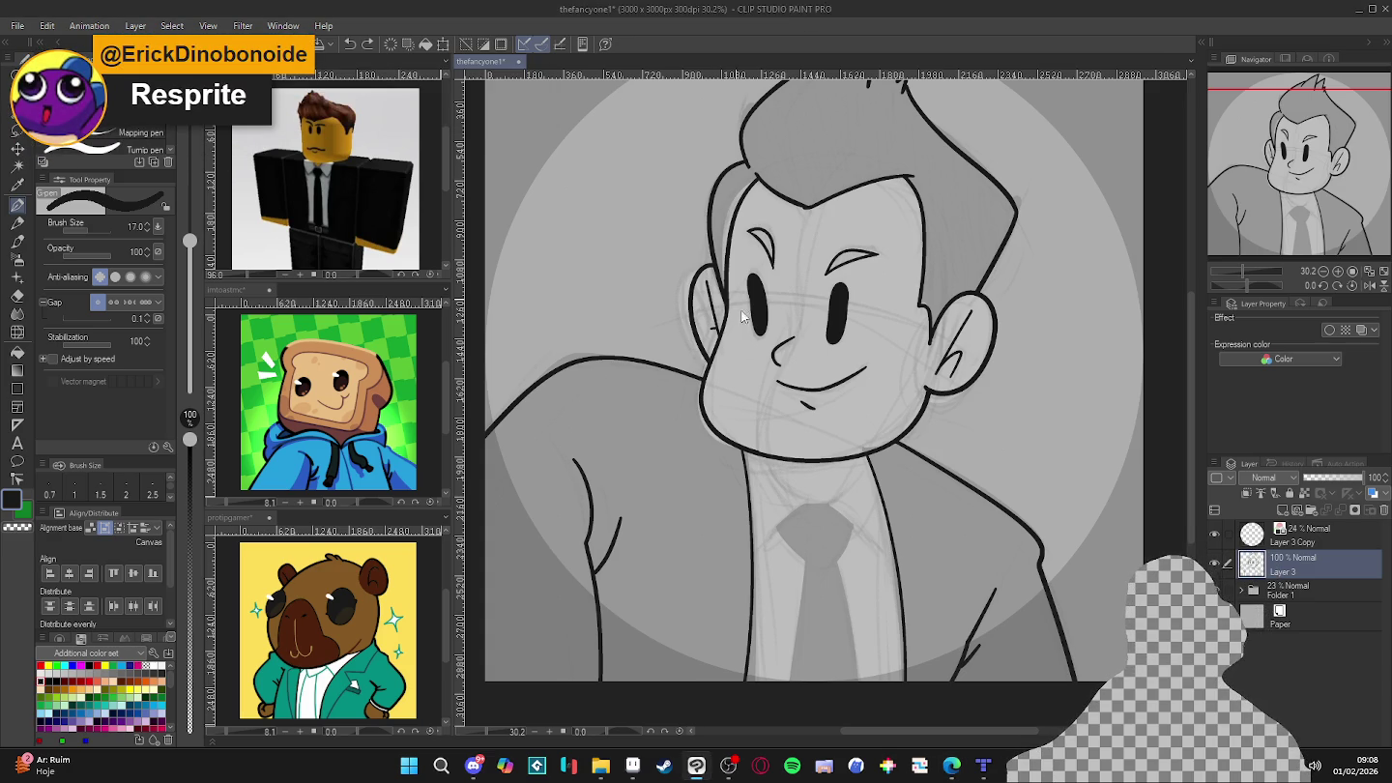
pyautogui.hotkey('ctrl', '-')
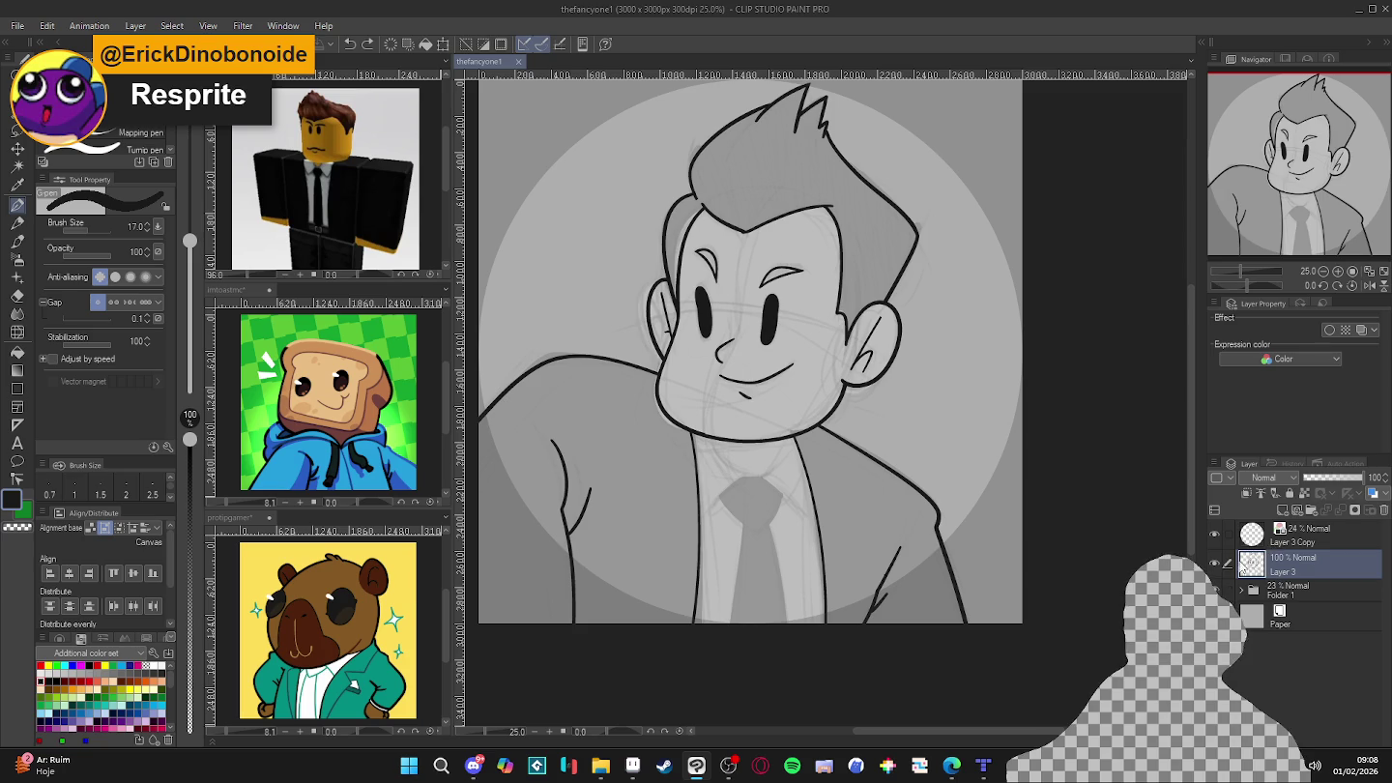
pyautogui.doubleClick(1216, 564)
pyautogui.press('w')
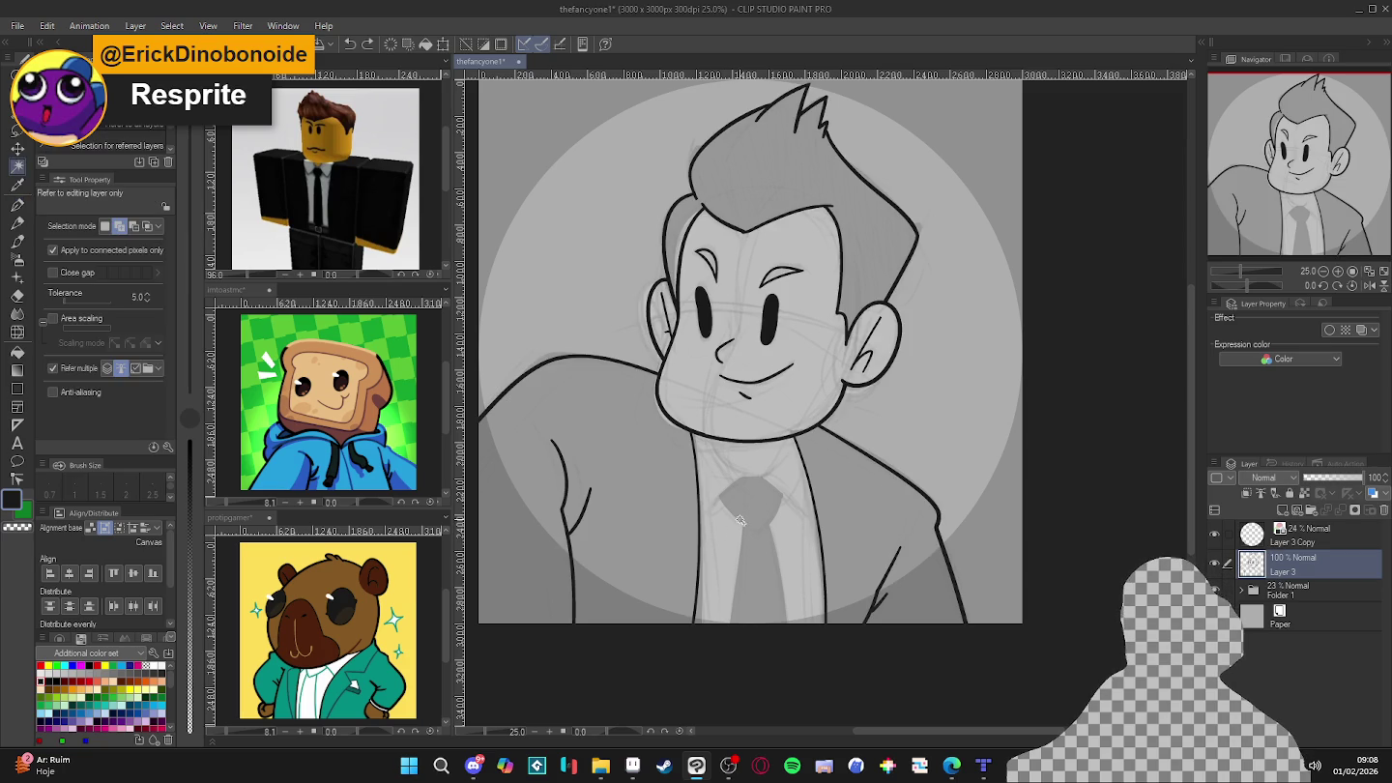
pyautogui.click(713, 536)
pyautogui.hotkey('ctrl', 'd')
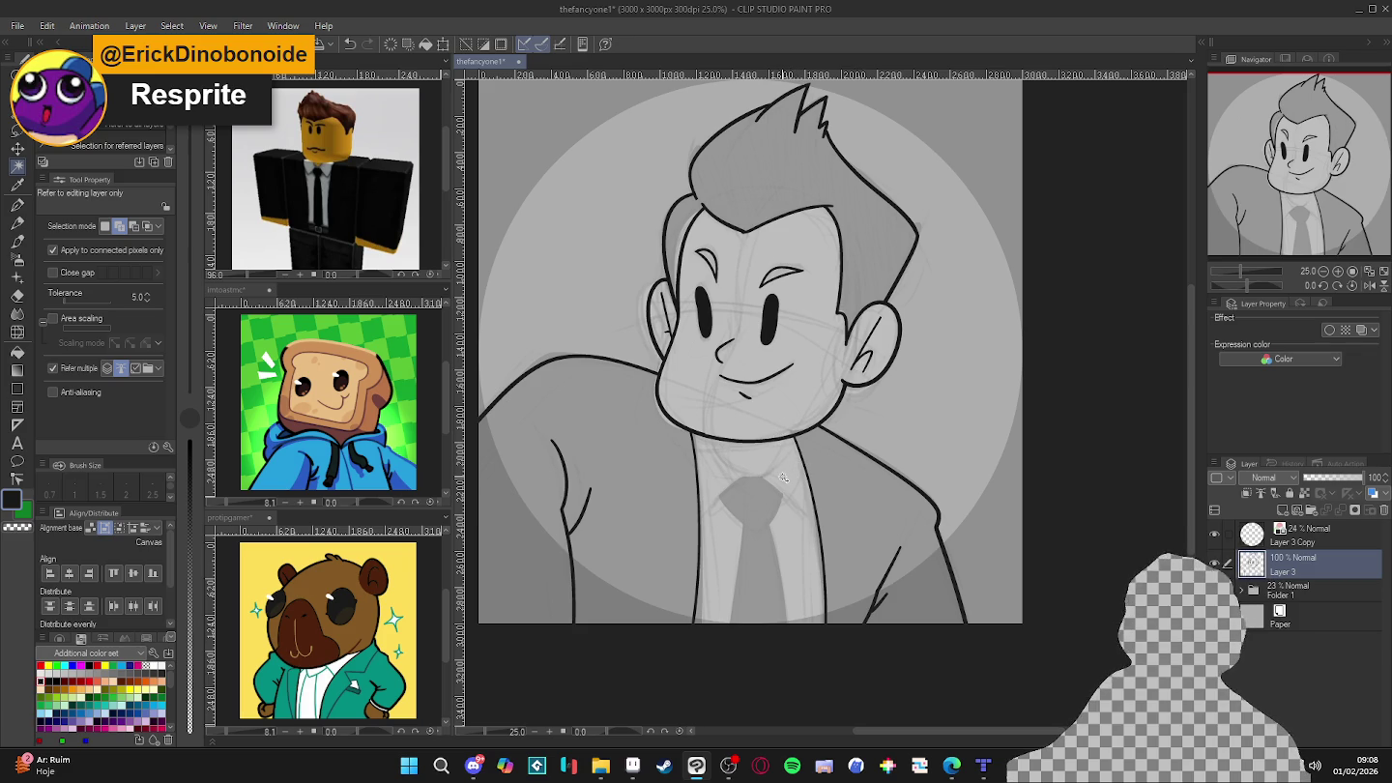
pyautogui.scroll(1, 777, 486)
pyautogui.scroll(1, 774, 482)
pyautogui.scroll(1, 770, 477)
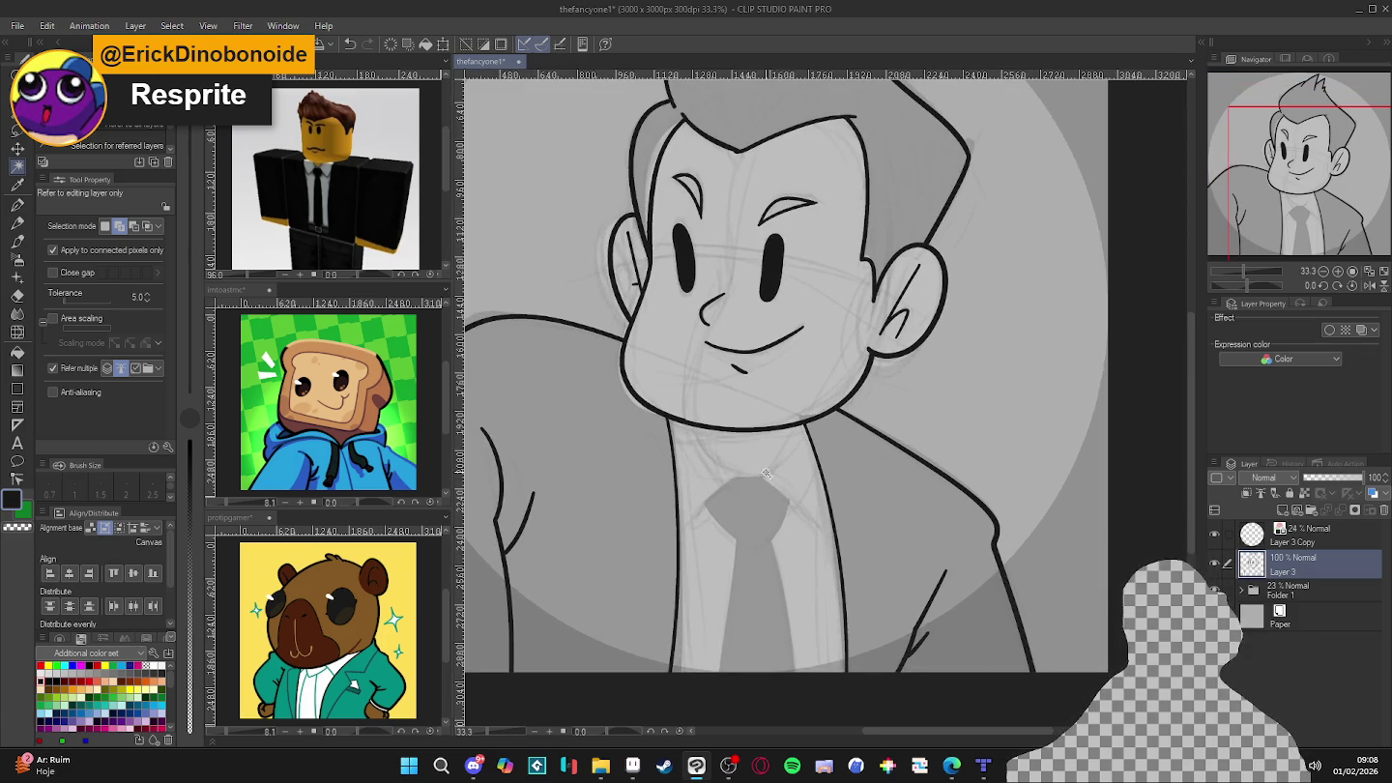
pyautogui.scroll(1, 766, 472)
pyautogui.scroll(-1, 766, 473)
pyautogui.scroll(-1, 766, 472)
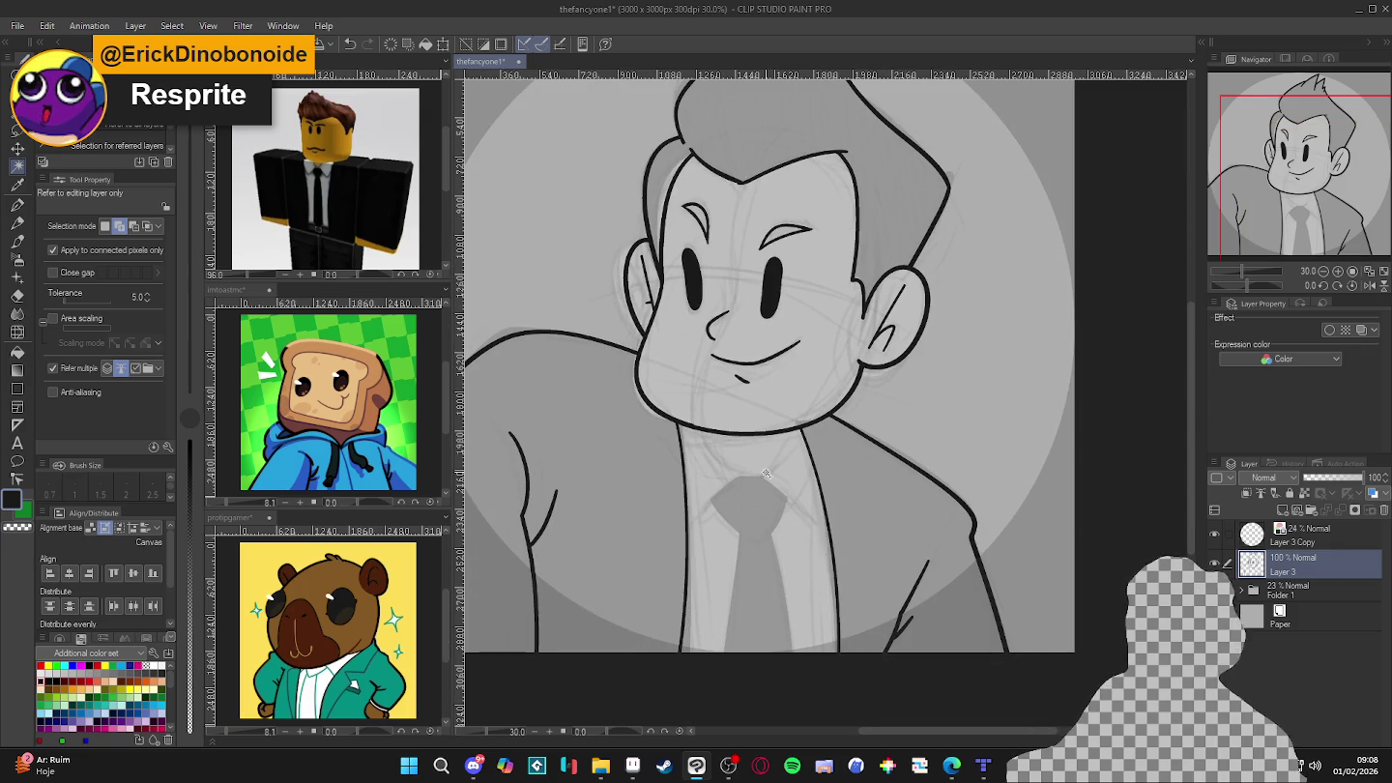
pyautogui.press('p')
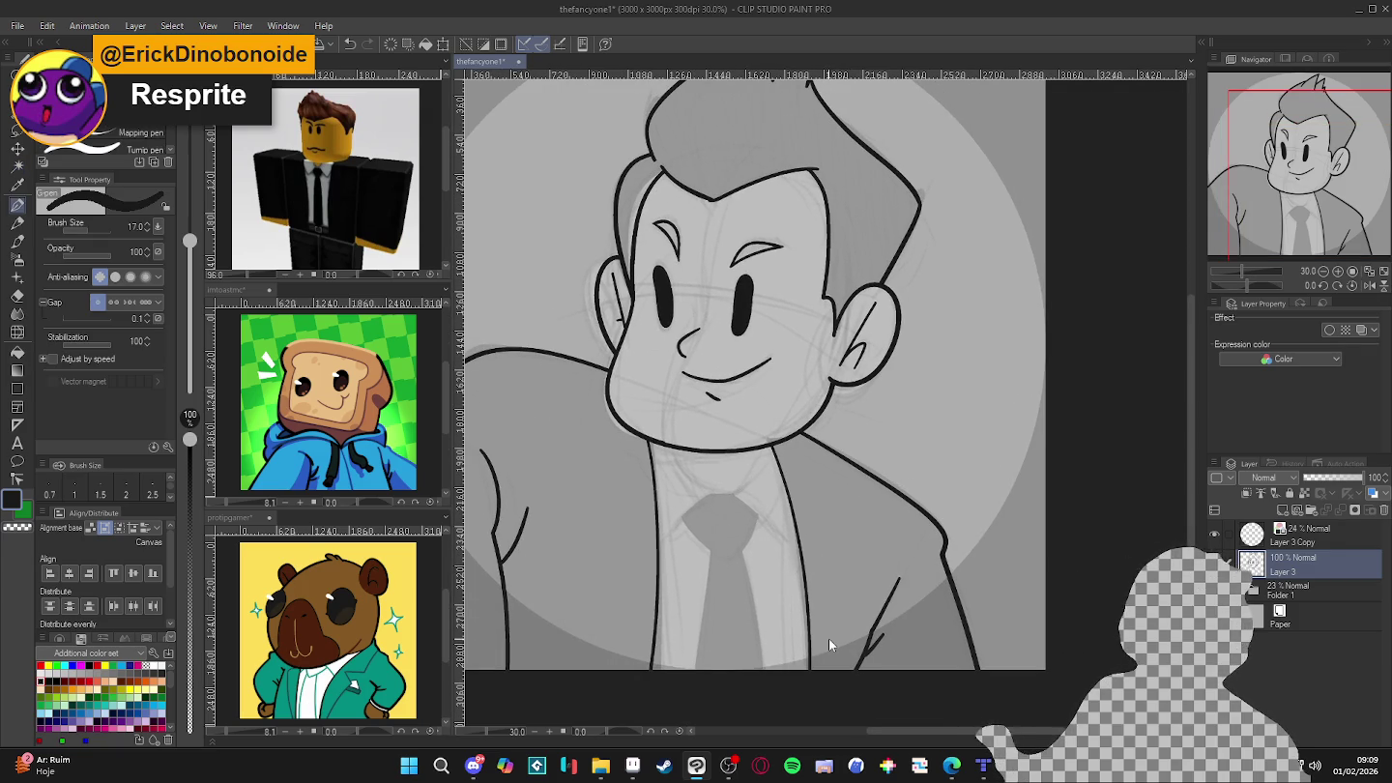
# - Save the portrait, flip the view upside down and back, and recheck the shirt selection
pyautogui.hotkey('ctrl', 's')
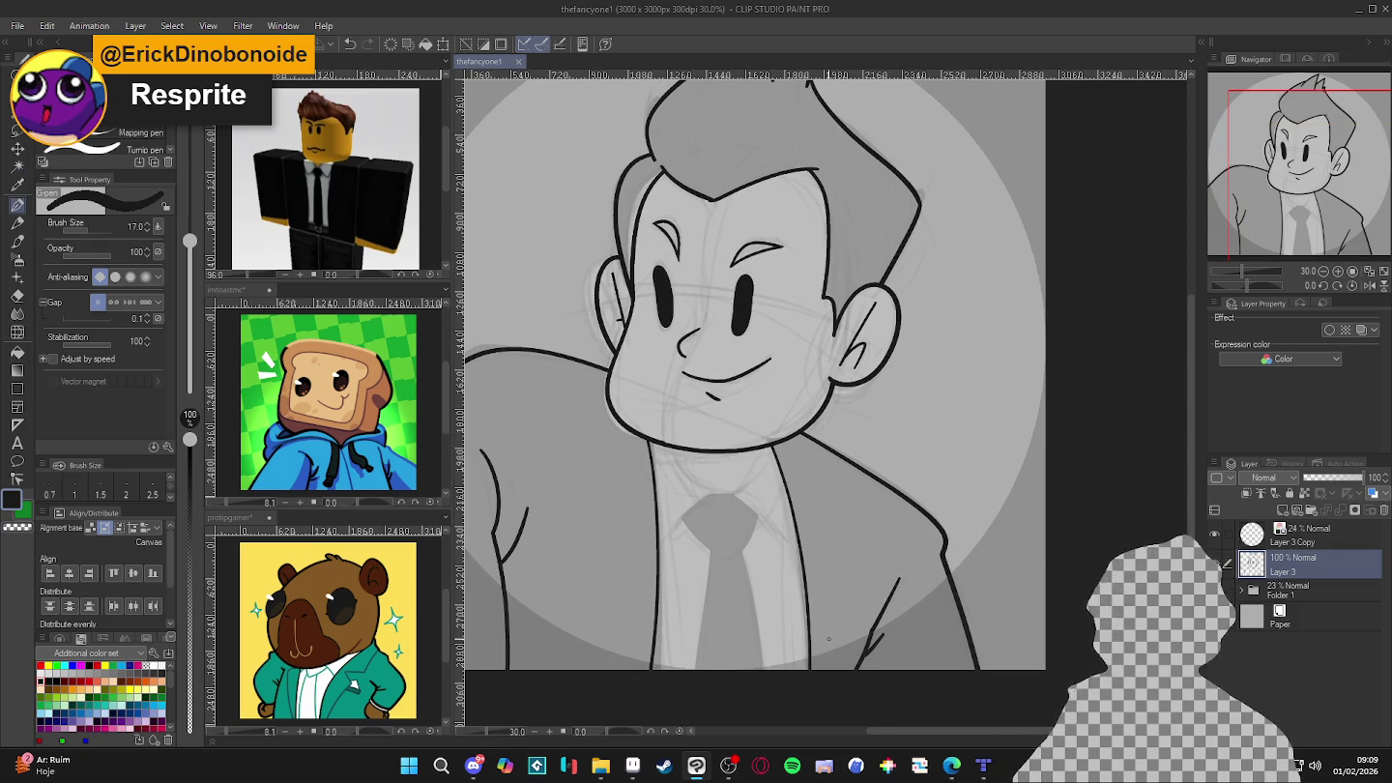
pyautogui.moveTo(830, 638)
pyautogui.mouseDown()
pyautogui.moveTo(925, 221)
pyautogui.moveTo(930, 335)
pyautogui.mouseUp()
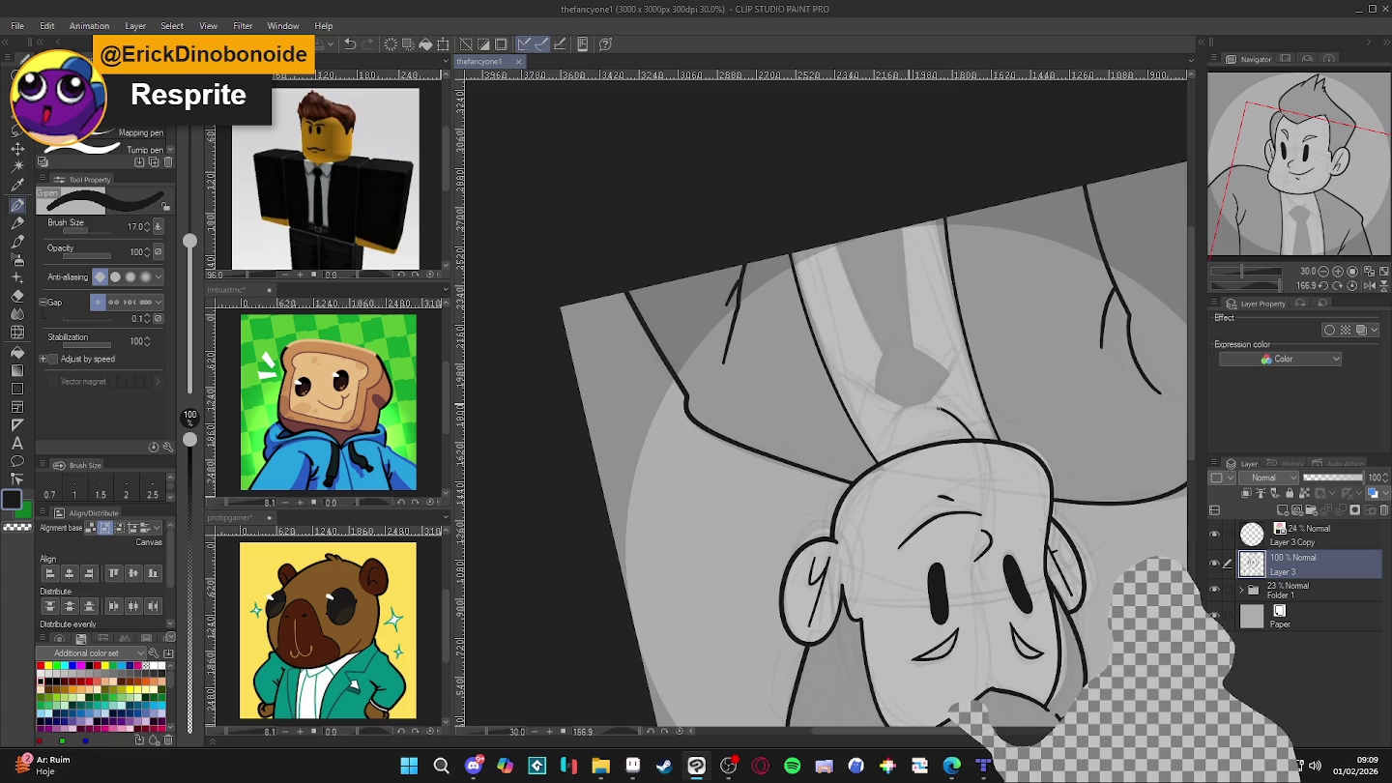
pyautogui.moveTo(885, 452); pyautogui.dragTo(679, 204)
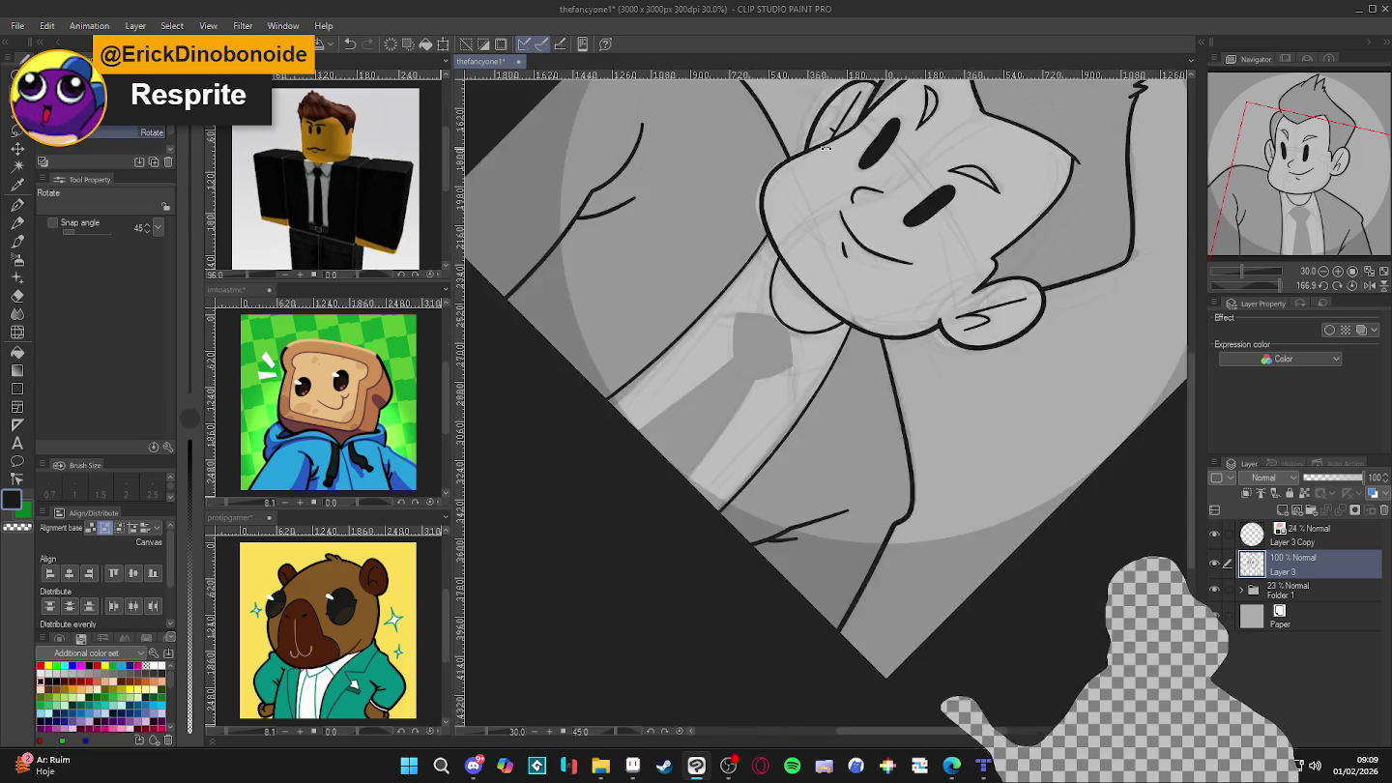
pyautogui.moveTo(860, 542); pyautogui.dragTo(881, 648)
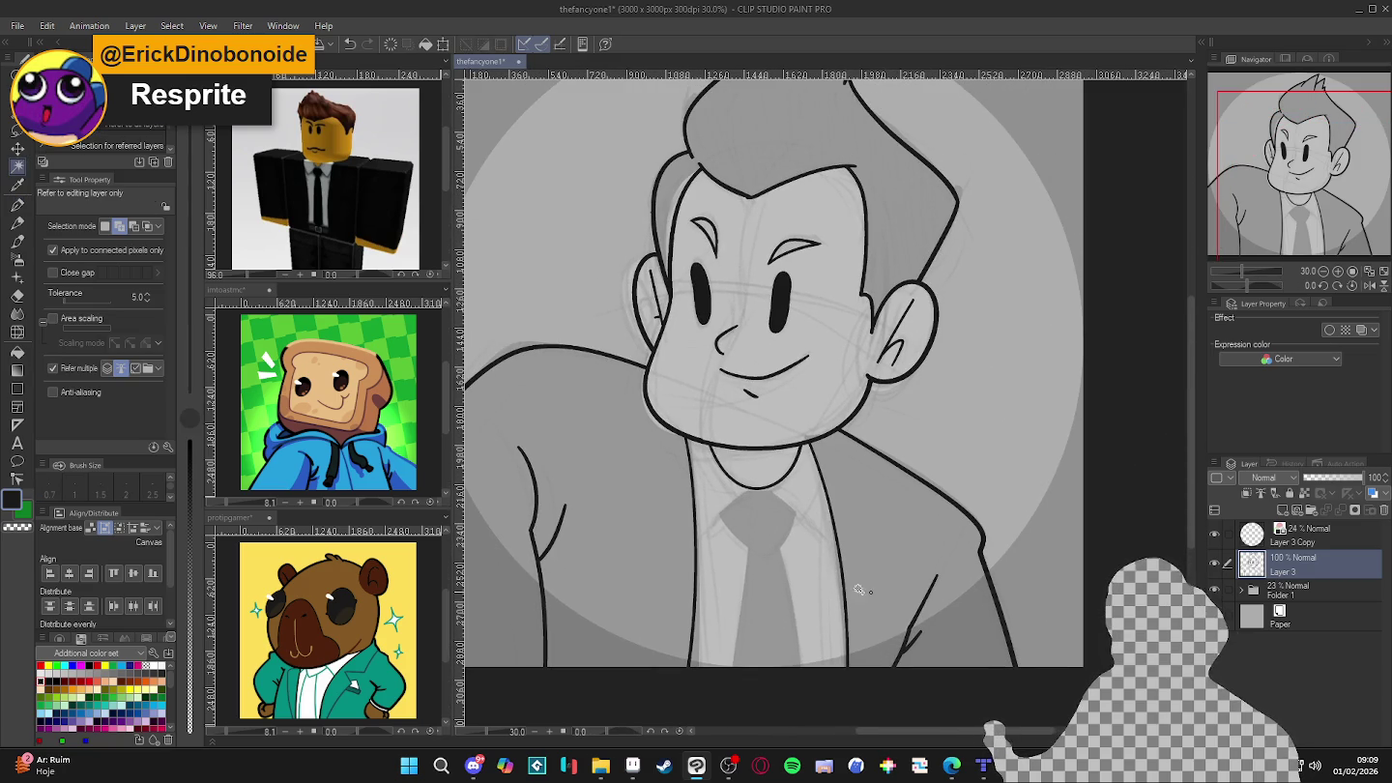
pyautogui.click(834, 572)
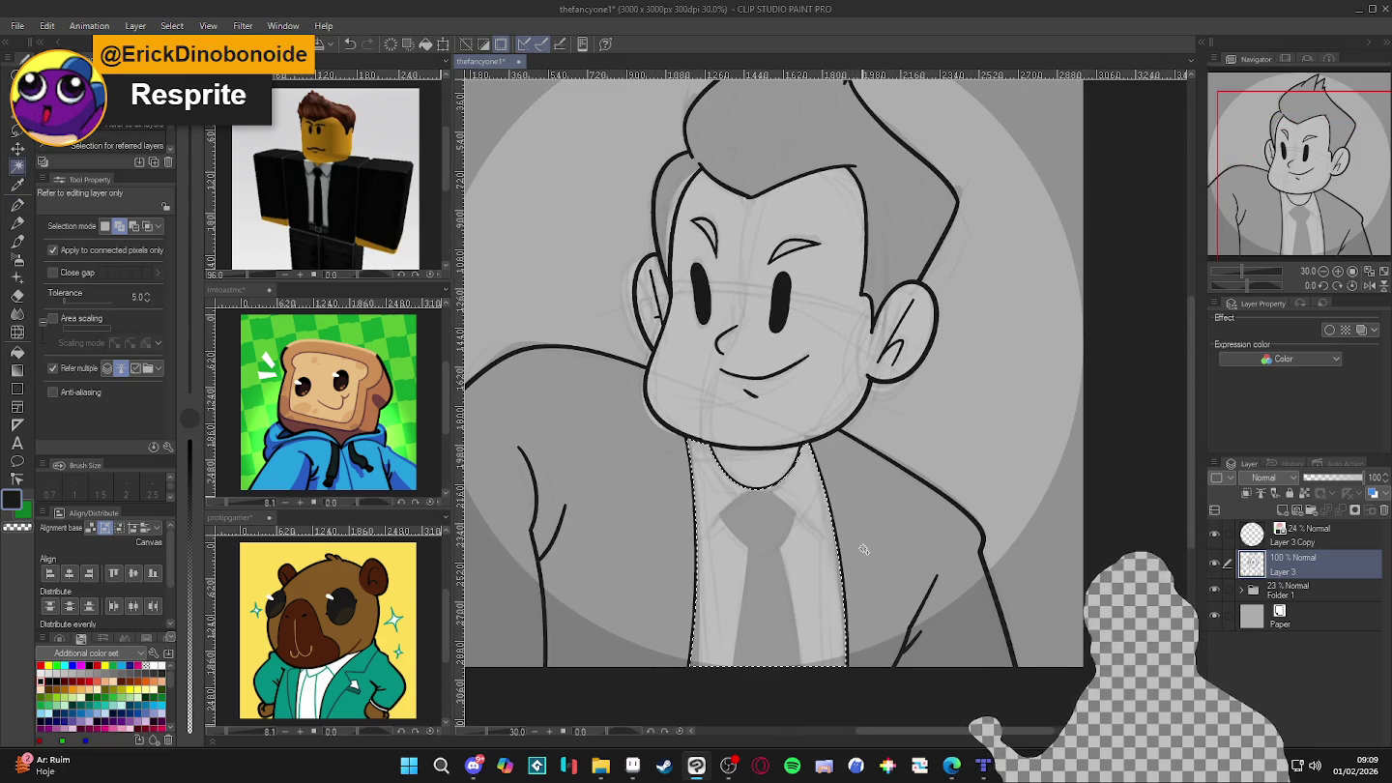
pyautogui.hotkey('ctrl', 'd')
pyautogui.press('p')
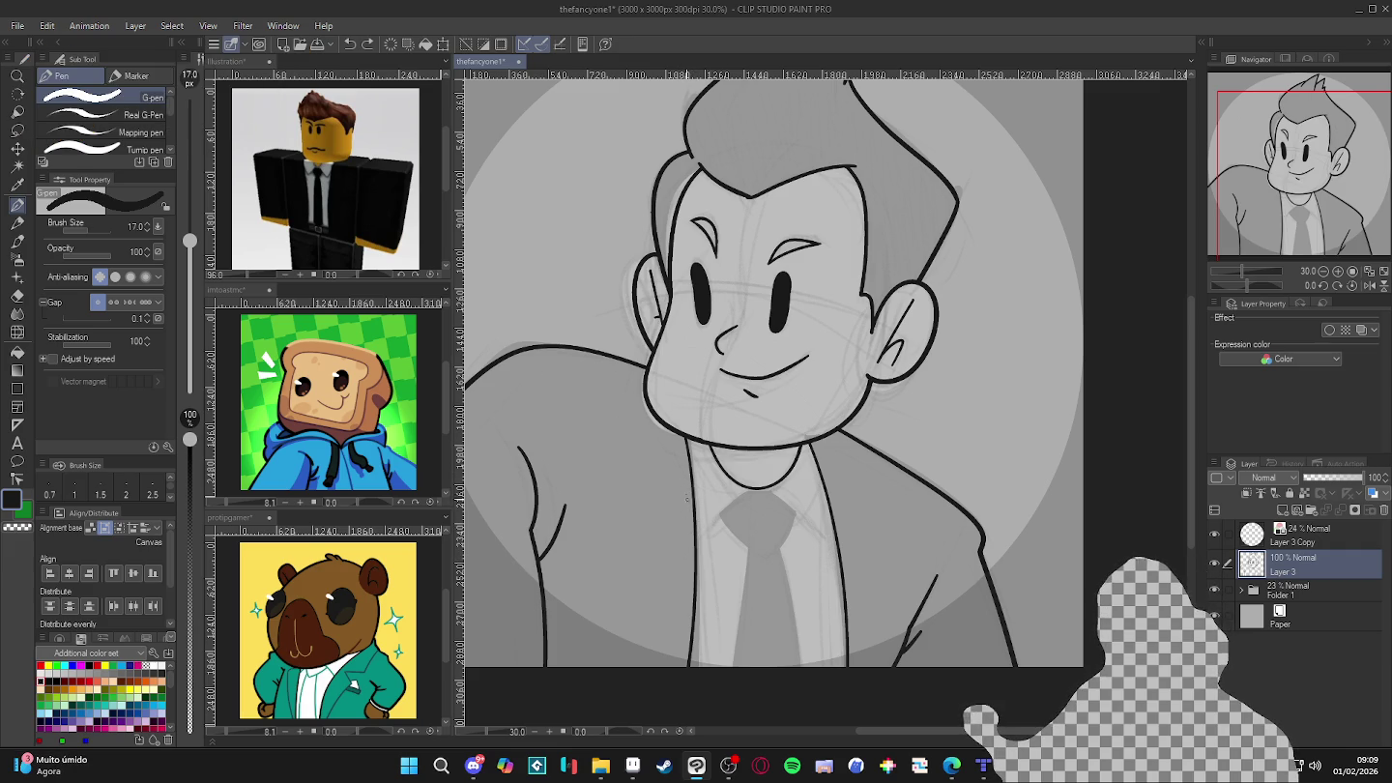
# - Tilt the view about 25 degrees and draw a short black collar line beside the tie knot
pyautogui.press('c')
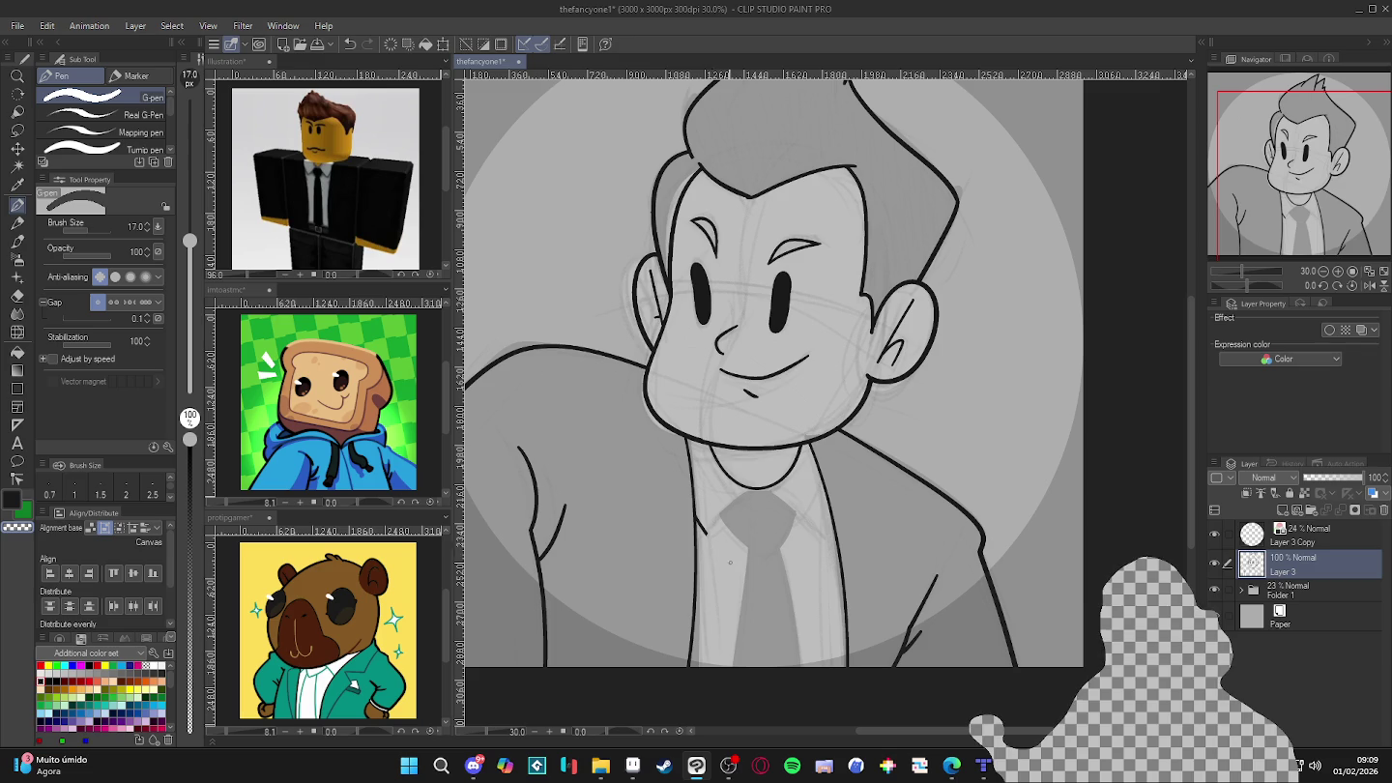
pyautogui.moveTo(934, 587); pyautogui.dragTo(867, 442)
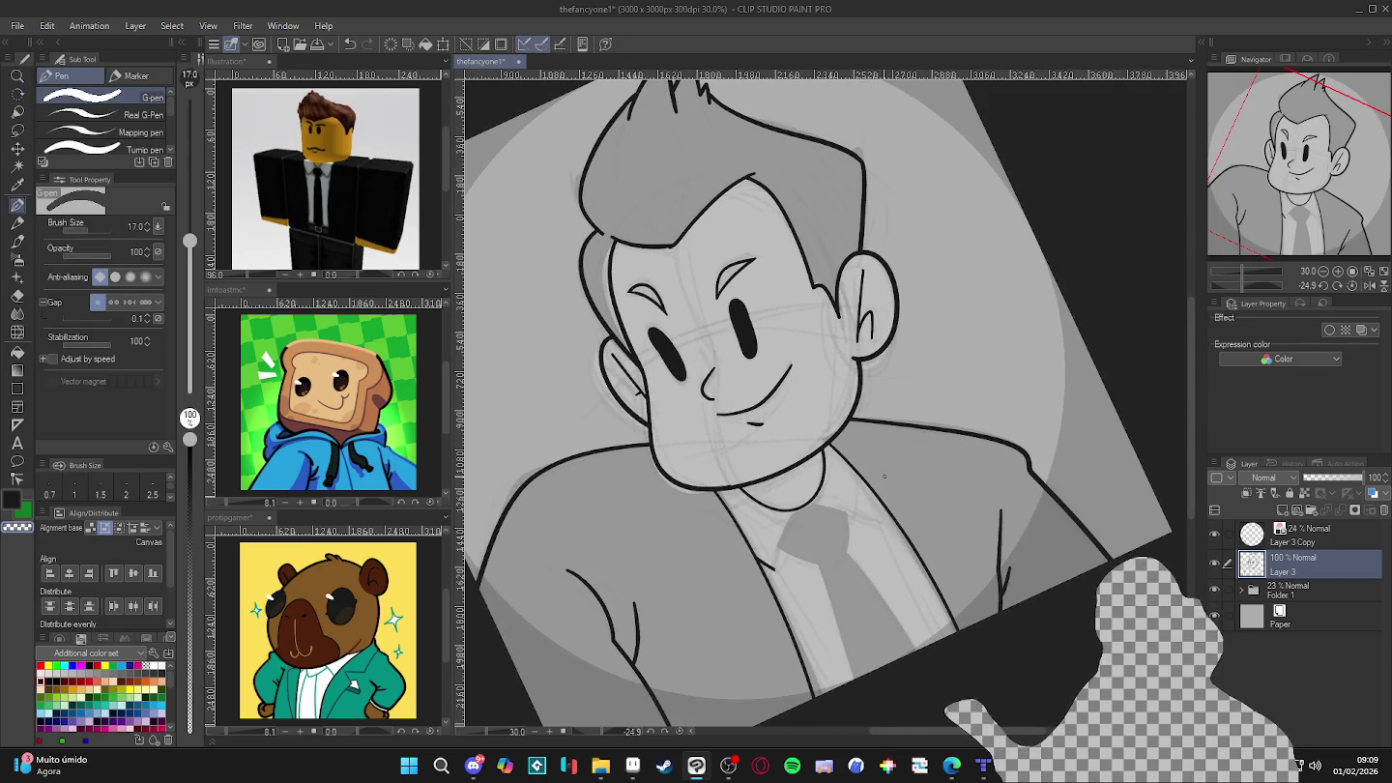
pyautogui.press('c')
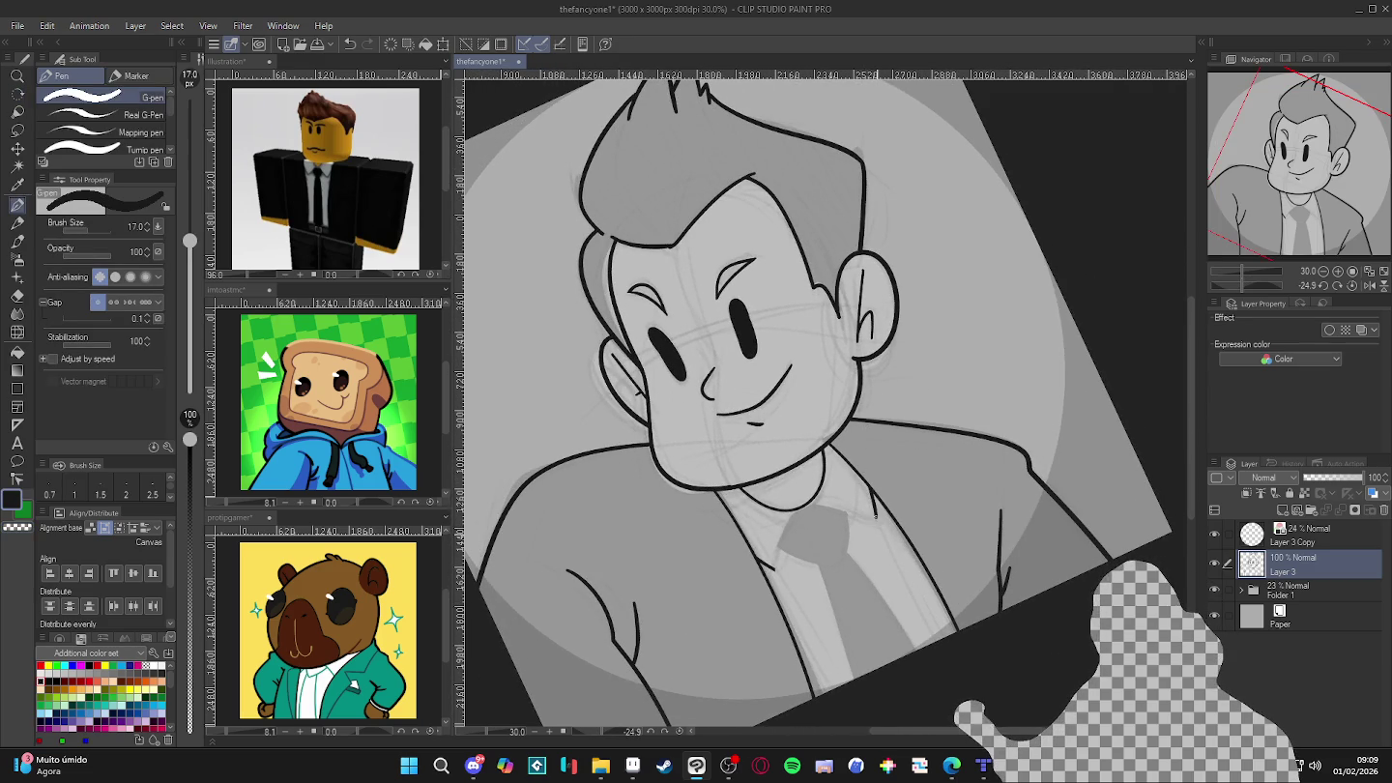
pyautogui.hotkey('ctrl', 'z')
pyautogui.moveTo(875, 499); pyautogui.dragTo(880, 536)
pyautogui.press('c')
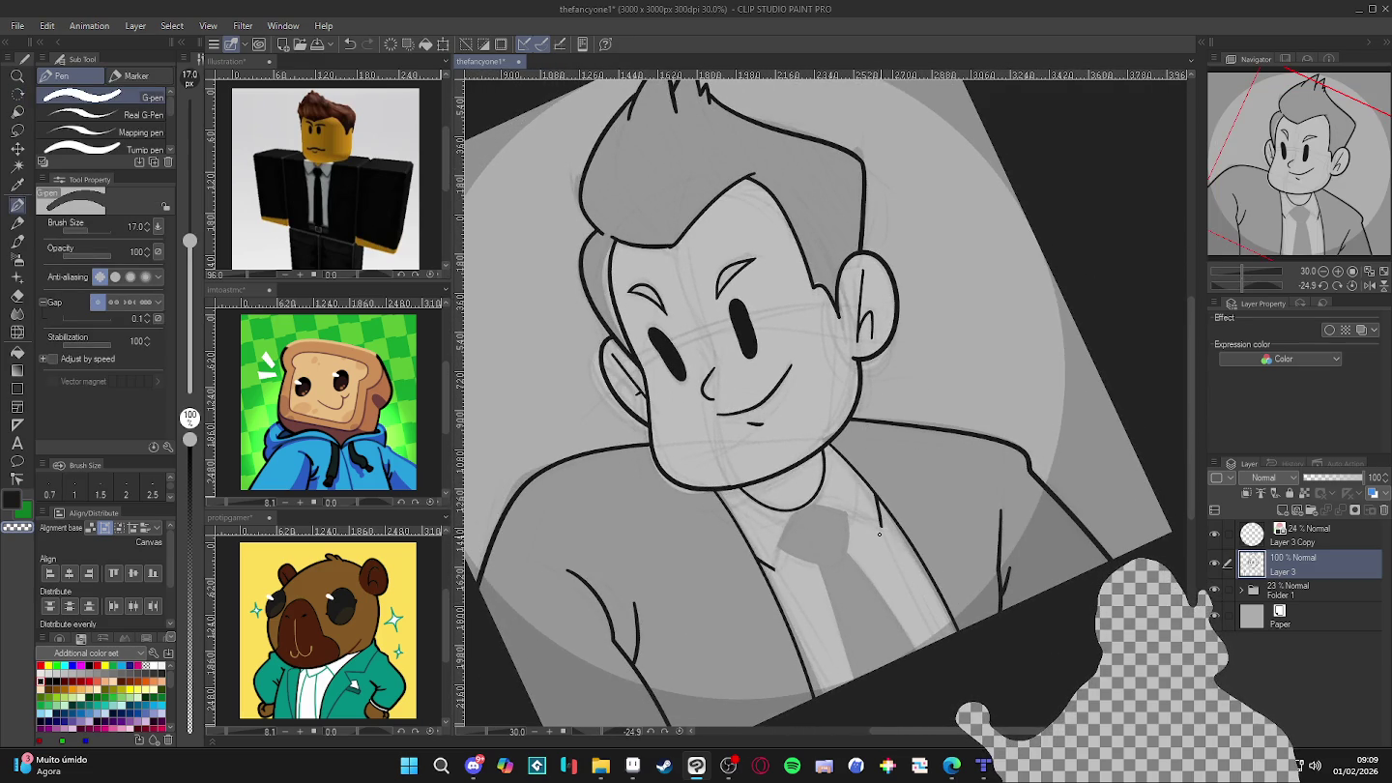
# - Toggle Layer 3 to compare, add a new layer above it, and undo a stray tick stroke
pyautogui.doubleClick(1214, 564)
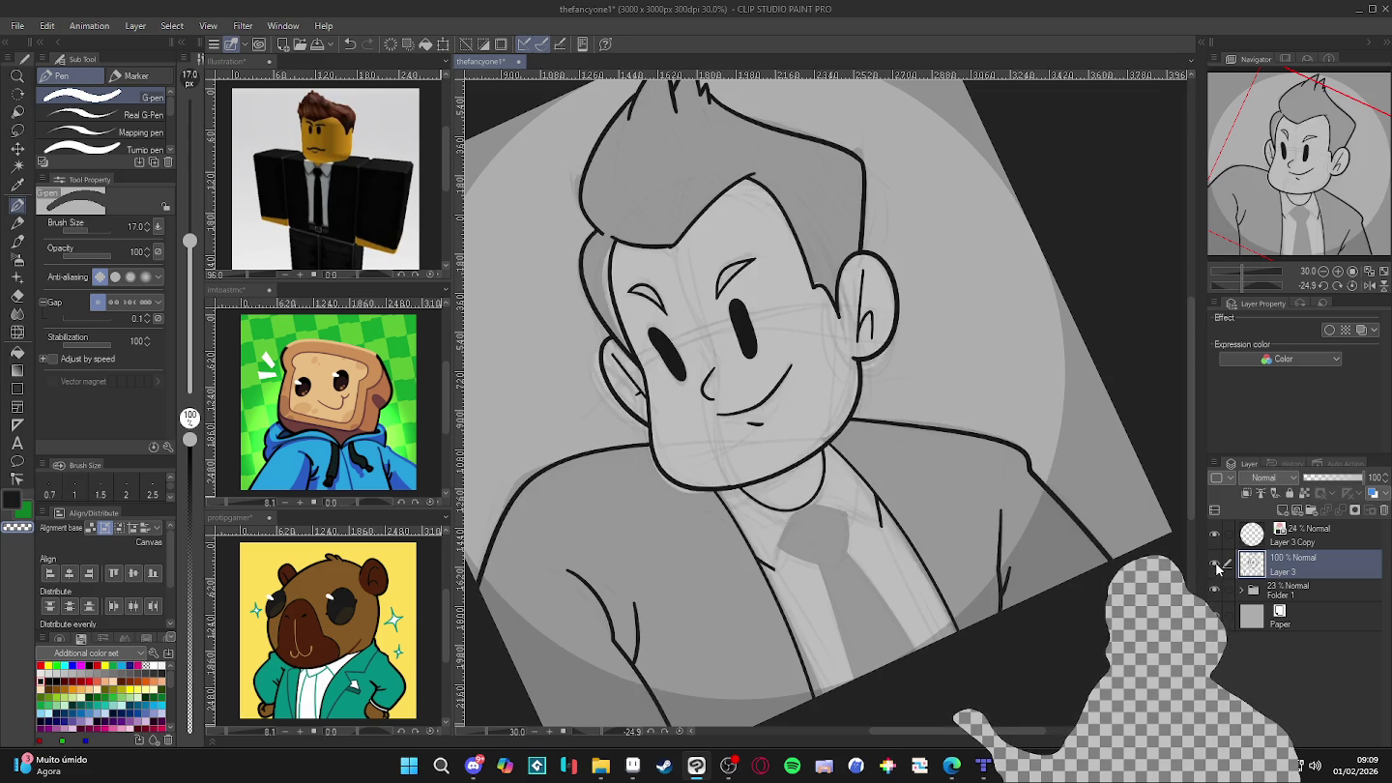
pyautogui.hotkey('ctrl', 'shift', 'n')
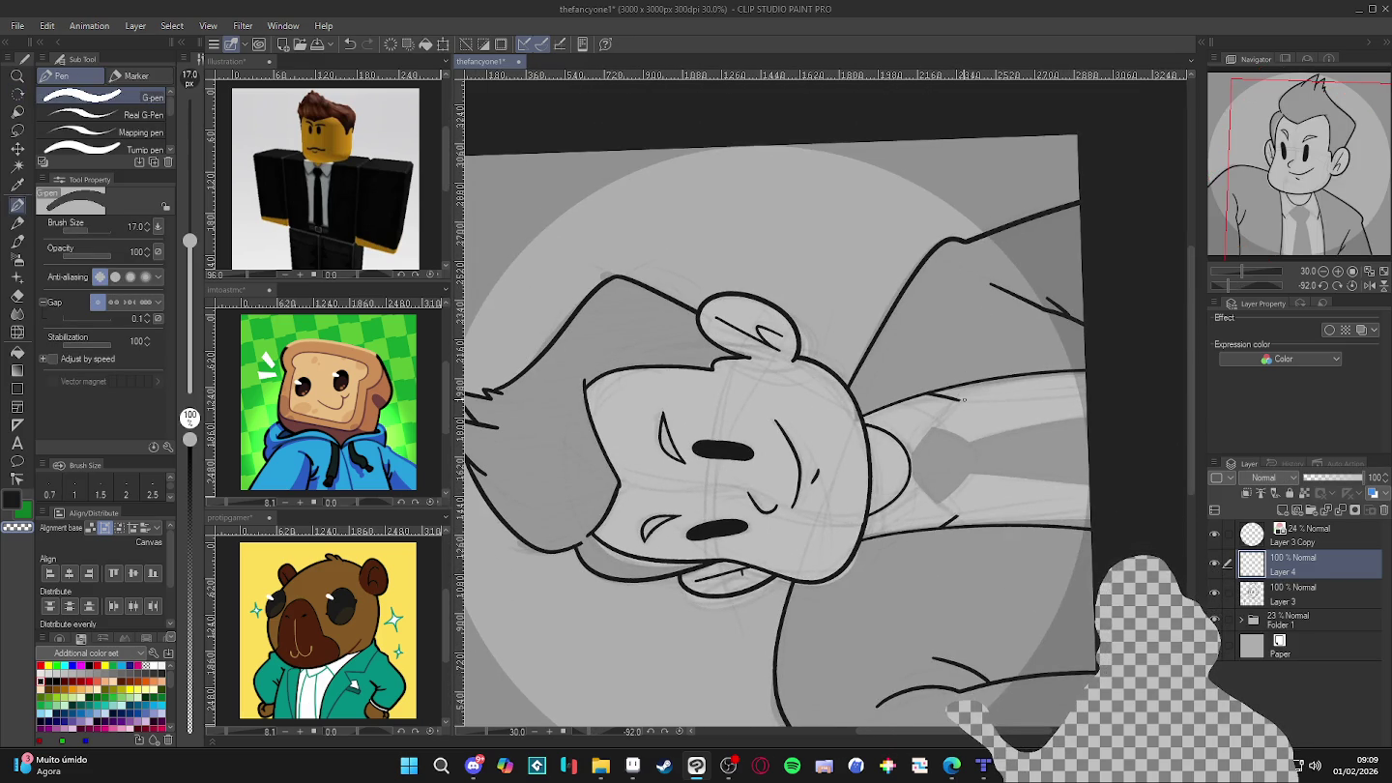
pyautogui.press('c')
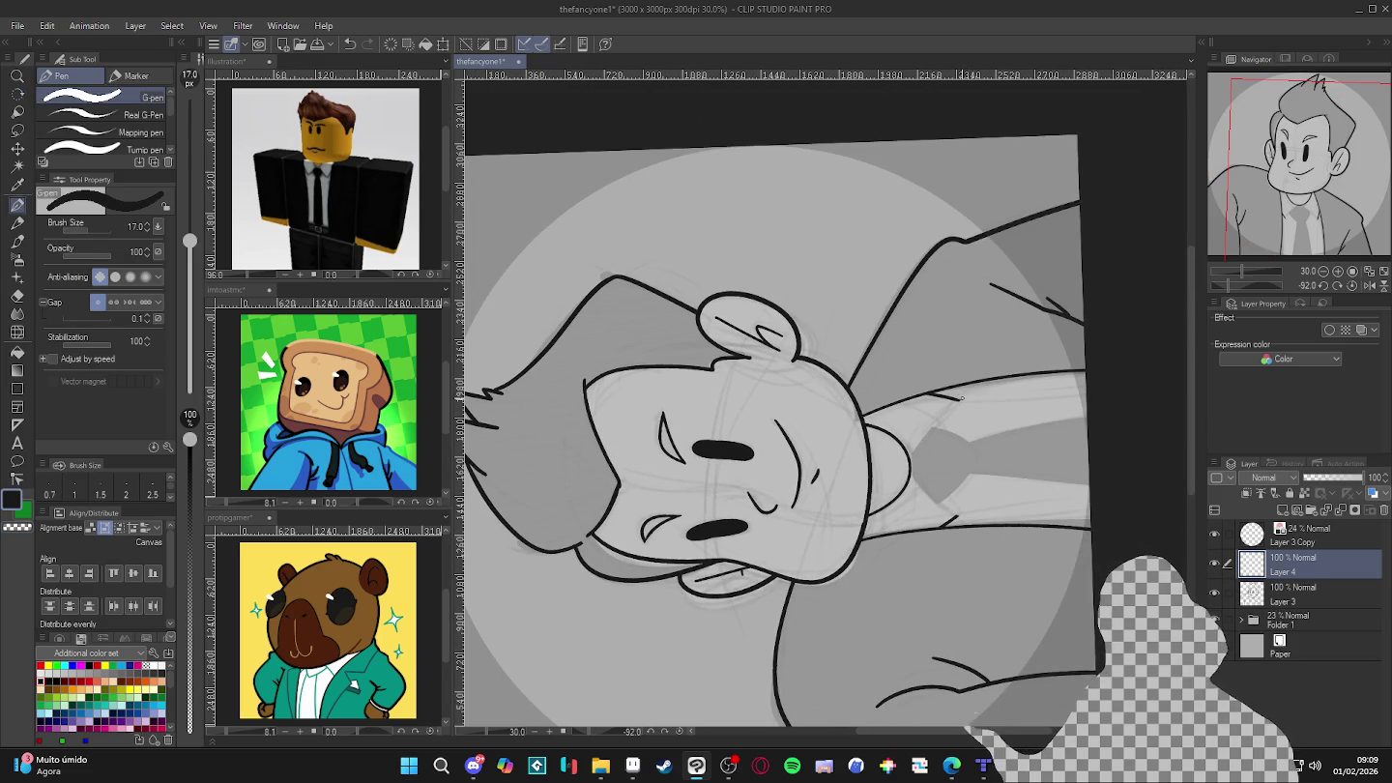
pyautogui.hotkey('ctrl', 'z')
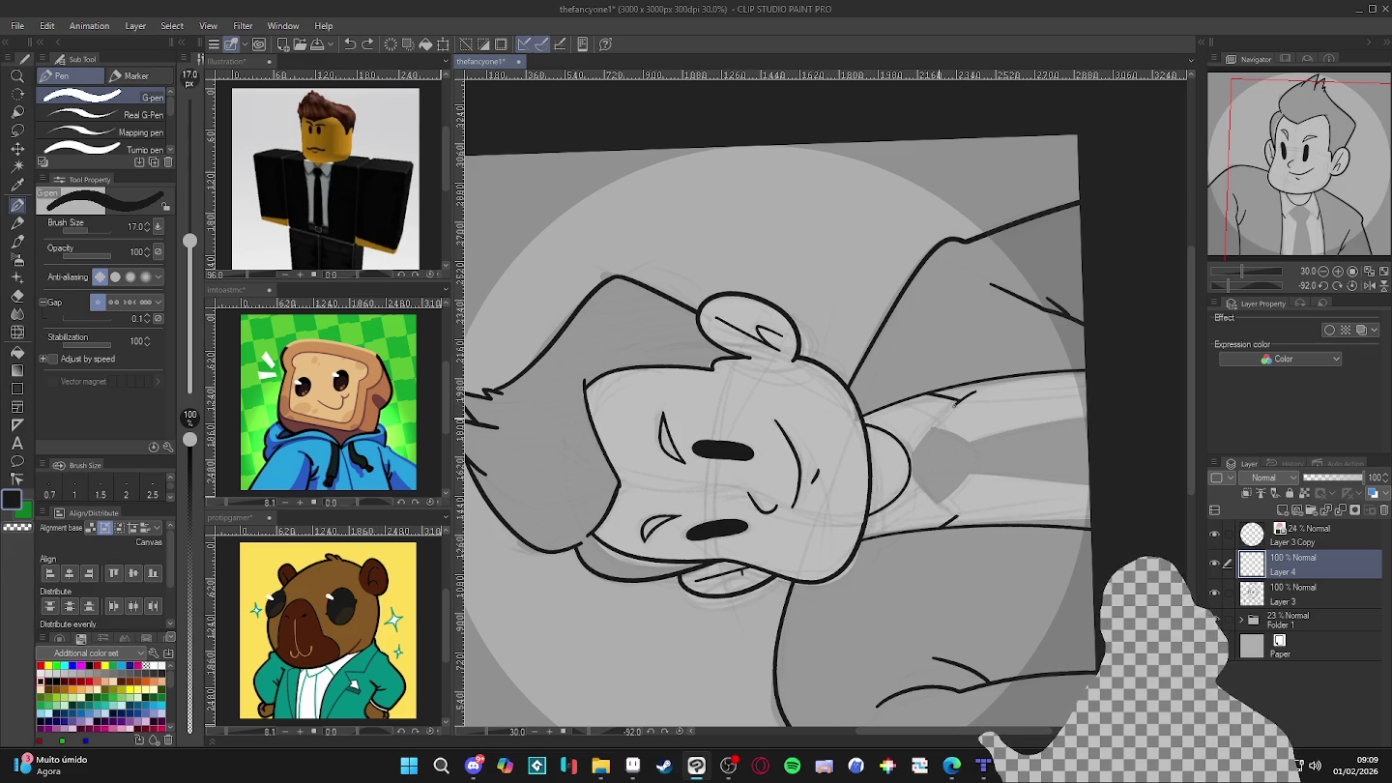
pyautogui.press('c')
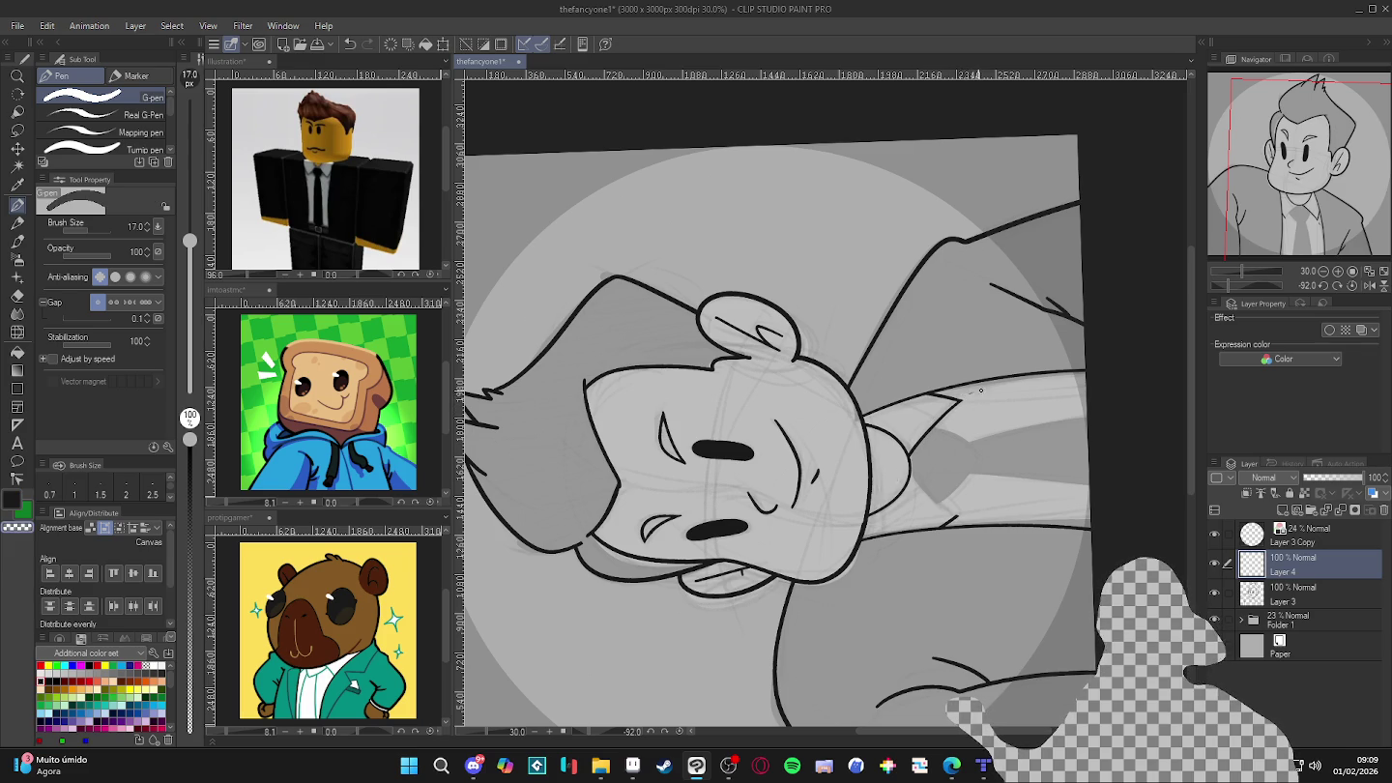
# - Reset the view upright and extend the collar line down-left from the neck
pyautogui.moveTo(979, 391); pyautogui.dragTo(752, 629)
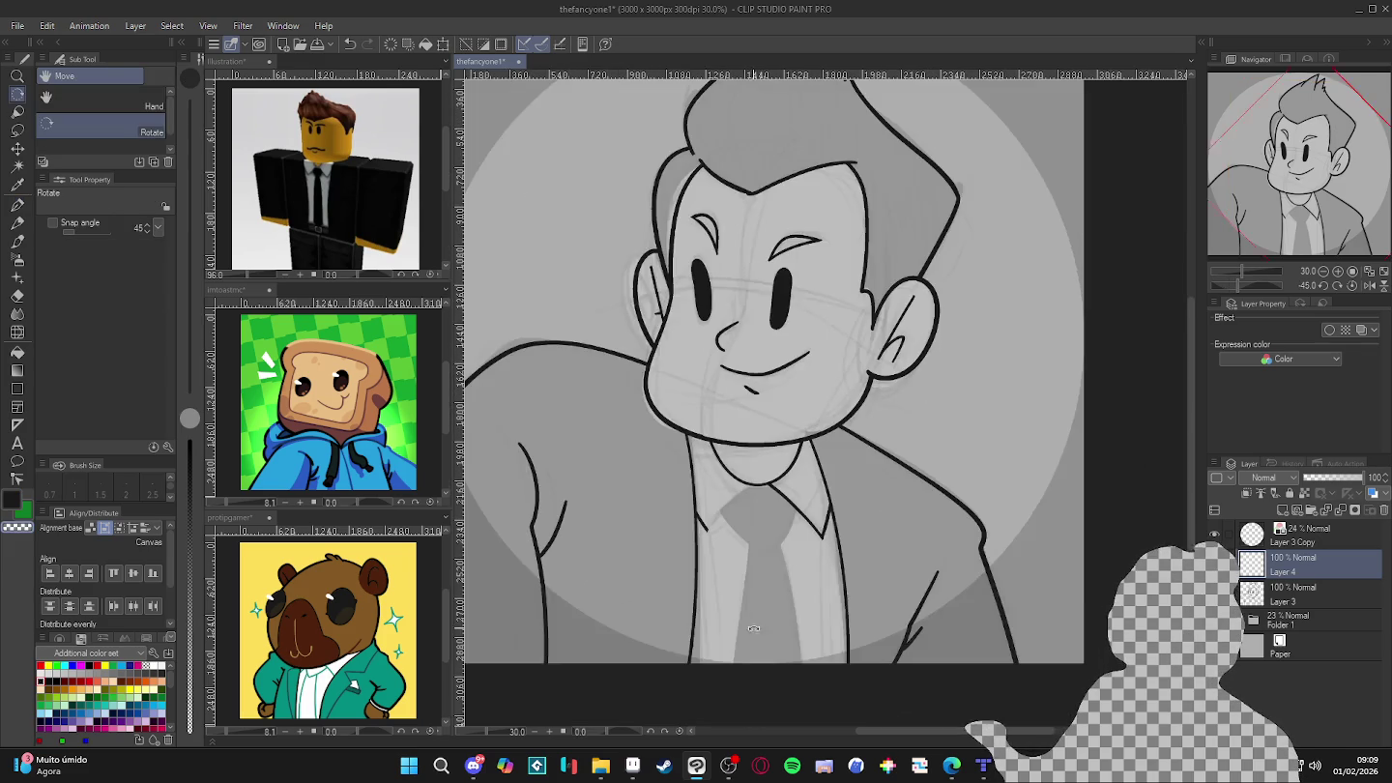
pyautogui.press('p')
pyautogui.press('c')
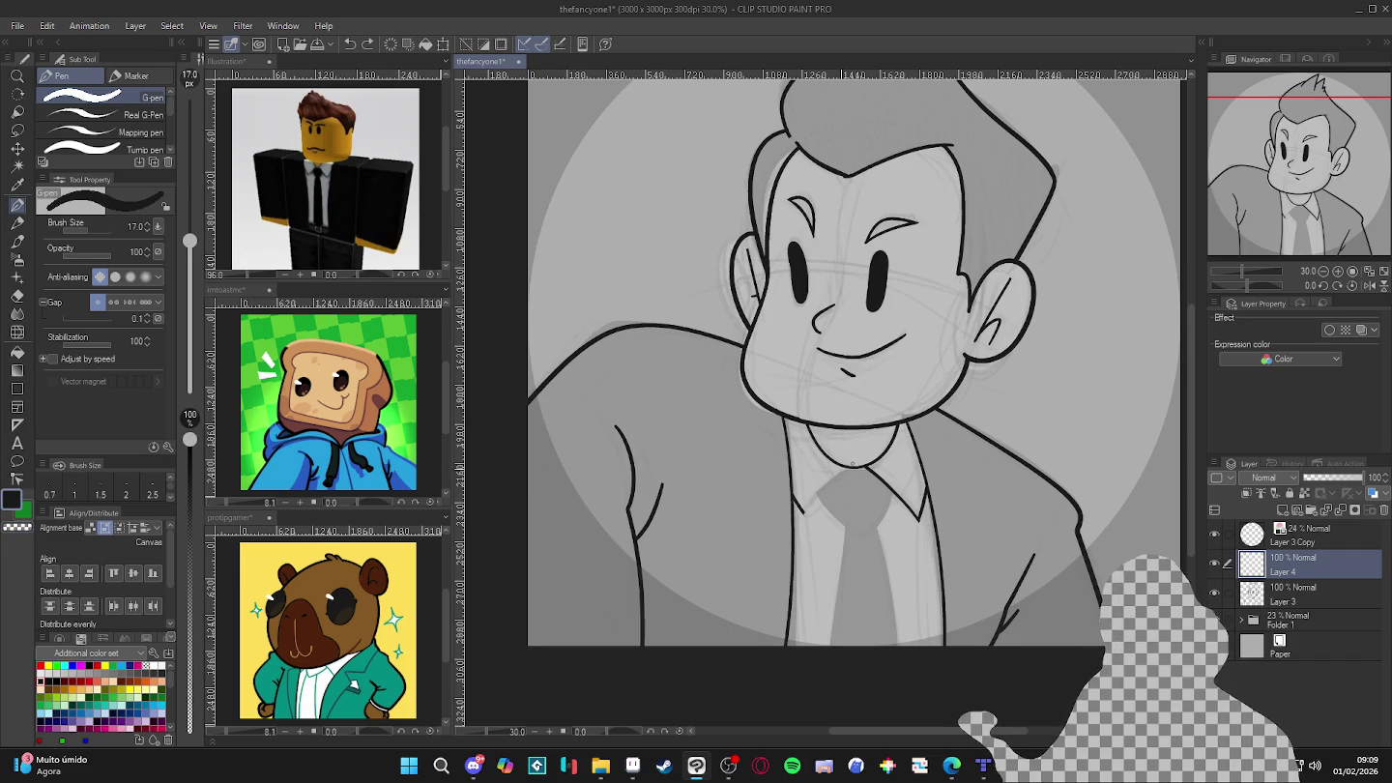
pyautogui.hotkey('ctrl', 'z')
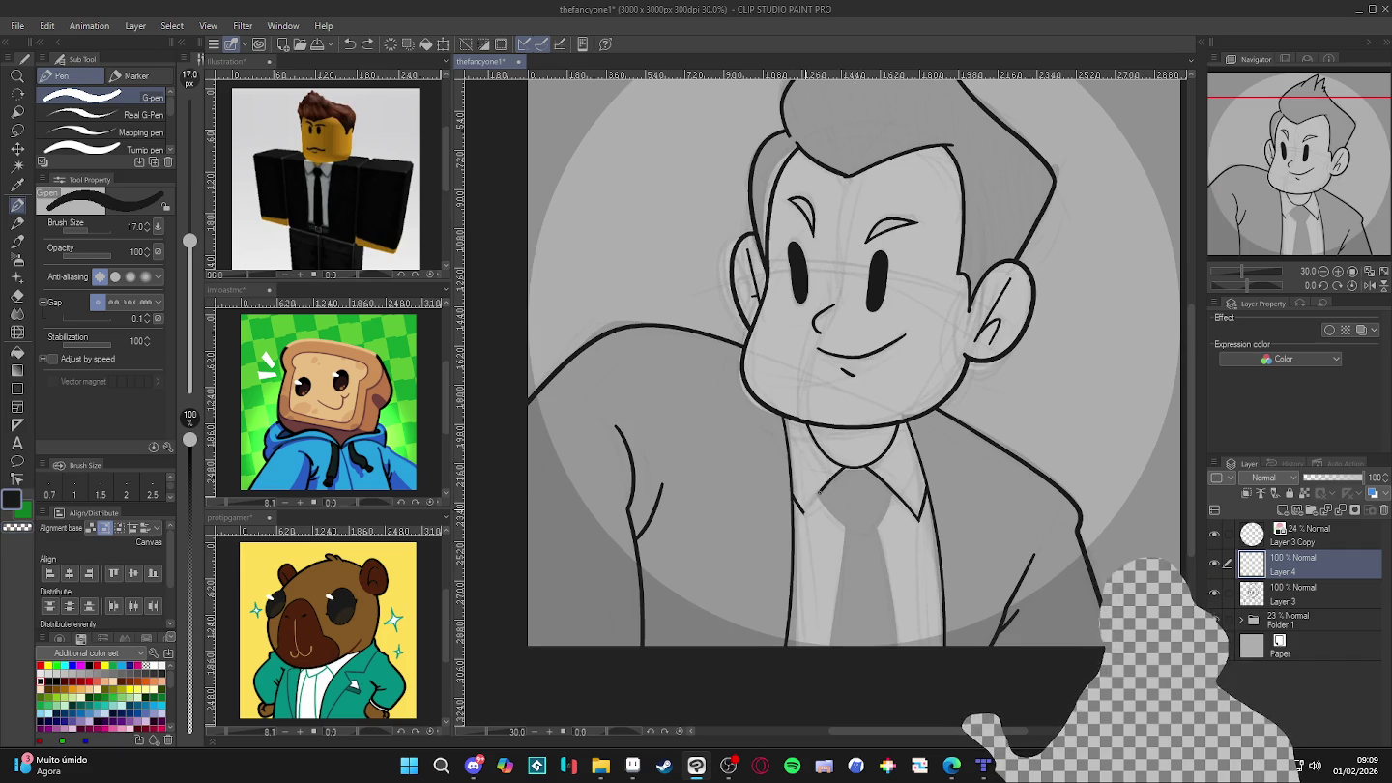
pyautogui.moveTo(820, 490); pyautogui.dragTo(799, 533)
pyautogui.scroll(1, 799, 532)
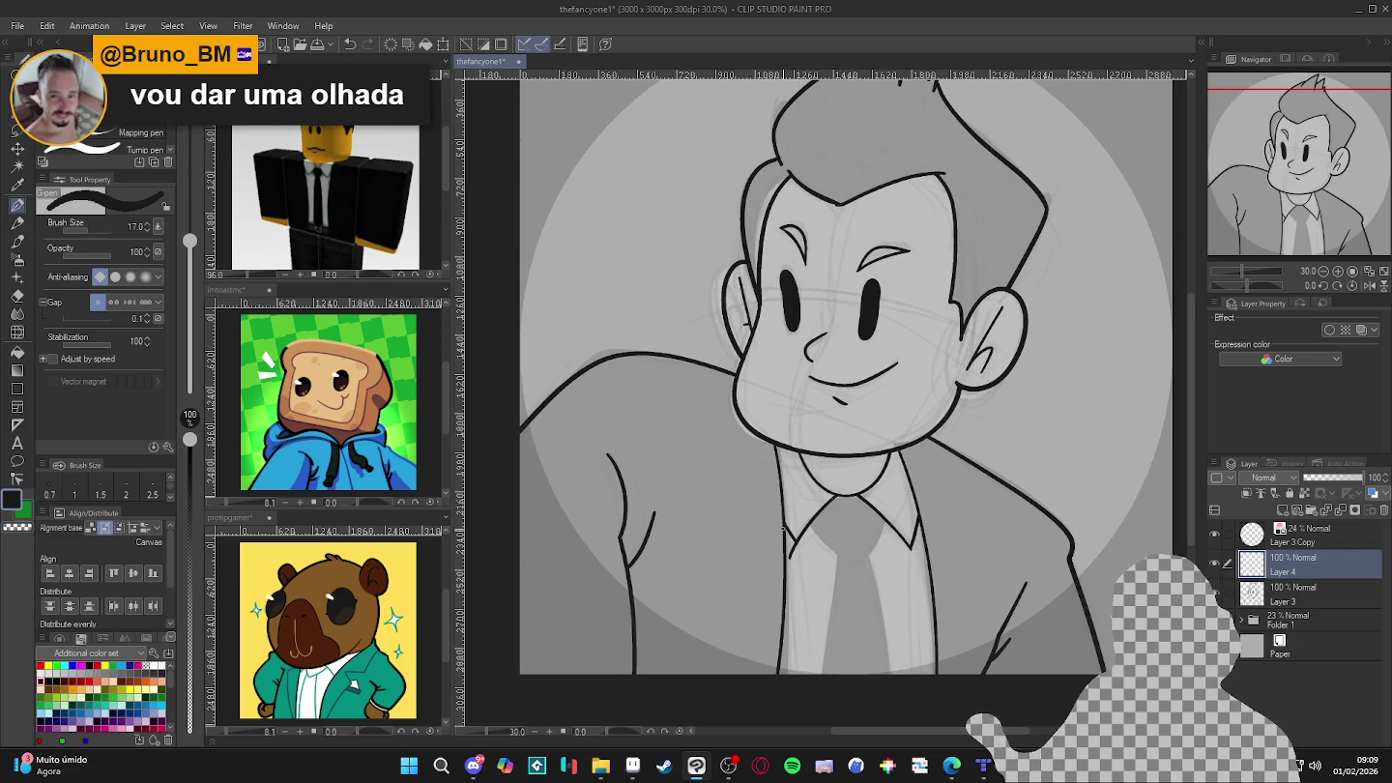
pyautogui.press('c')
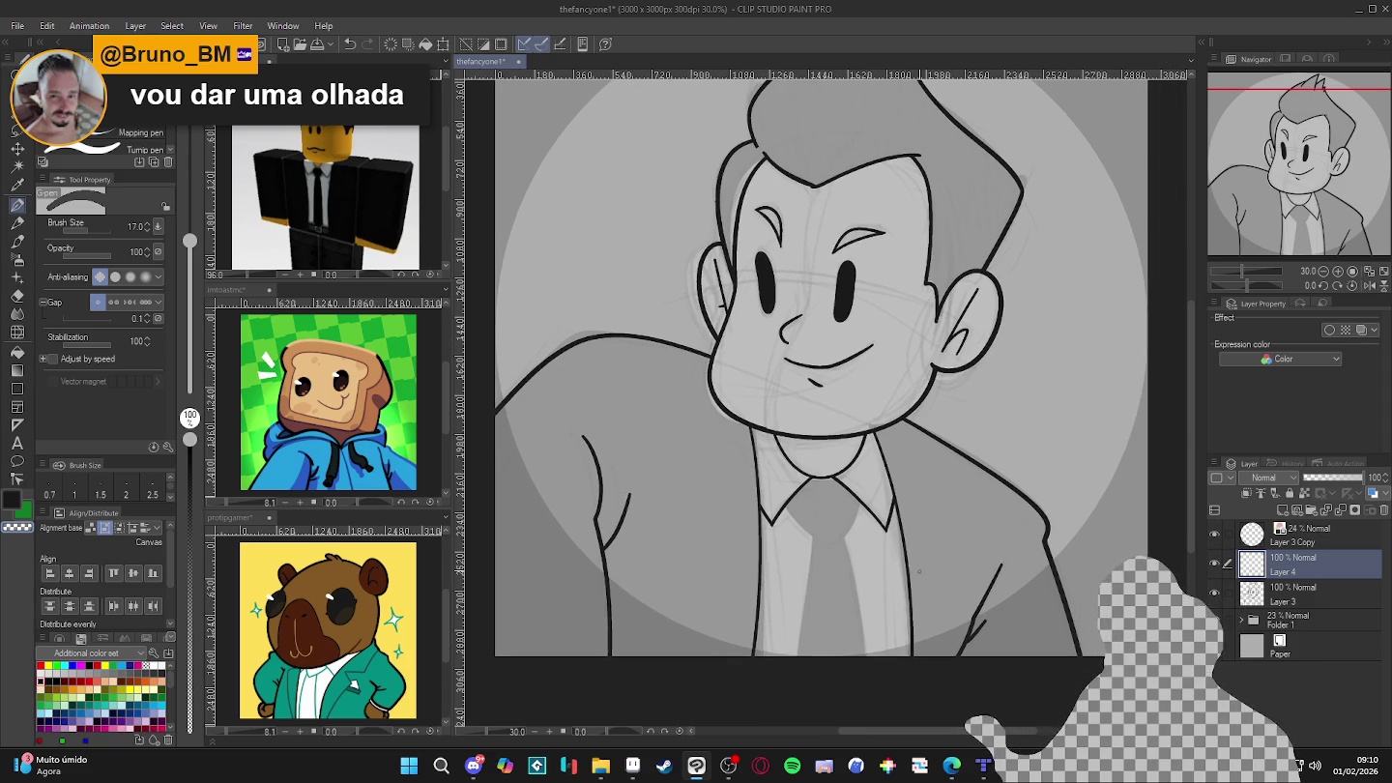
# - Select Layer 4 and merge it down into Layer 3 with Ctrl+E
pyautogui.moveTo(938, 595); pyautogui.dragTo(896, 572)
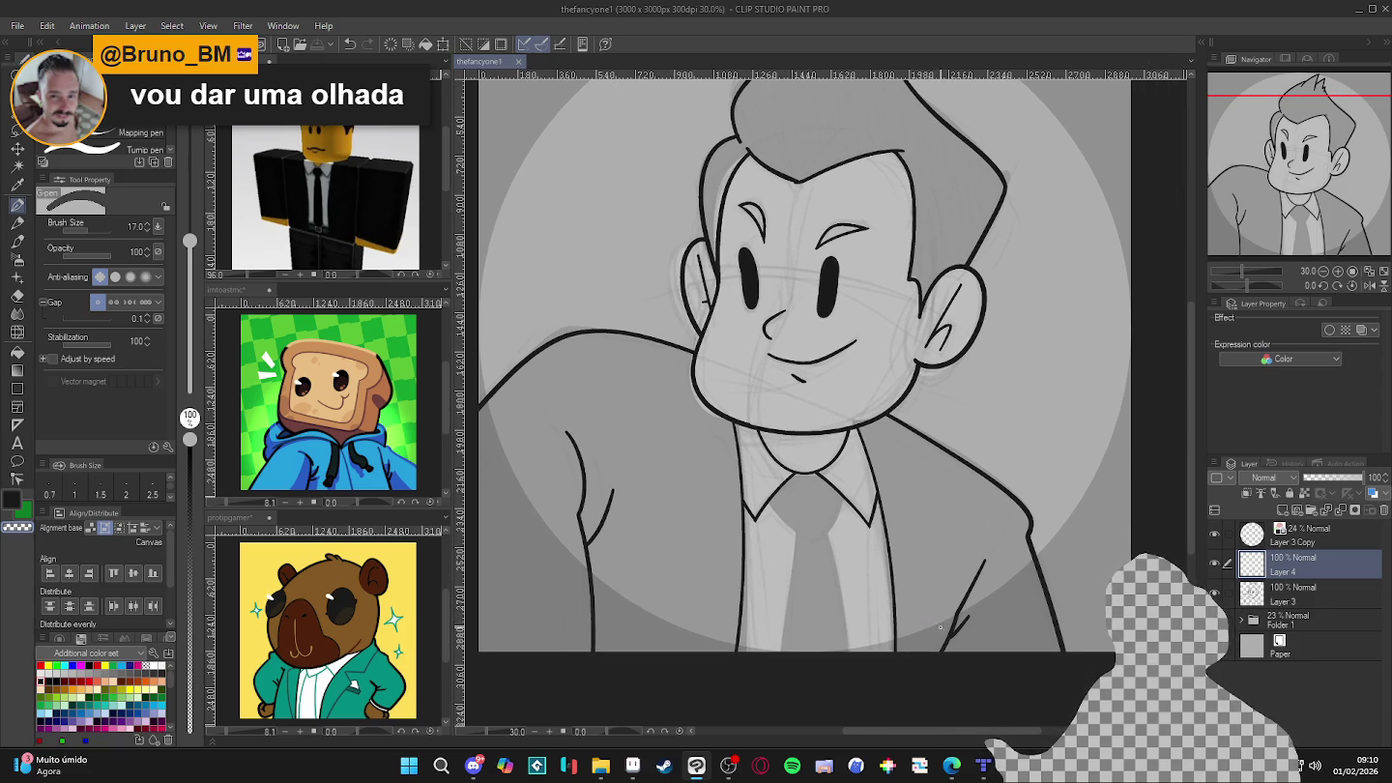
pyautogui.moveTo(946, 638); pyautogui.dragTo(934, 646)
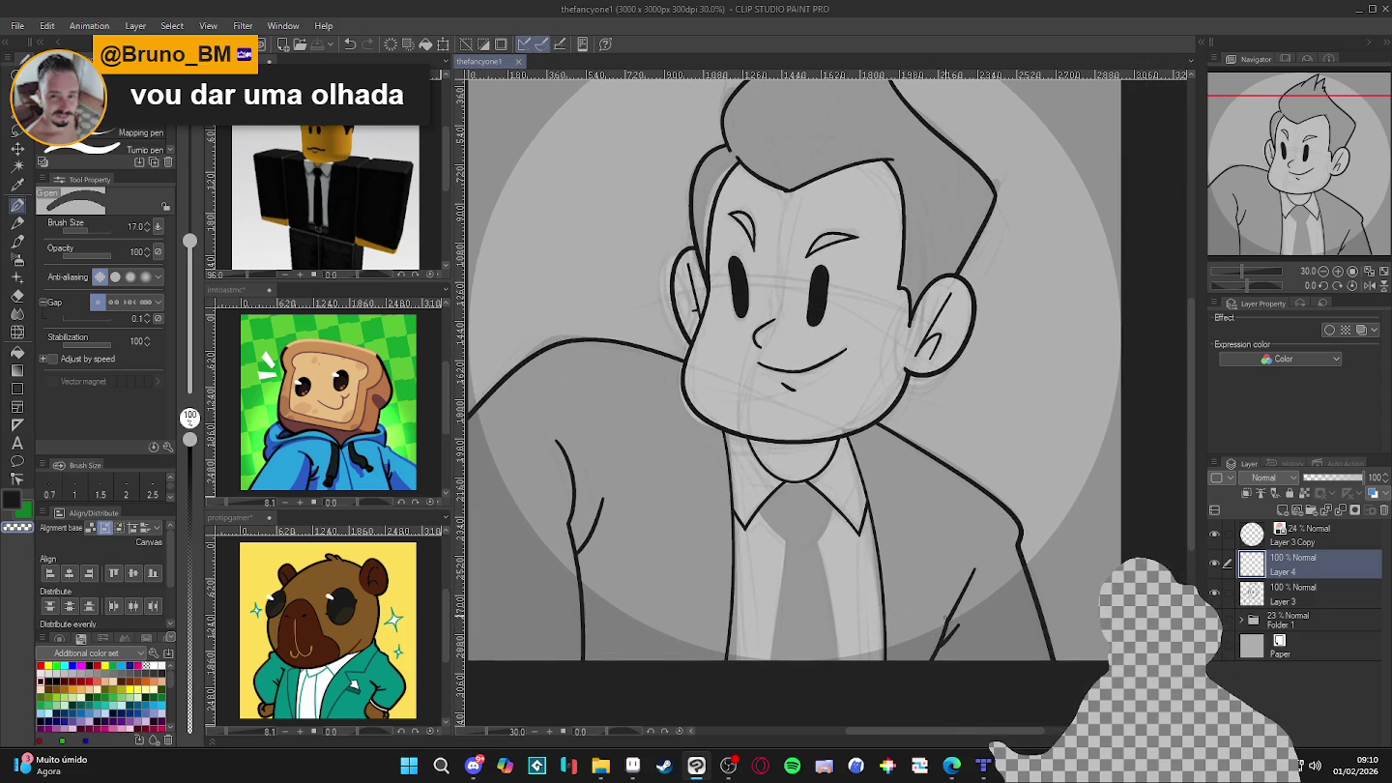
pyautogui.click(1222, 571)
pyautogui.hotkey('ctrl', 'e')
# - Test the shirt region twice with connected-area selections, returning to the black pen each time
pyautogui.moveTo(840, 613); pyautogui.dragTo(826, 629)
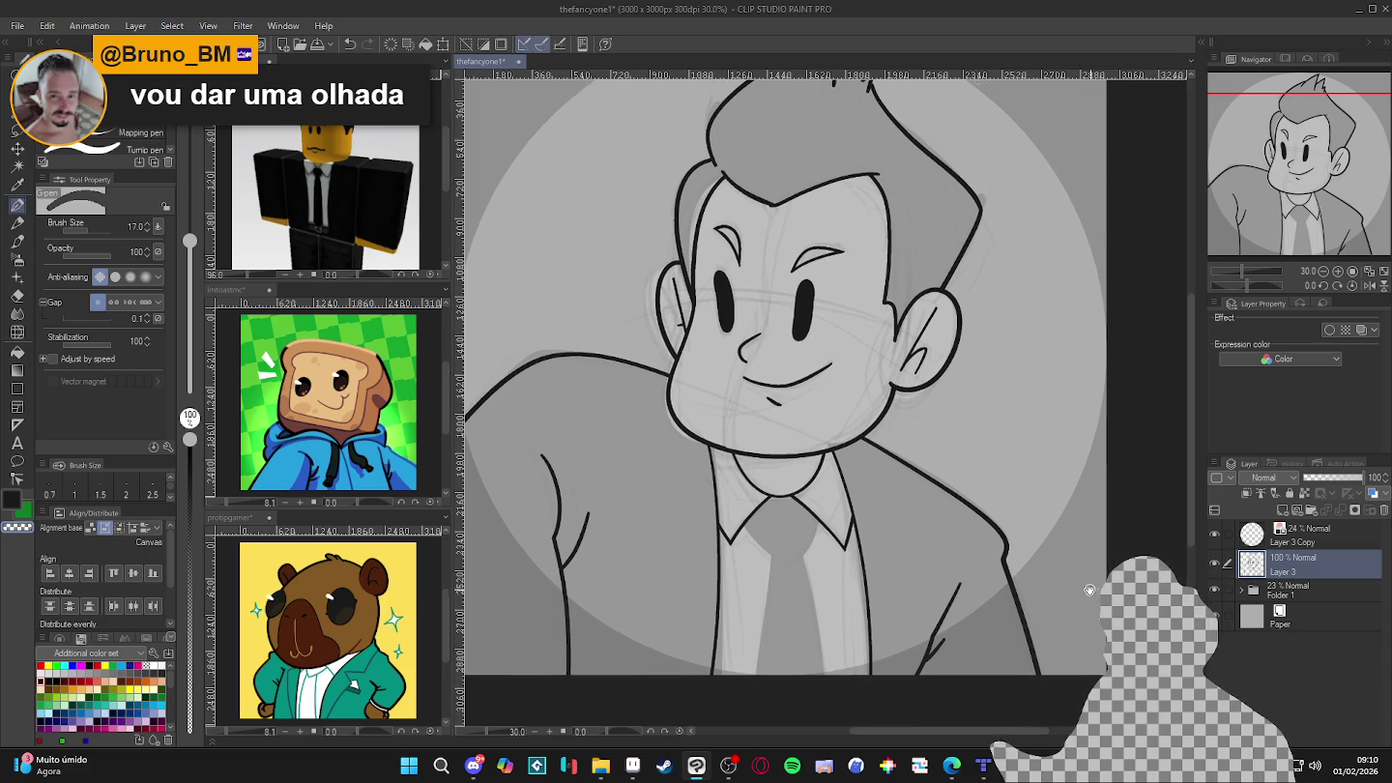
pyautogui.press('w')
pyautogui.click(825, 628)
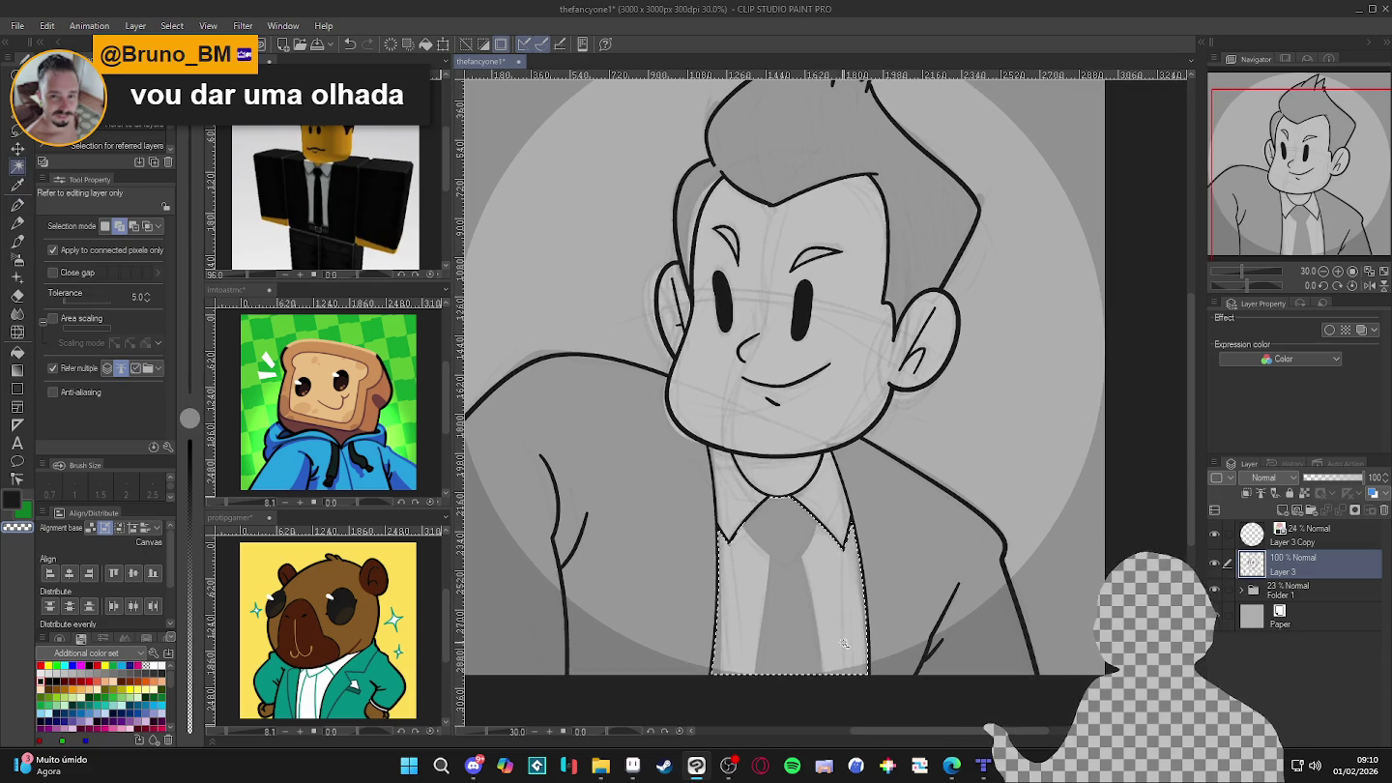
pyautogui.hotkey('ctrl', 'd')
pyautogui.press('p')
pyautogui.moveTo(829, 622); pyautogui.dragTo(852, 640)
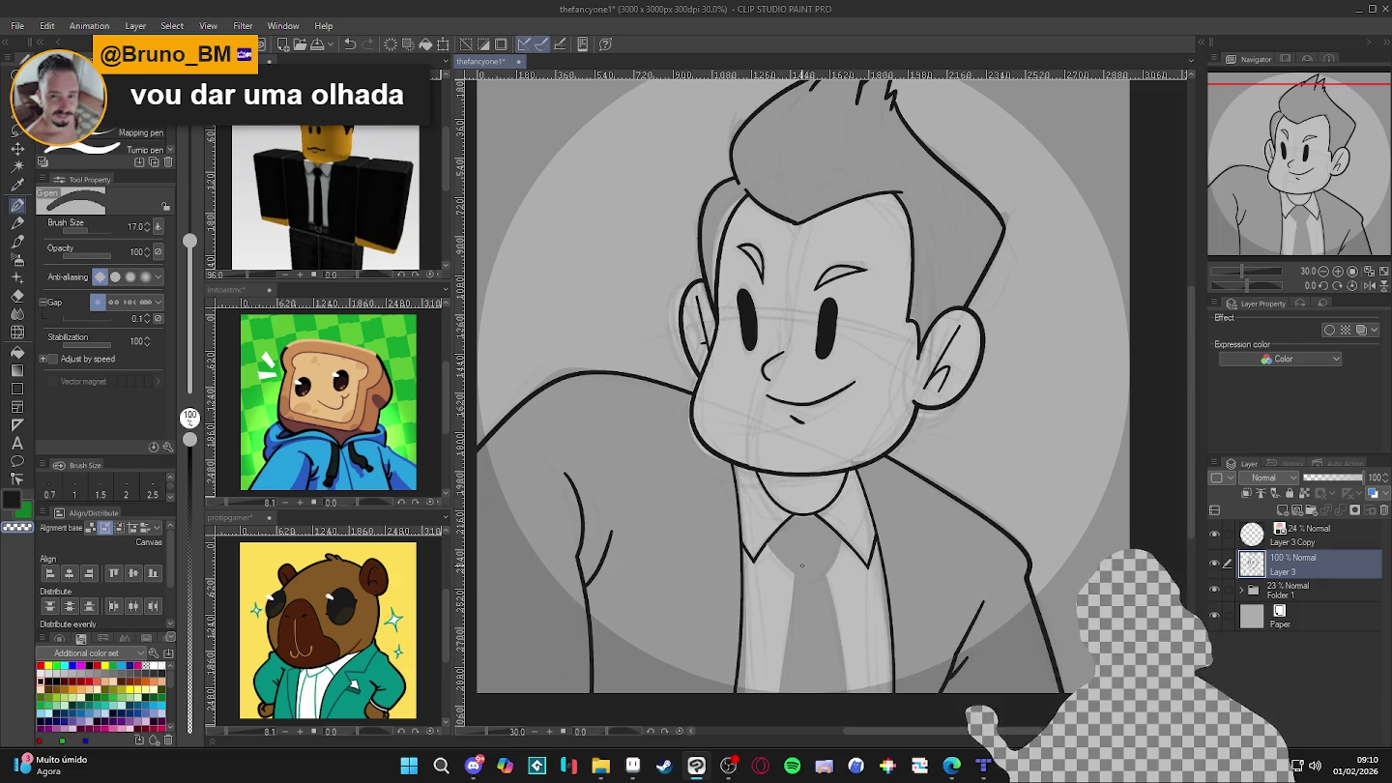
pyautogui.press('c')
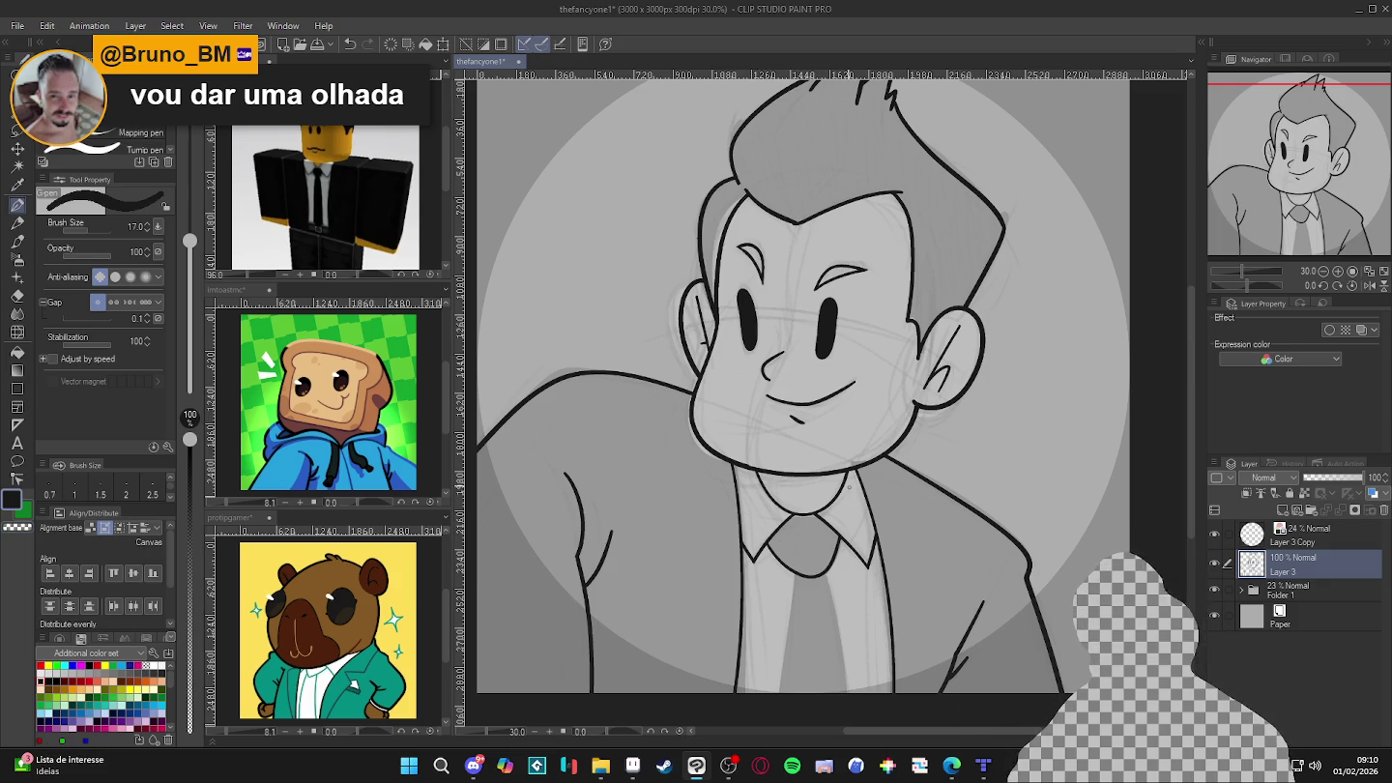
pyautogui.scroll(-2, 848, 485)
pyautogui.scroll(-1, 849, 485)
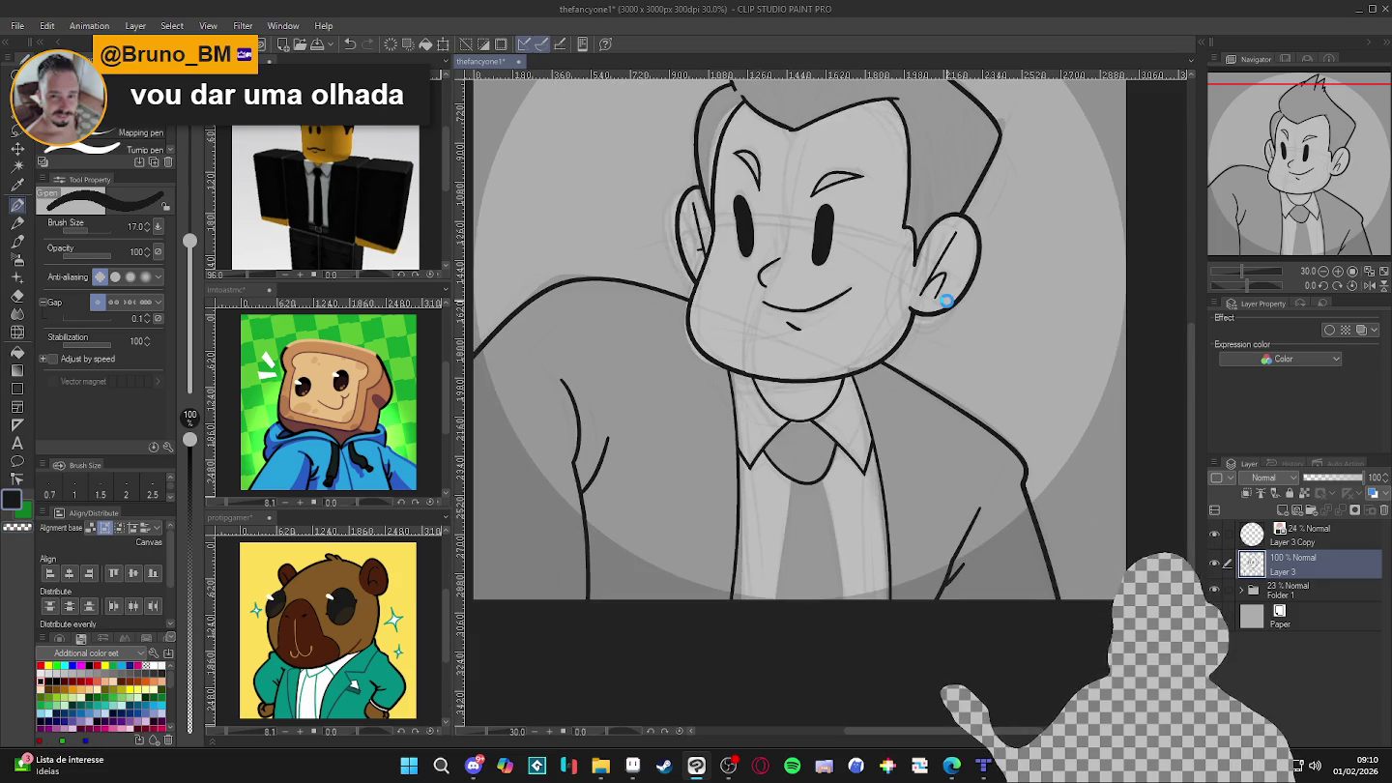
pyautogui.press('w')
pyautogui.click(868, 540)
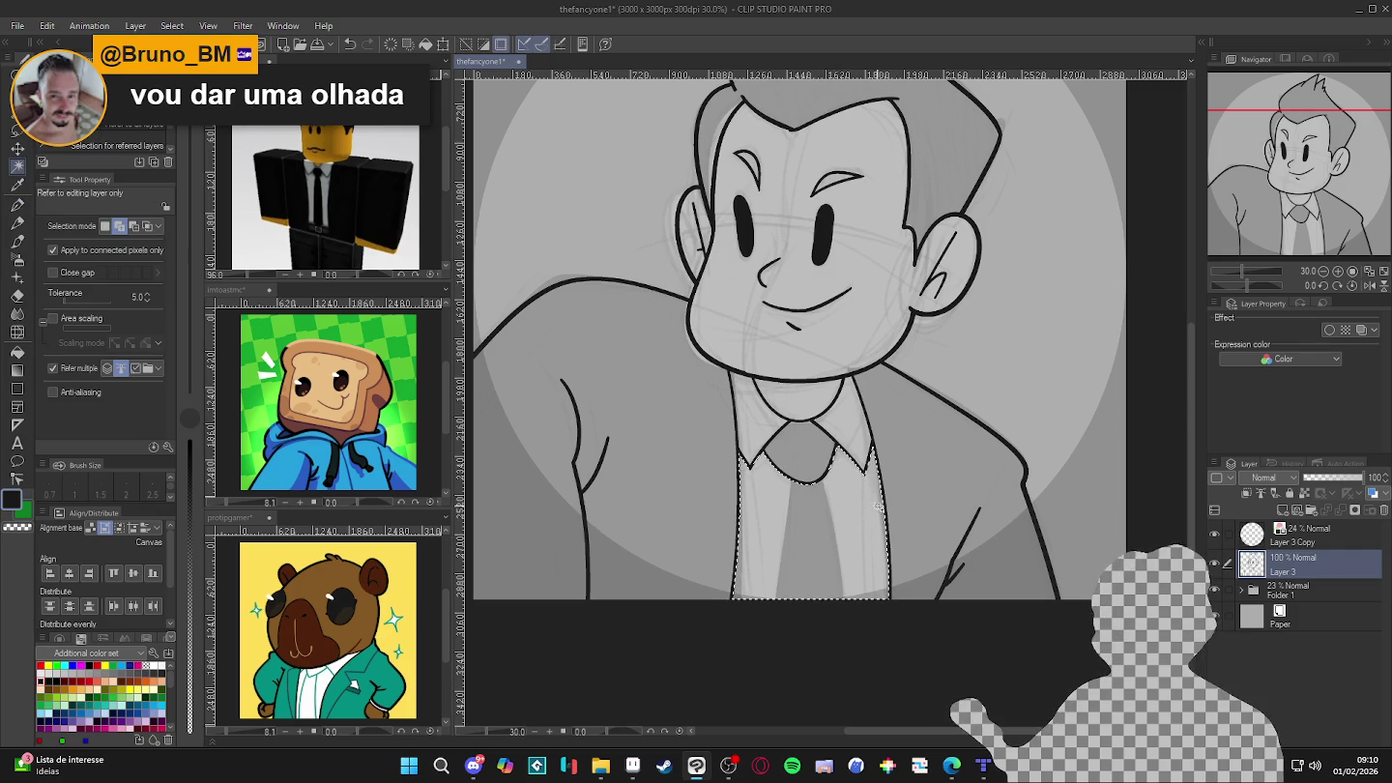
pyautogui.hotkey('ctrl', 'd')
pyautogui.press('p')
# - Hide Folder 1 so only the ink linework shows over the grey circle
pyautogui.scroll(-2, 879, 552)
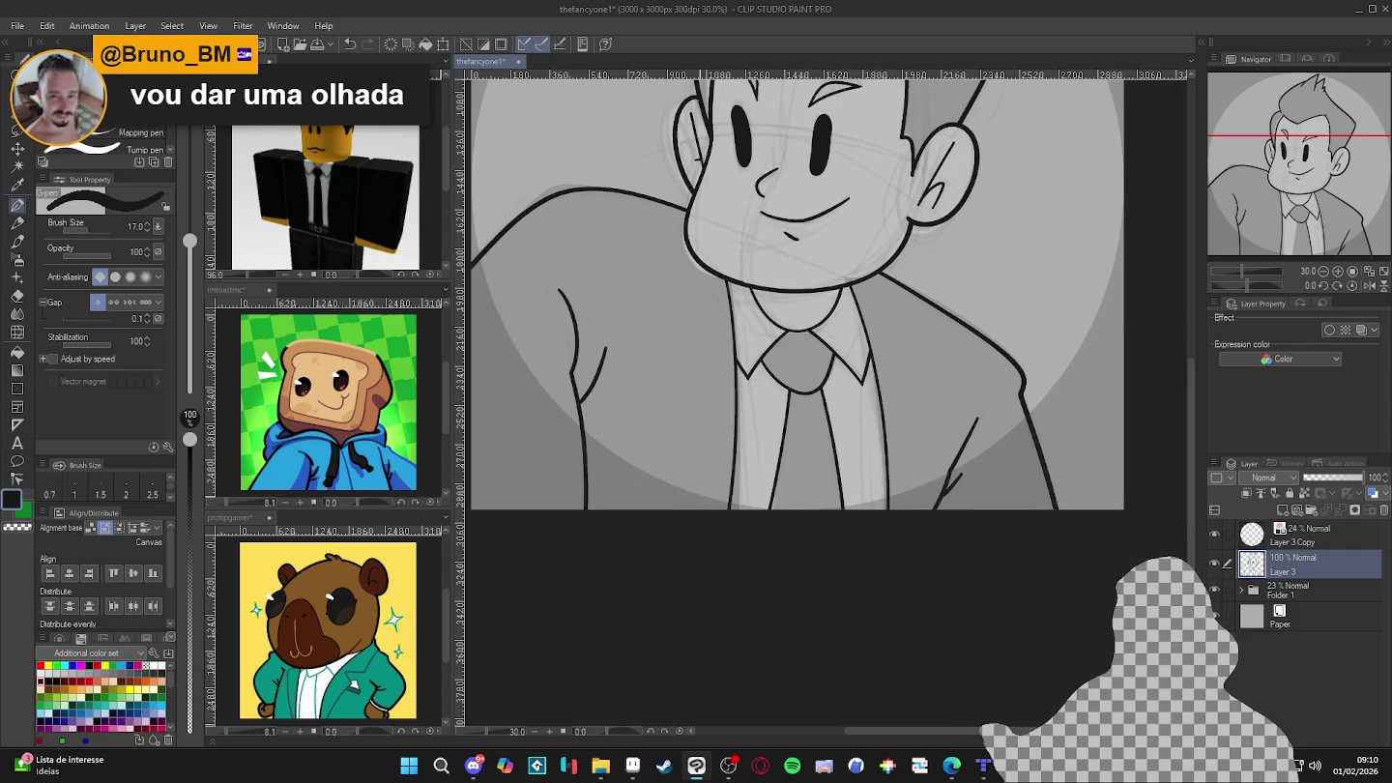
pyautogui.scroll(2, 804, 620)
pyautogui.scroll(1, 817, 623)
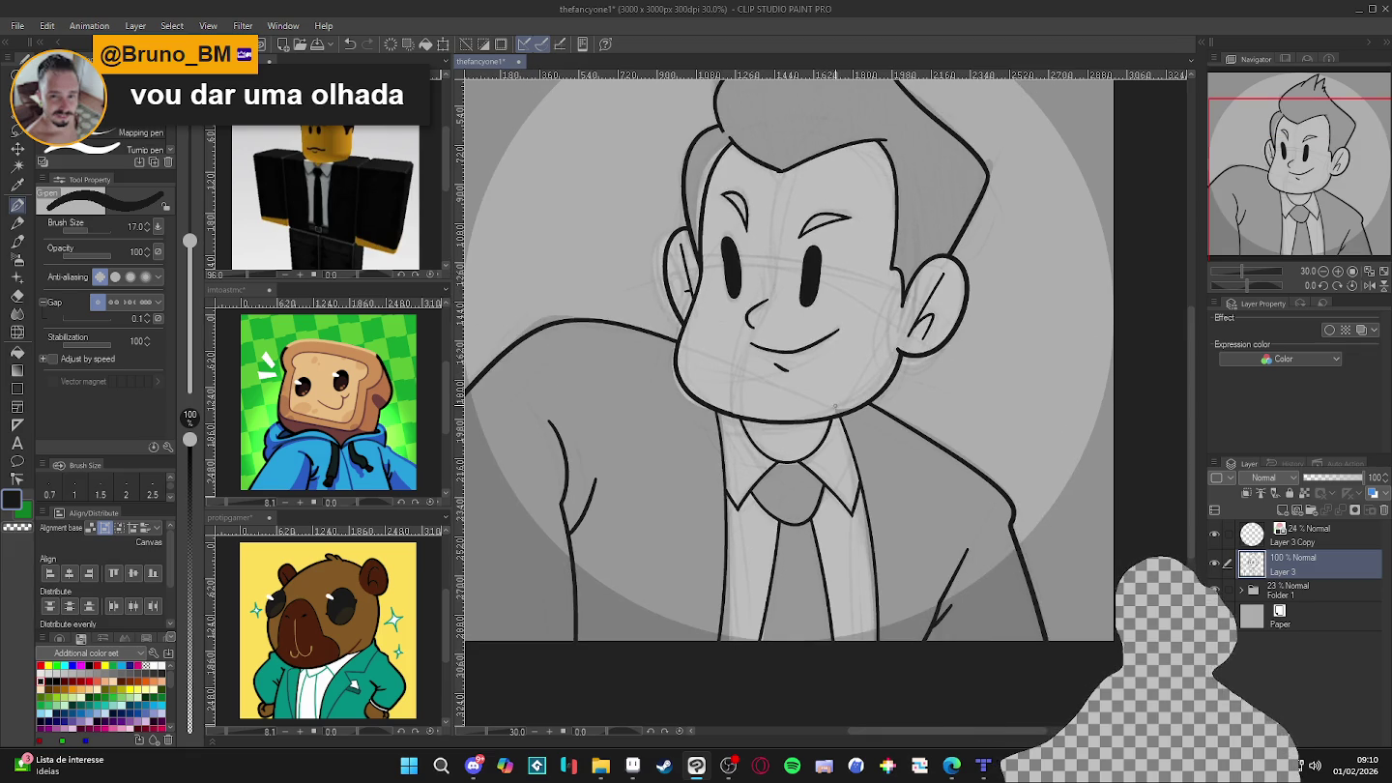
pyautogui.scroll(-2, 718, 474)
pyautogui.hscroll(-1, 833, 548)
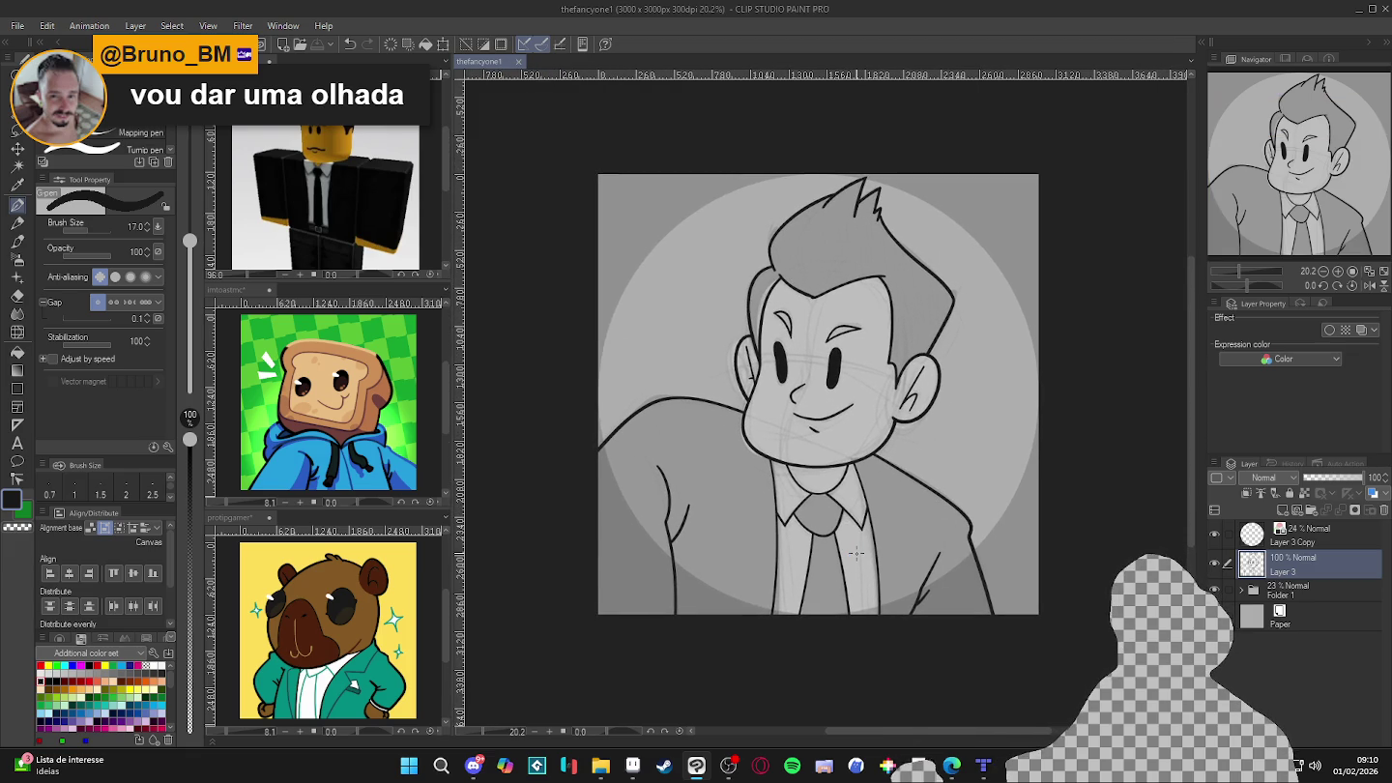
pyautogui.scroll(1, 863, 539)
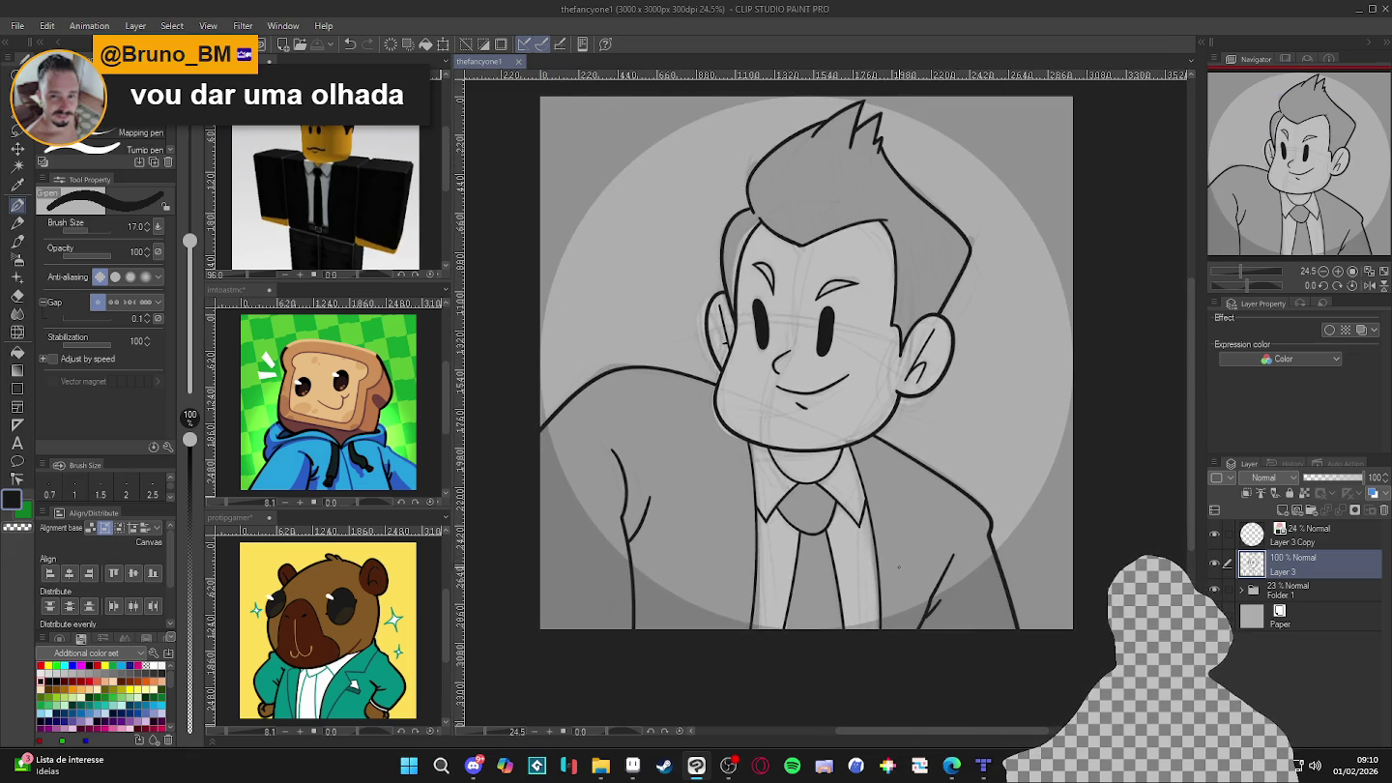
pyautogui.scroll(-1, 900, 582)
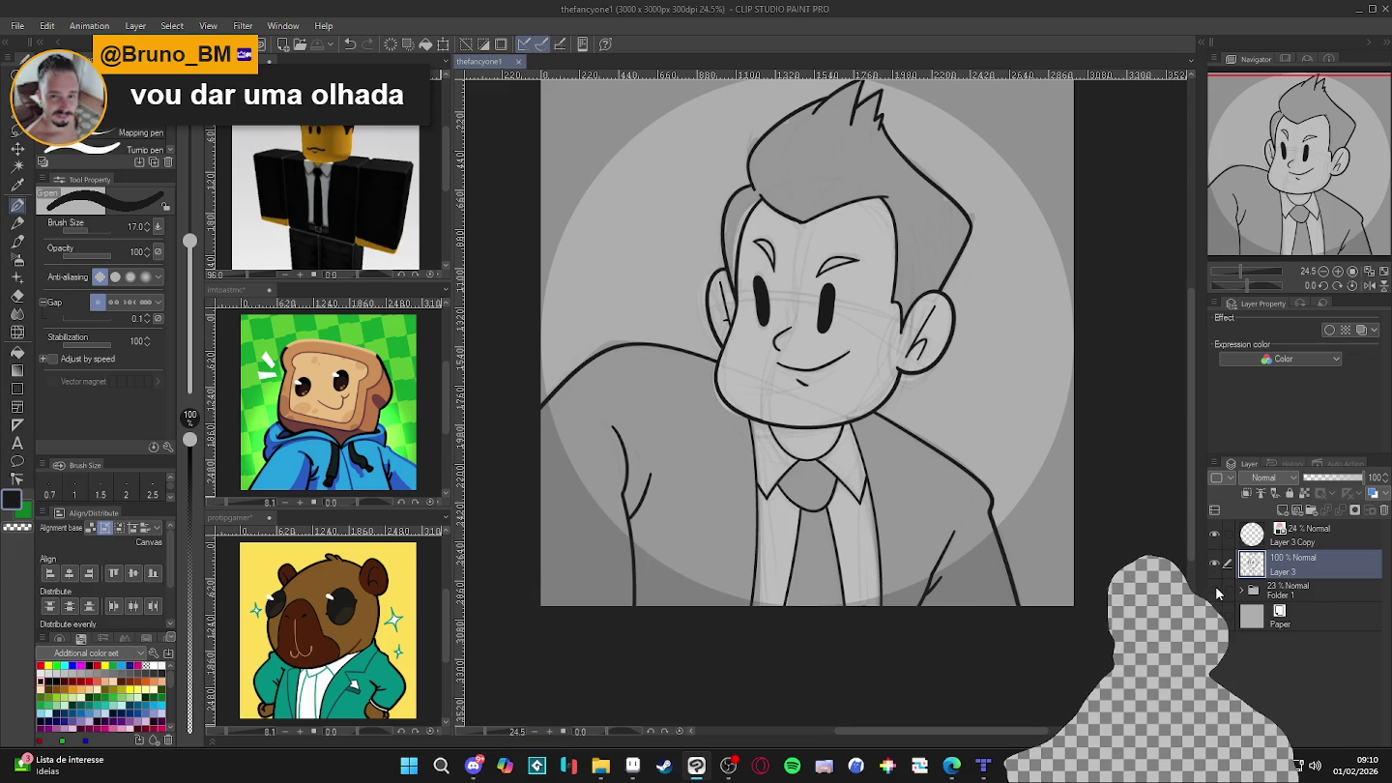
pyautogui.click(1217, 592)
pyautogui.hscroll(1, 918, 512)
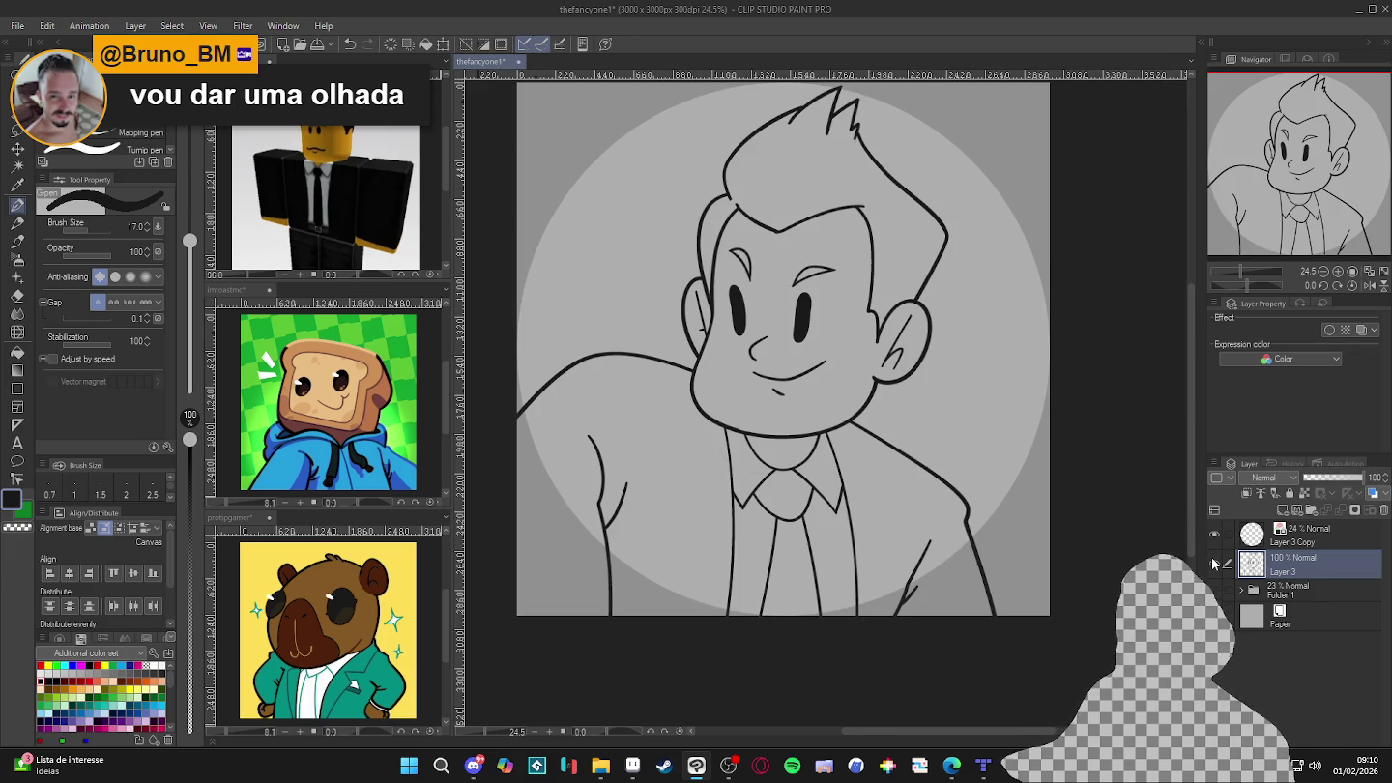
# - Add Layer 4 below Layer 3, sample hair brown from the reference, and try a hair fill (undone)
pyautogui.hotkey('ctrl', 'shift', 'n')
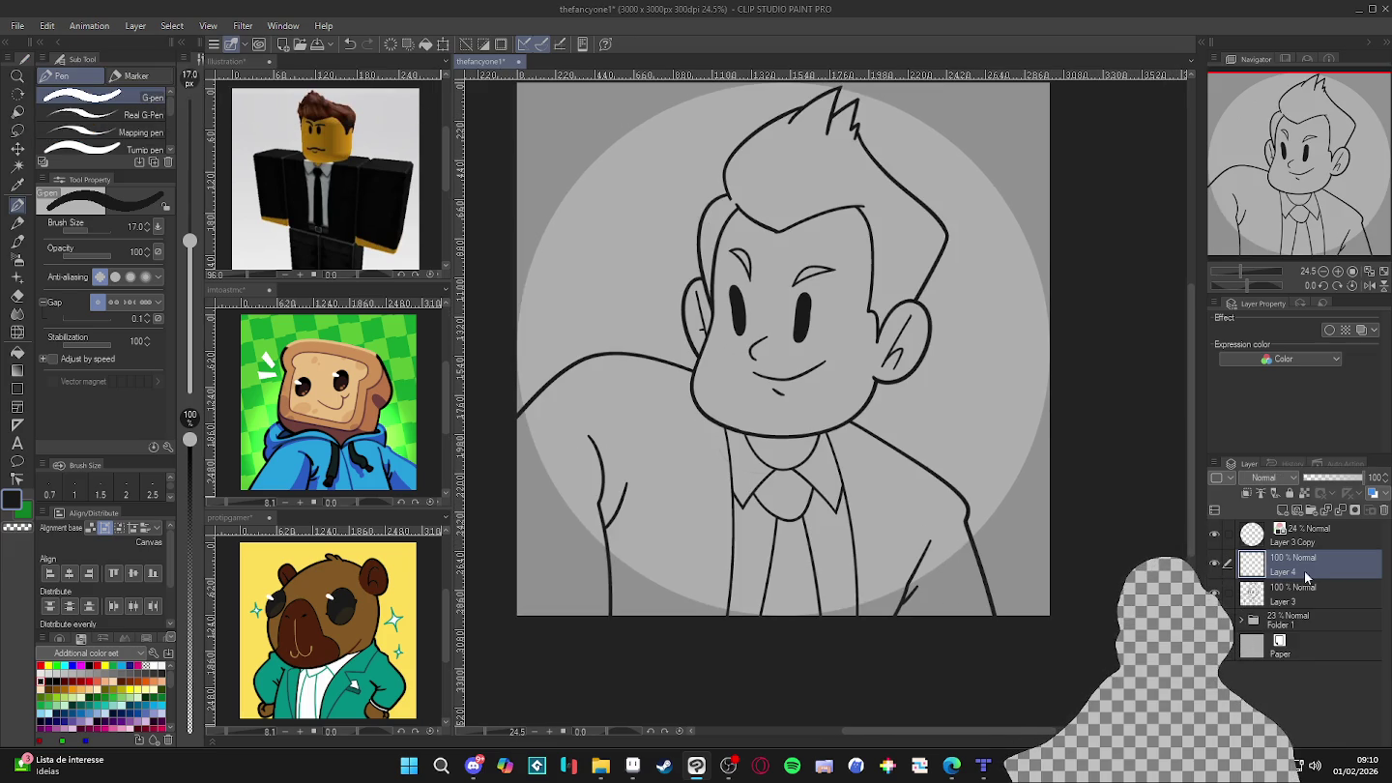
pyautogui.moveTo(1305, 578); pyautogui.dragTo(1296, 611)
pyautogui.press('g')
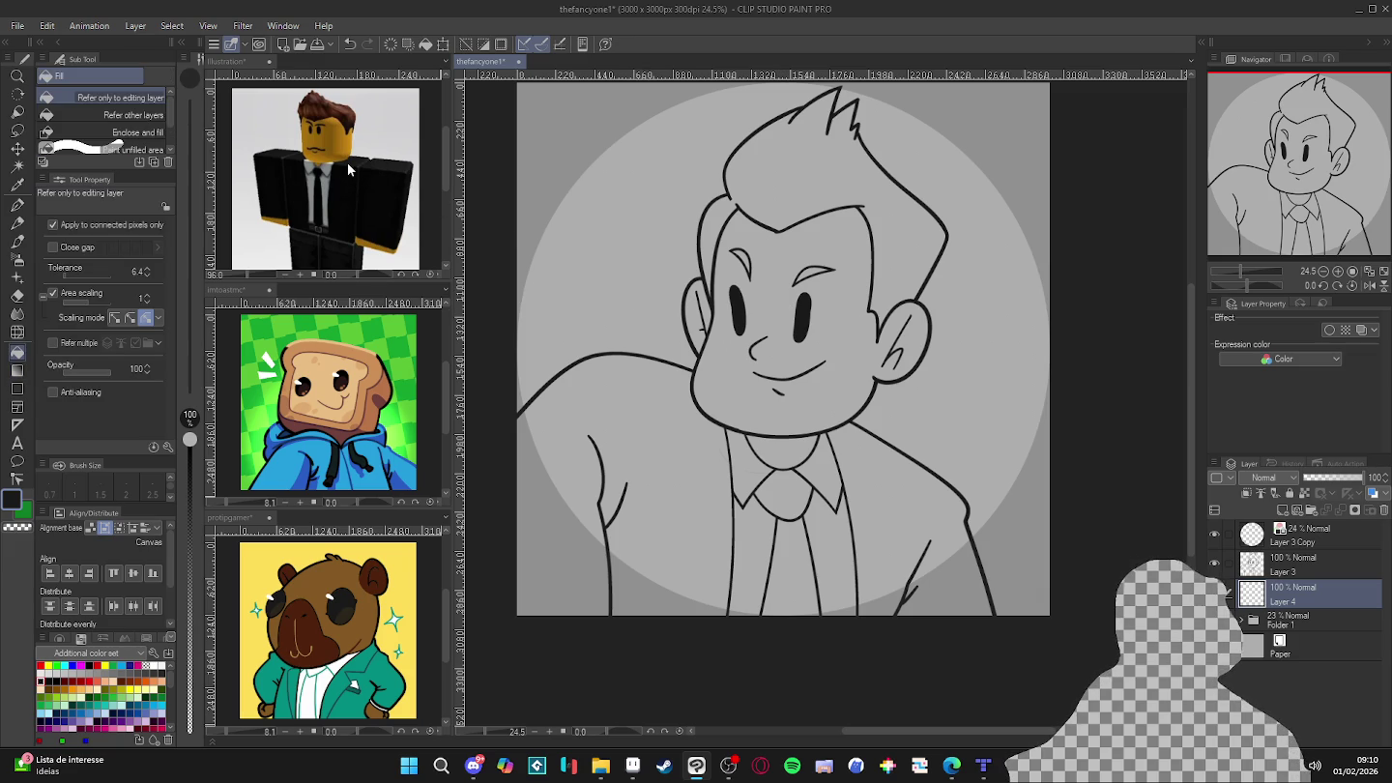
pyautogui.click(338, 105)
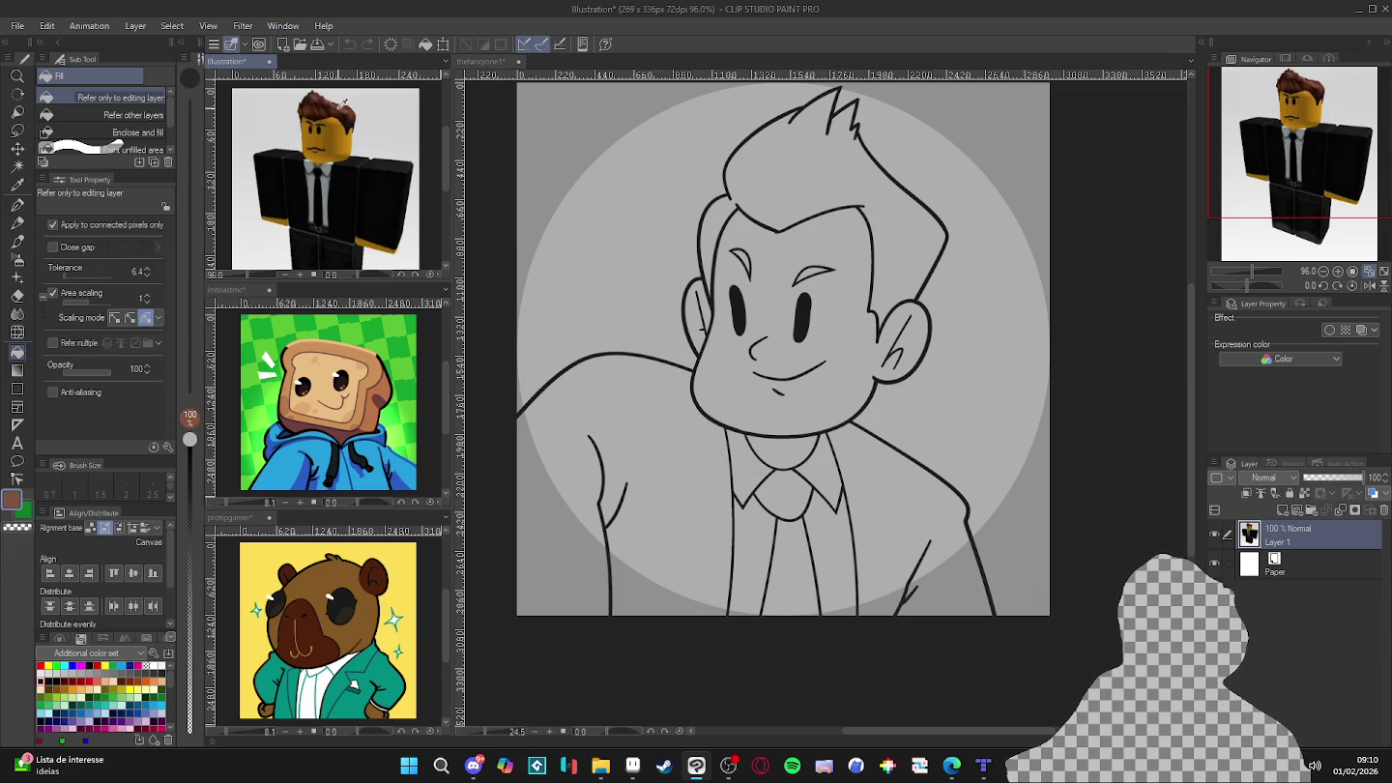
pyautogui.click(839, 231)
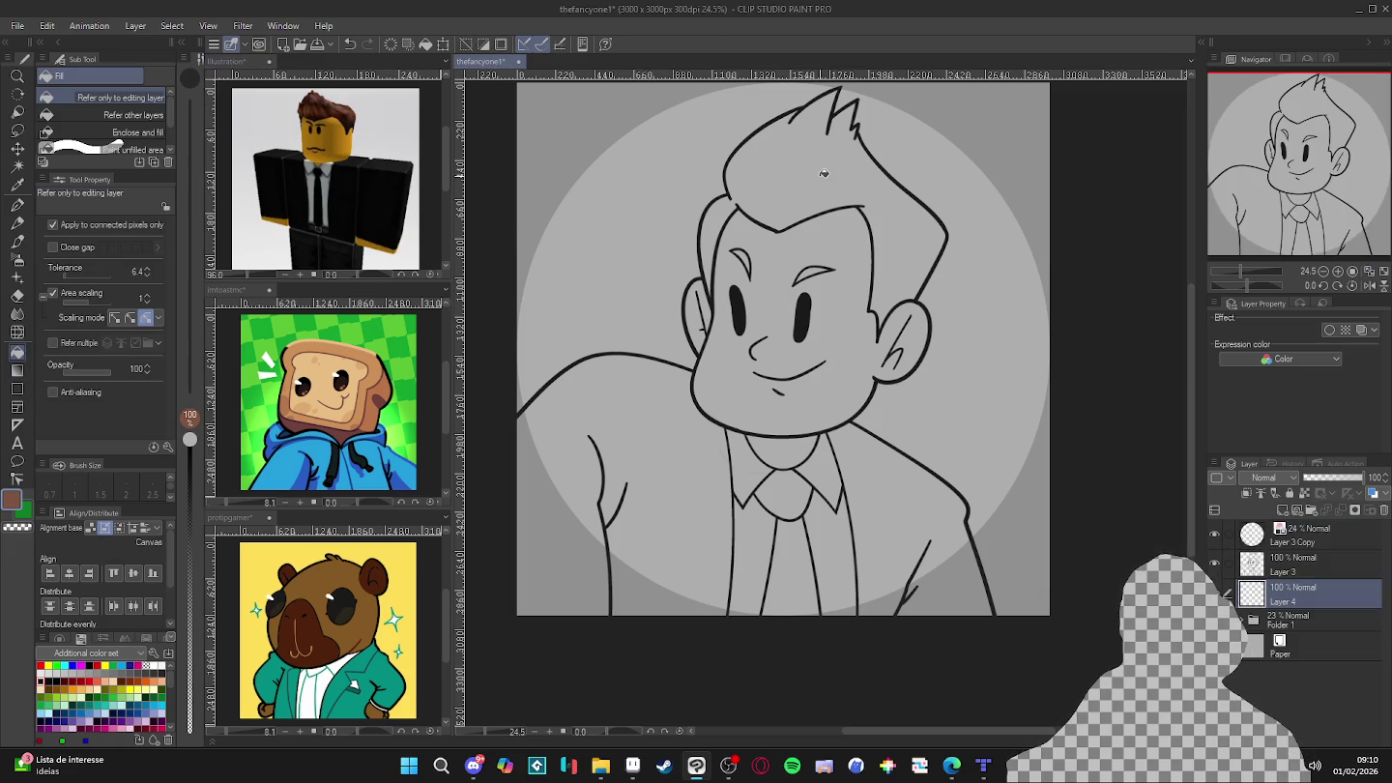
pyautogui.click(829, 171)
pyautogui.hotkey('ctrl', 'z')
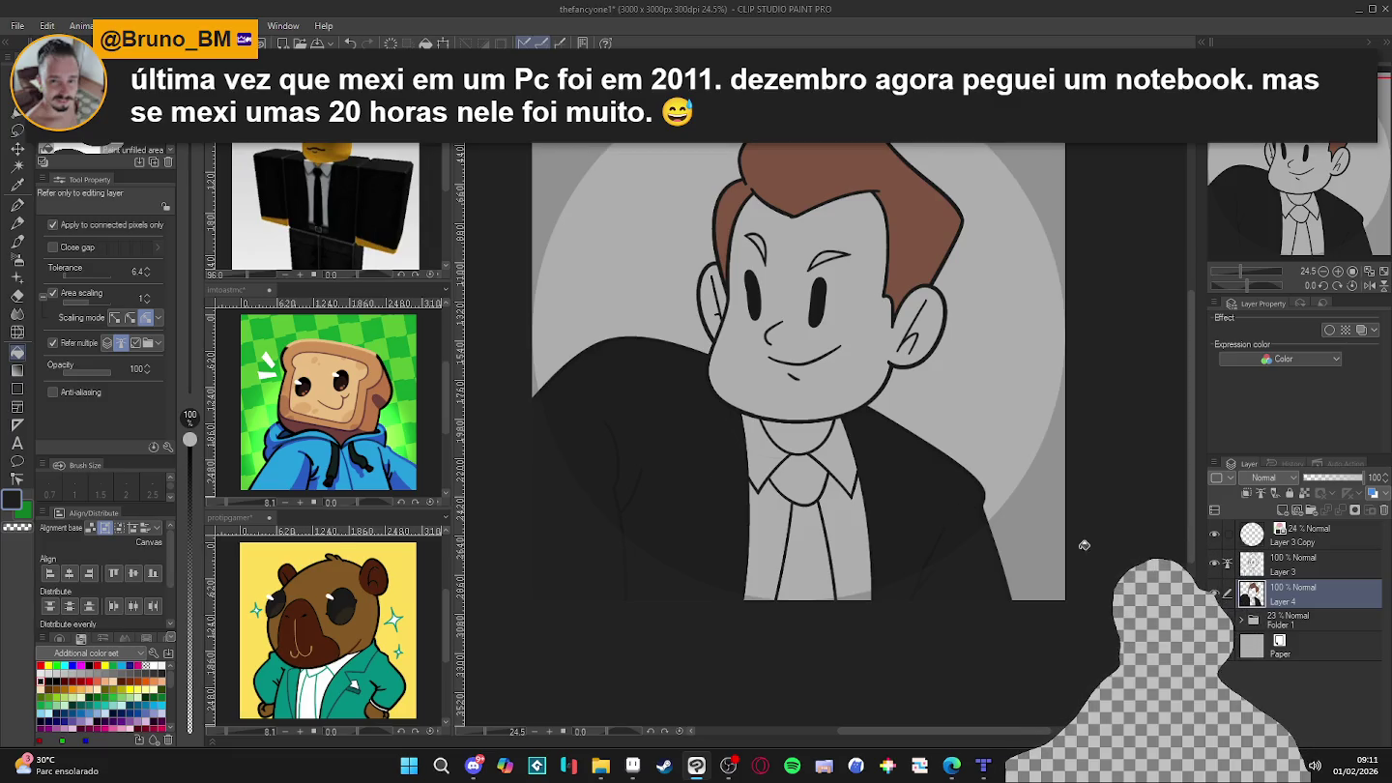
# - Fill the tie knot and lower tie black, then save
pyautogui.moveTo(815, 479); pyautogui.dragTo(833, 495)
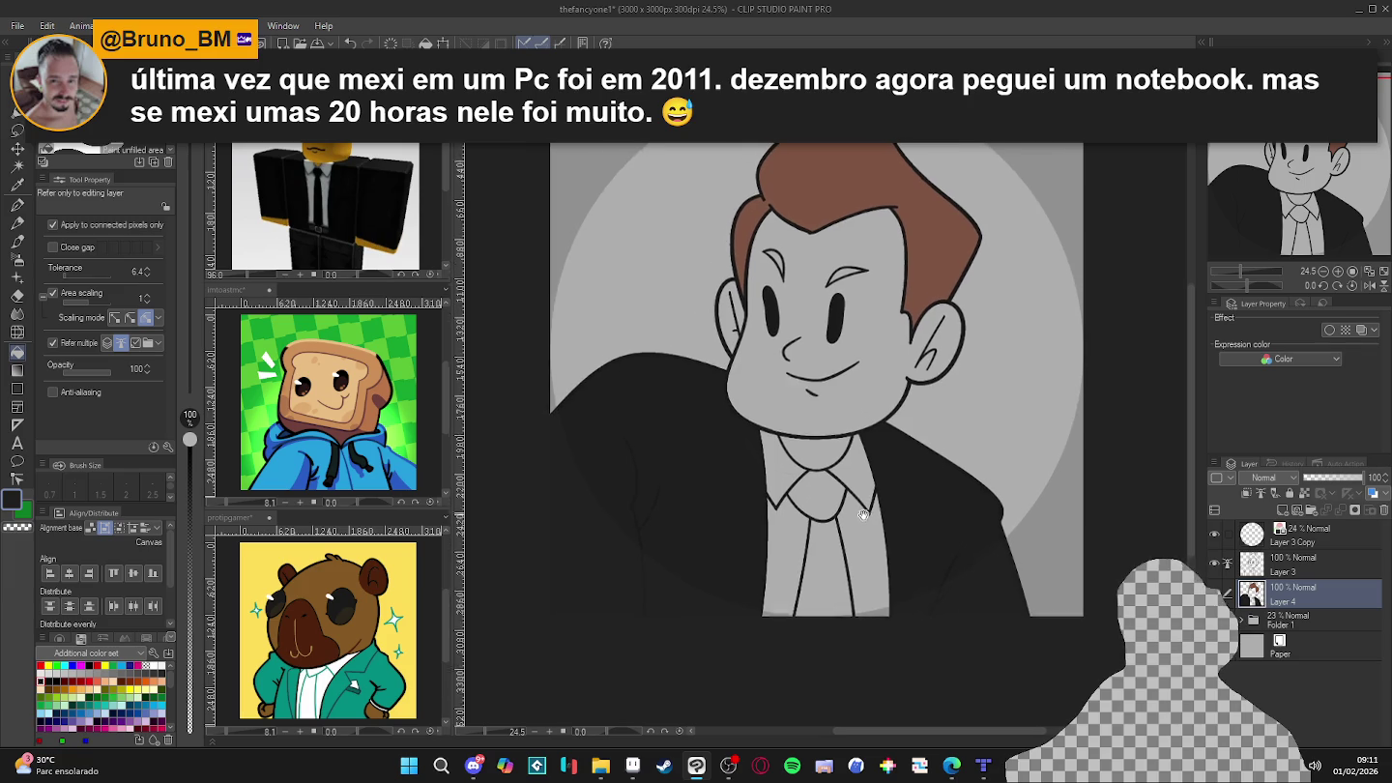
pyautogui.click(833, 495)
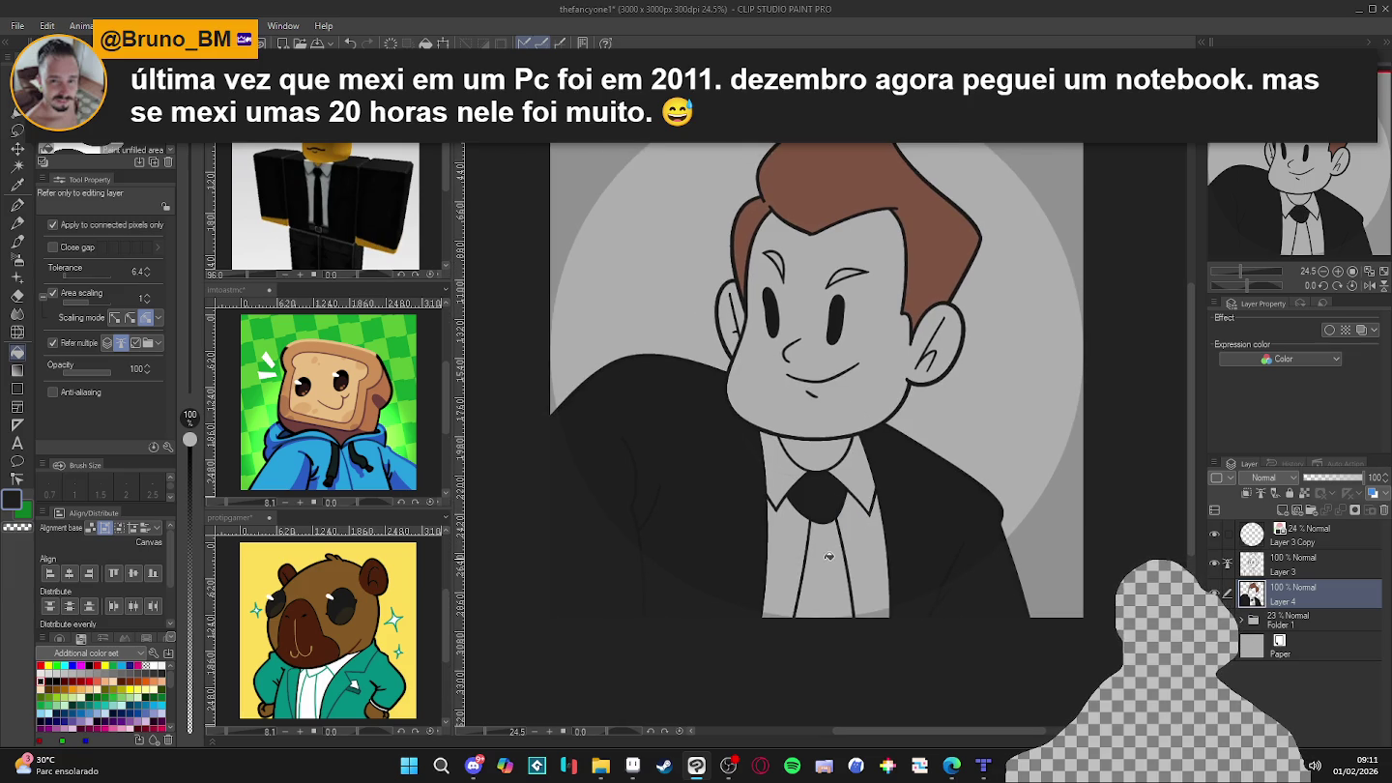
pyautogui.click(828, 557)
pyautogui.hotkey('ctrl', 's')
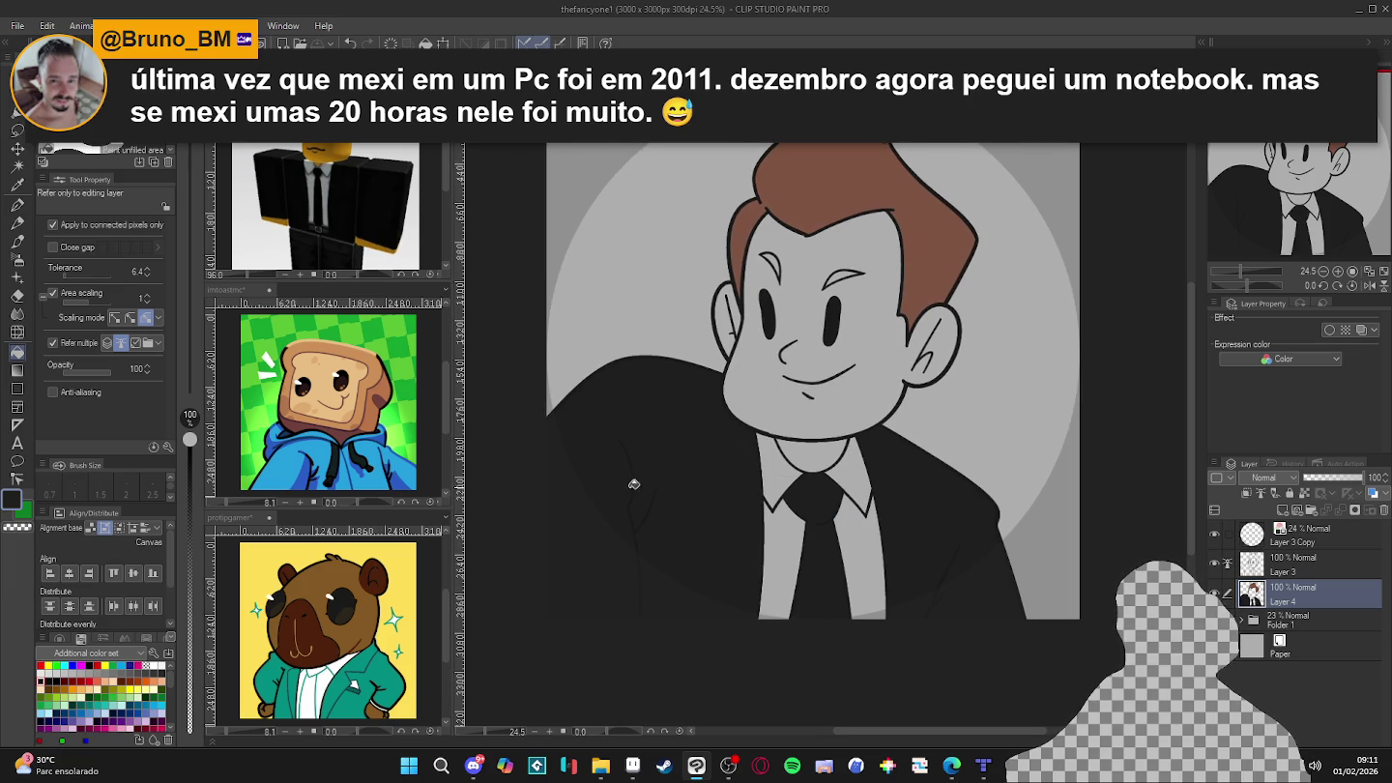
# - Pick up the hair's brown and fill both eyebrows with it
pyautogui.keyDown('alt'); pyautogui.click(941, 239); pyautogui.keyUp('alt')
pyautogui.click(835, 273)
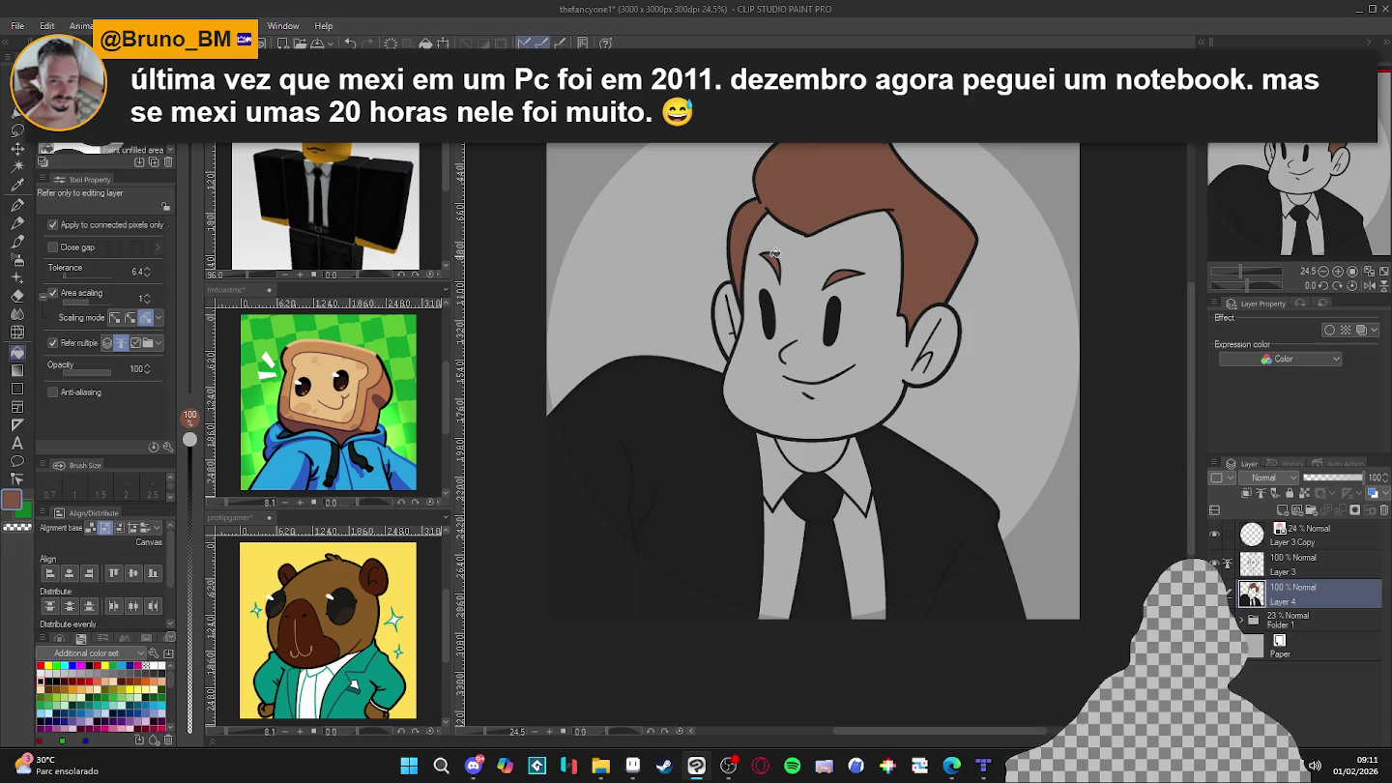
pyautogui.click(774, 254)
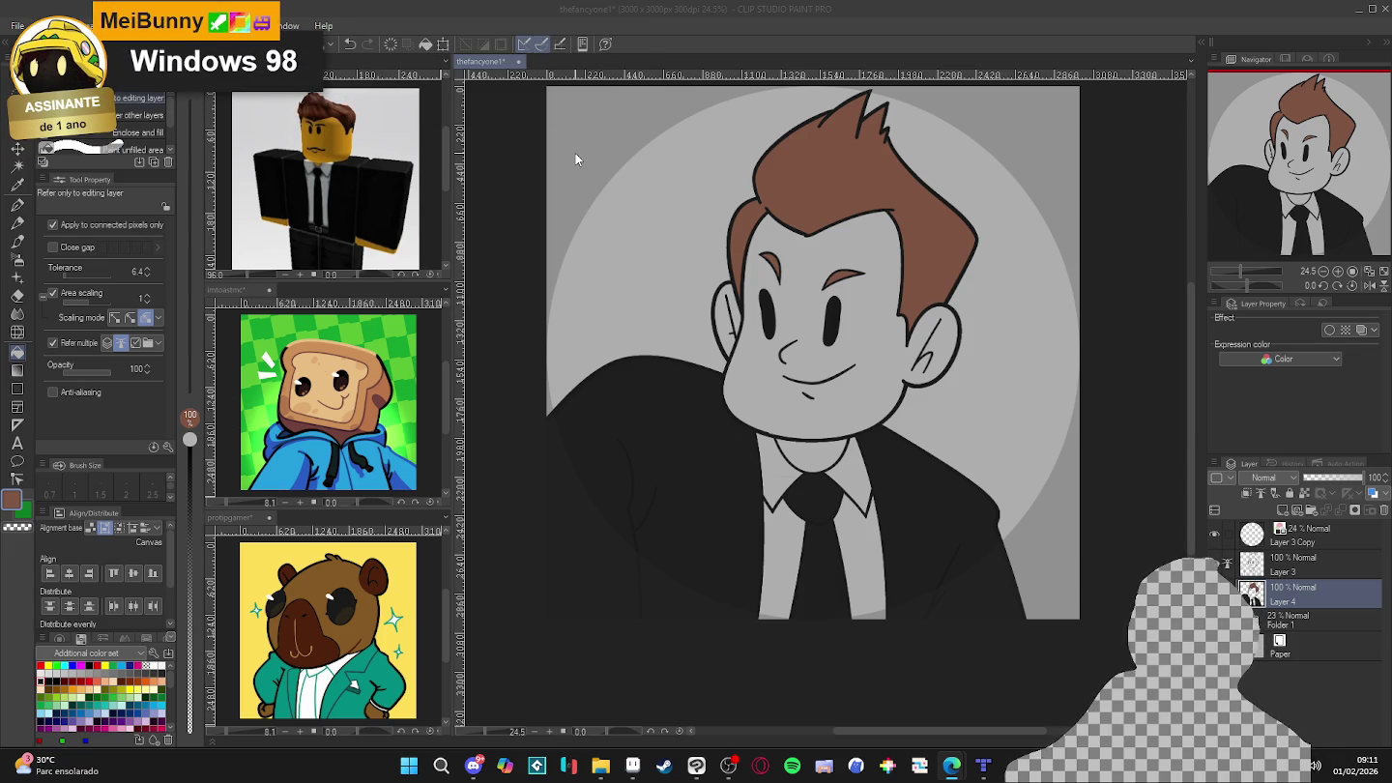
# - Save, then add Layer 5 and move it below Layer 4
pyautogui.click(824, 378)
pyautogui.scroll(-1, 823, 379)
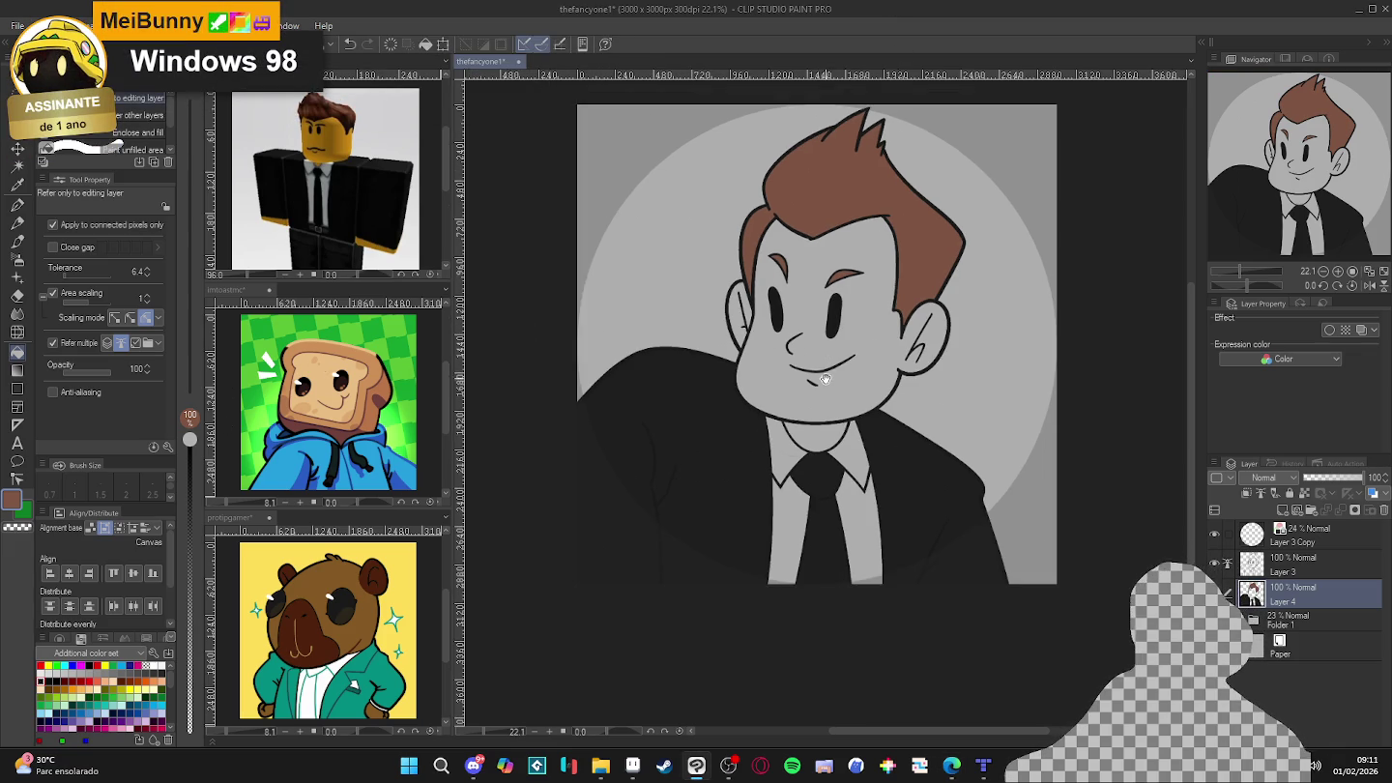
pyautogui.moveTo(825, 378); pyautogui.dragTo(821, 437)
pyautogui.hotkey('ctrl', 's')
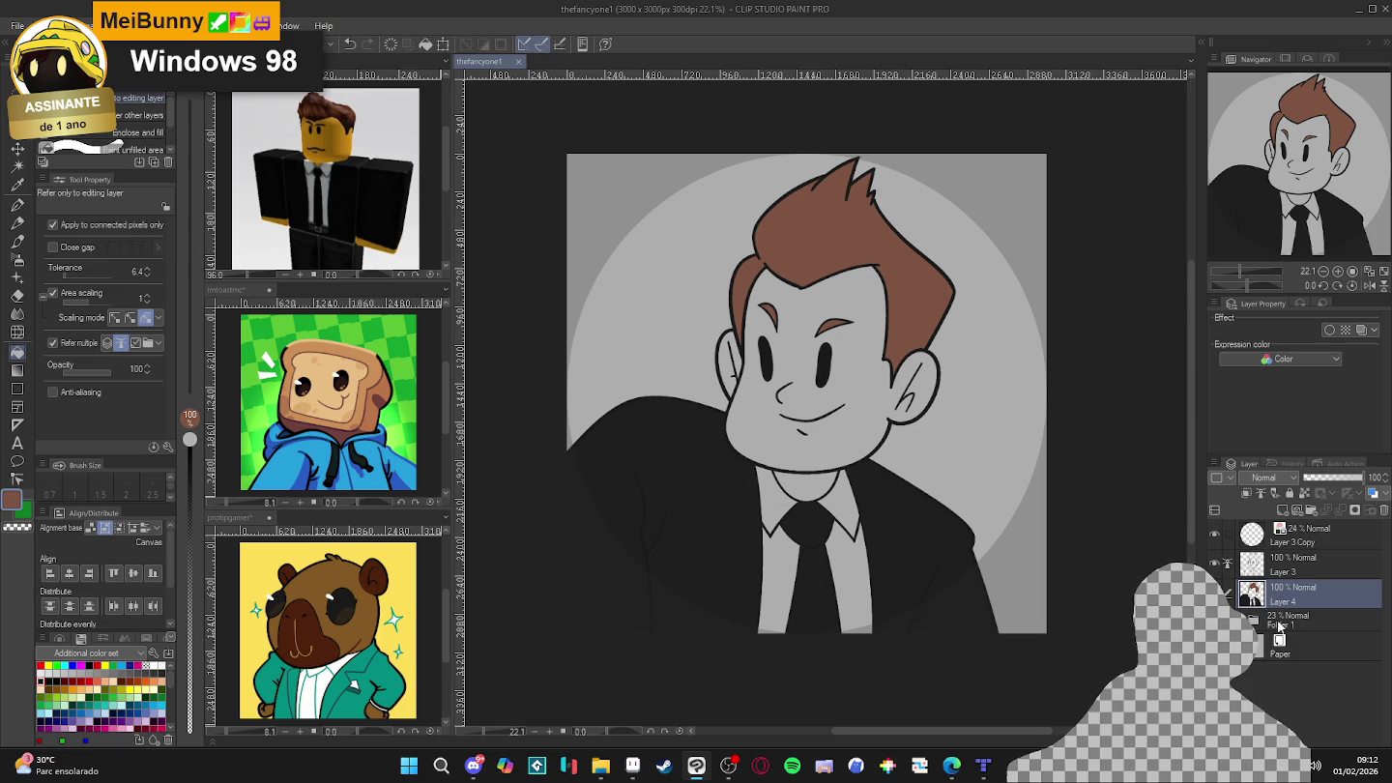
pyautogui.hotkey('ctrl', 'shift', 'n')
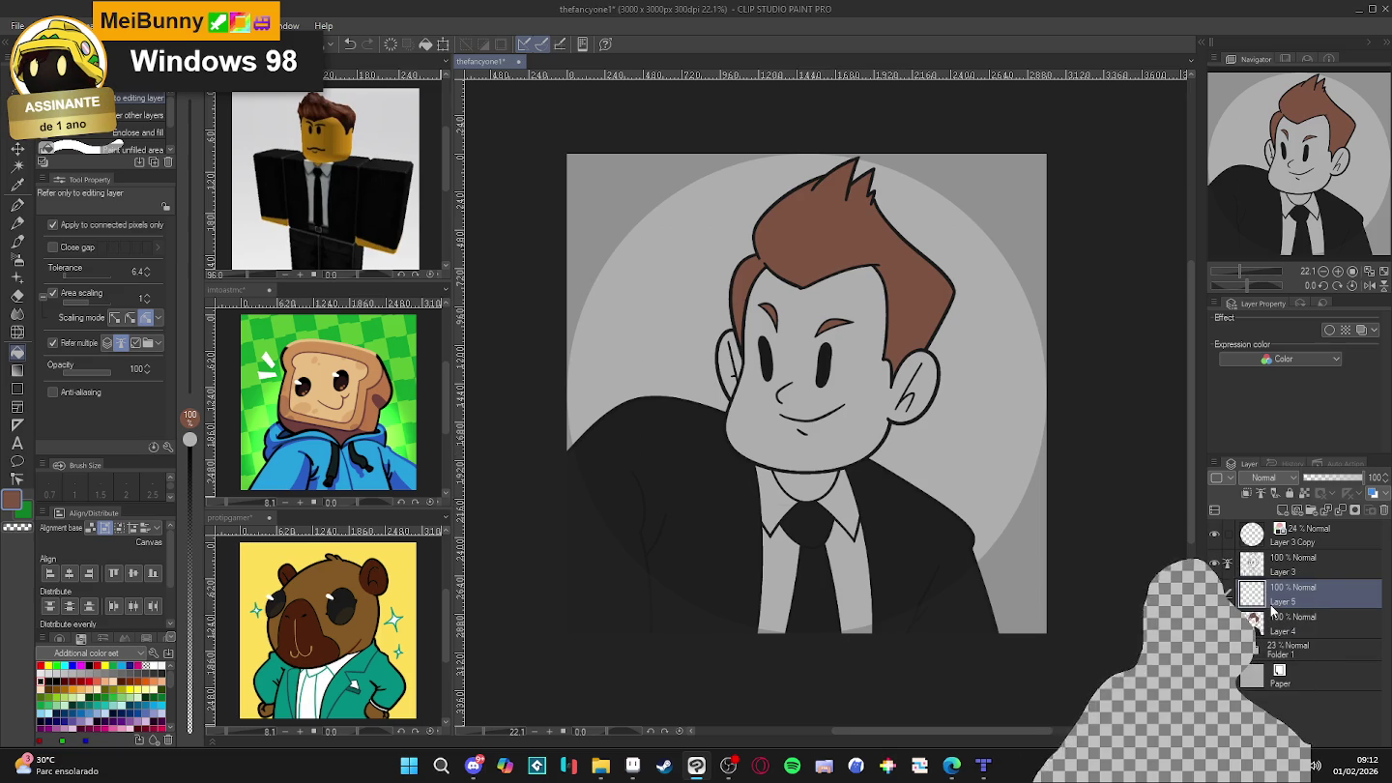
pyautogui.moveTo(1317, 587); pyautogui.dragTo(1349, 640)
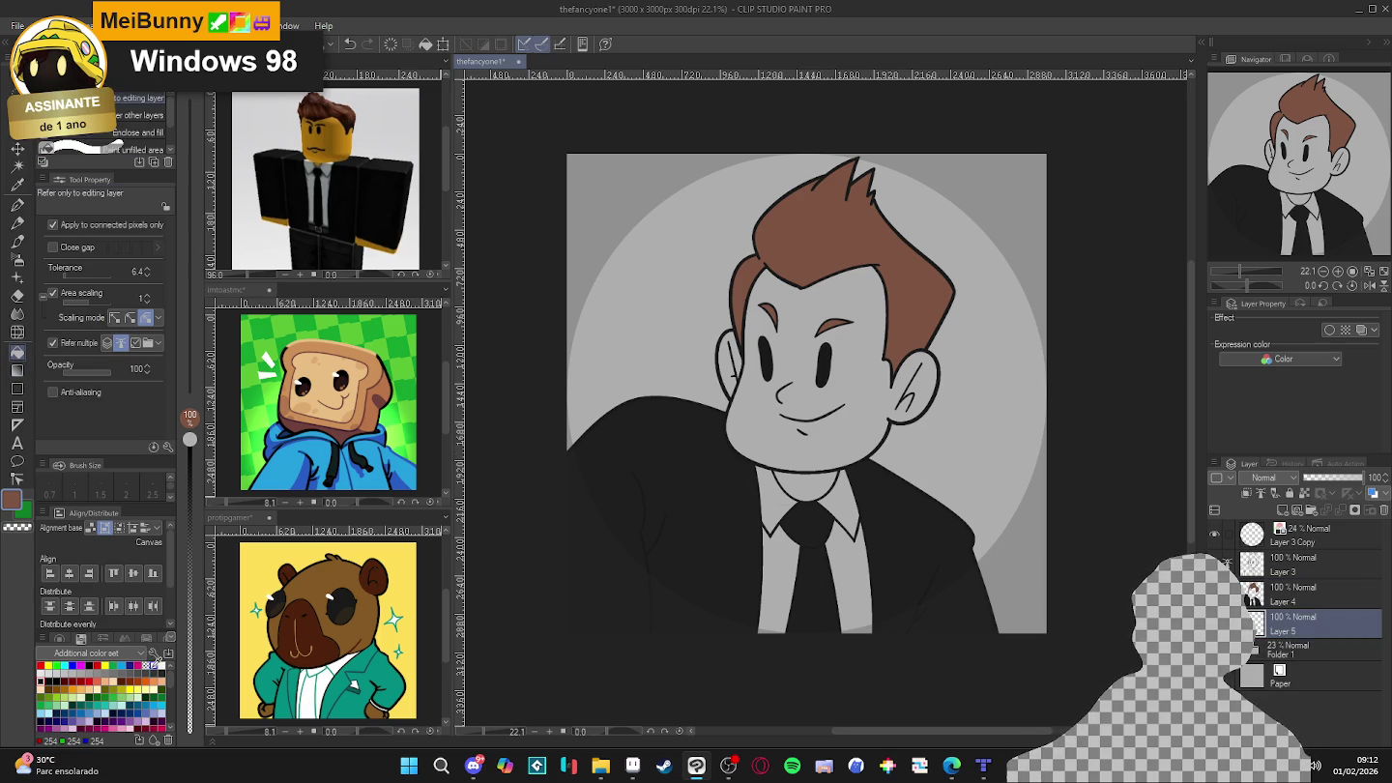
# - With Refer multiple off, fill the face, shirt and background circle white, then save
pyautogui.click(154, 666)
pyautogui.click(657, 329)
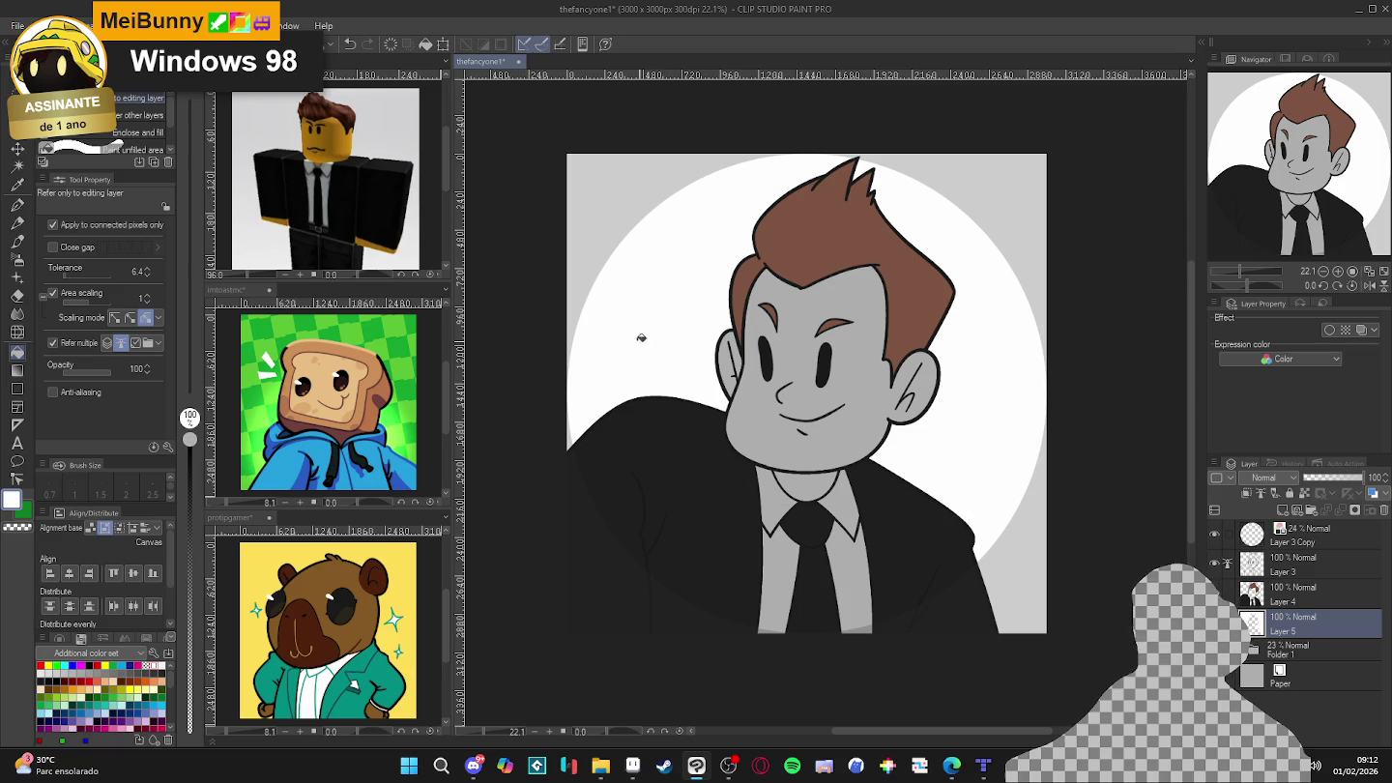
pyautogui.hotkey('ctrl', 'z')
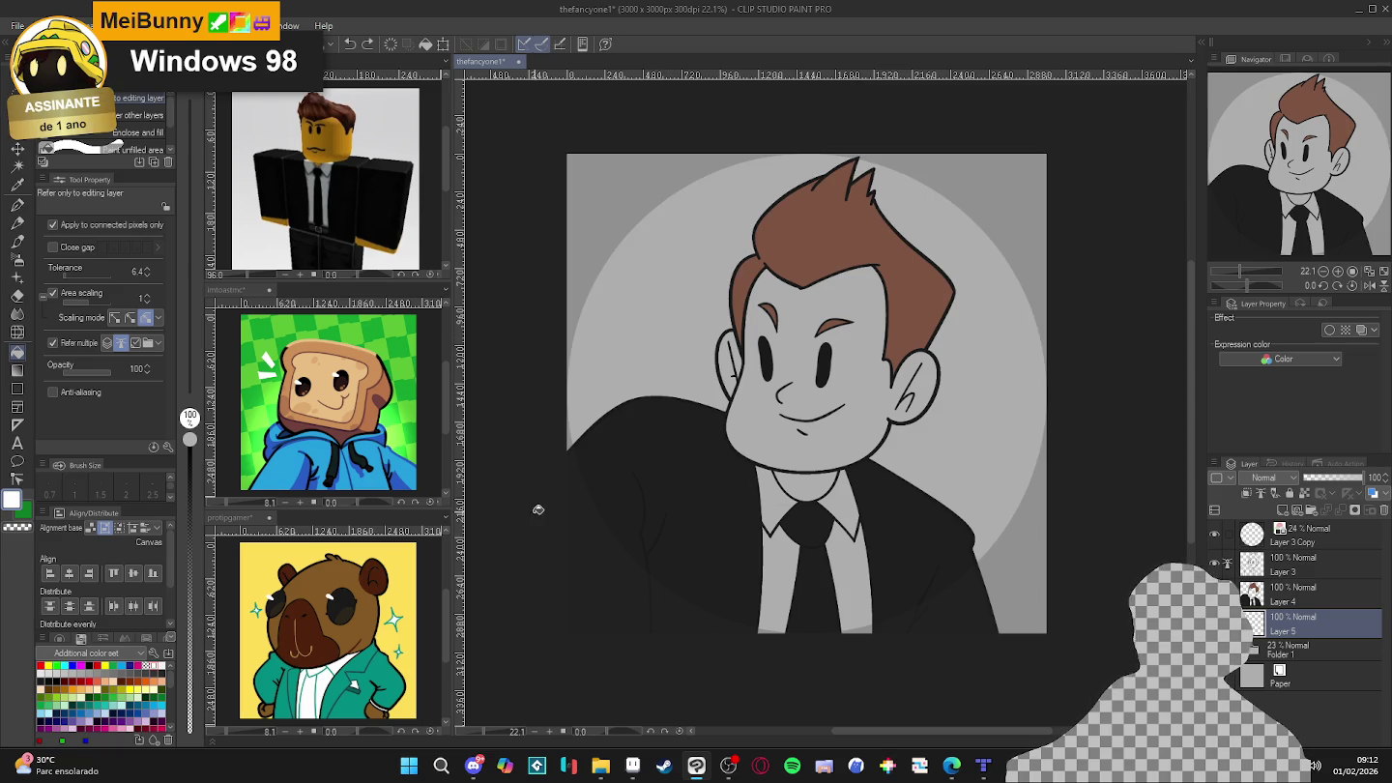
pyautogui.click(83, 344)
pyautogui.click(658, 344)
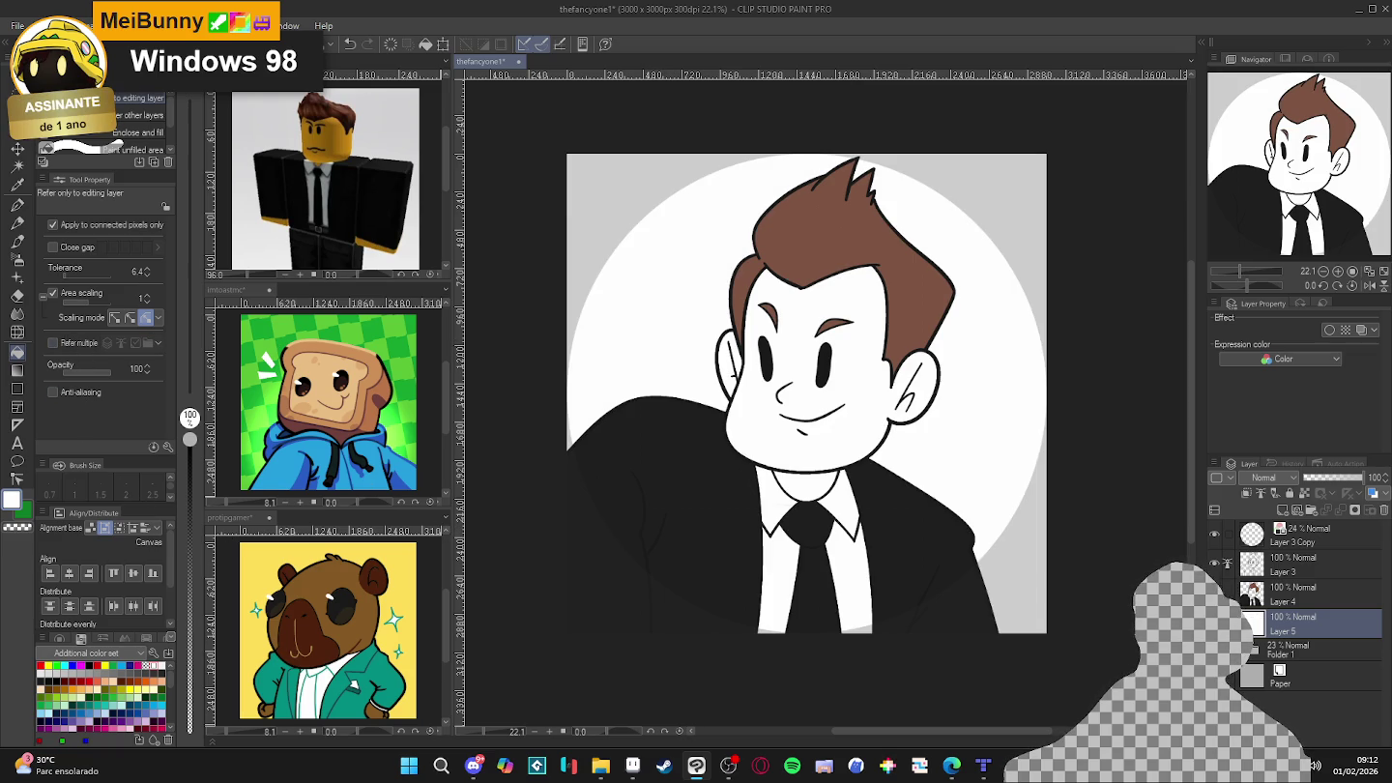
pyautogui.hotkey('ctrl', 's')
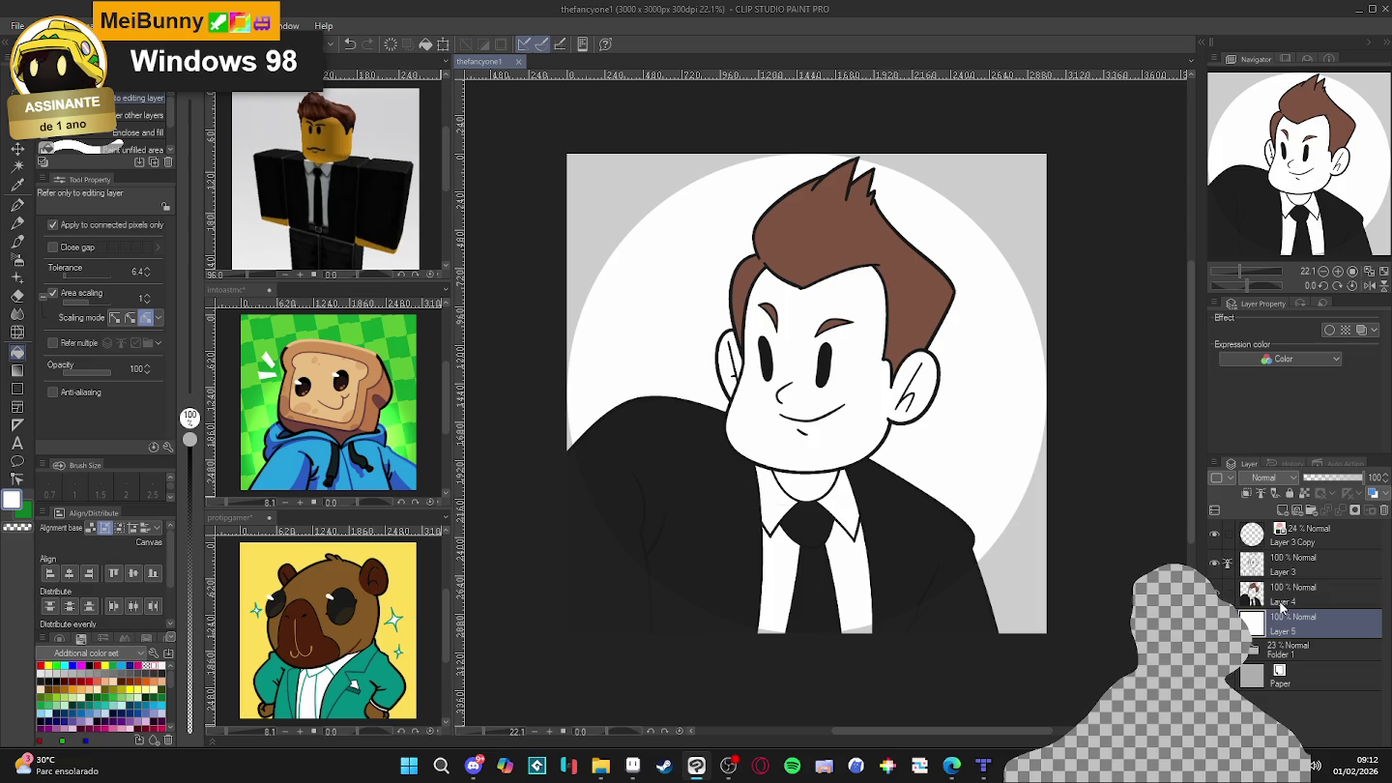
# - Select Layer 4, toggle the pupils' visibility to check them, and save
pyautogui.click(1284, 604)
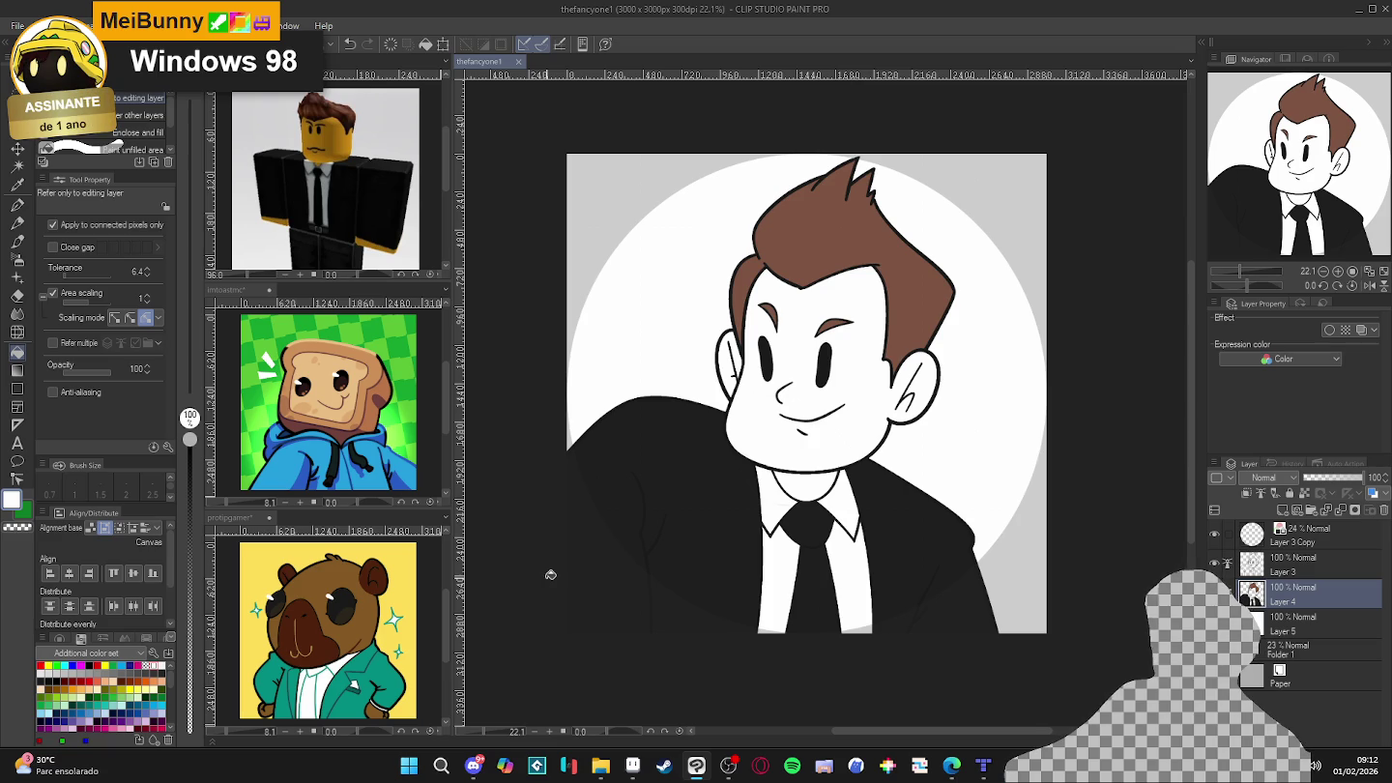
pyautogui.scroll(2, 736, 429)
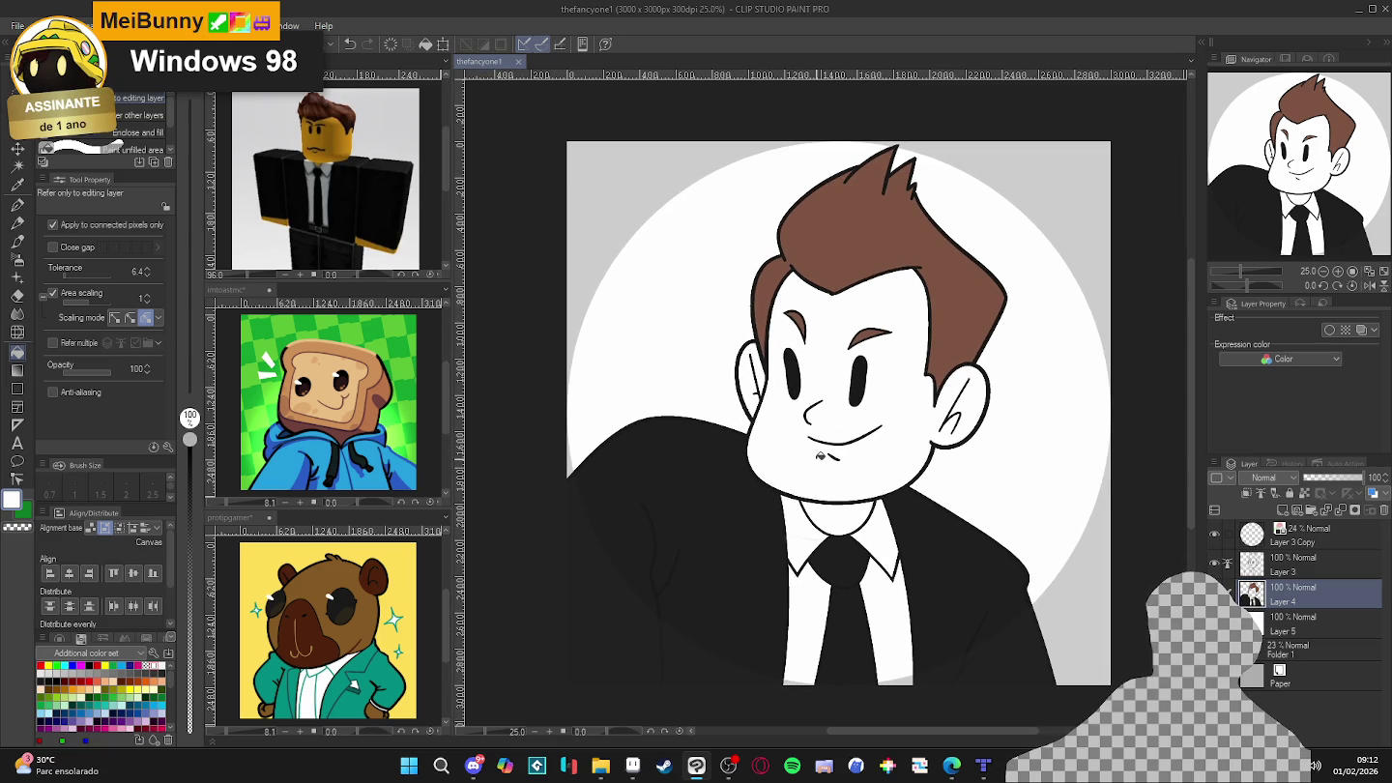
pyautogui.click(1215, 561)
pyautogui.click(1215, 561)
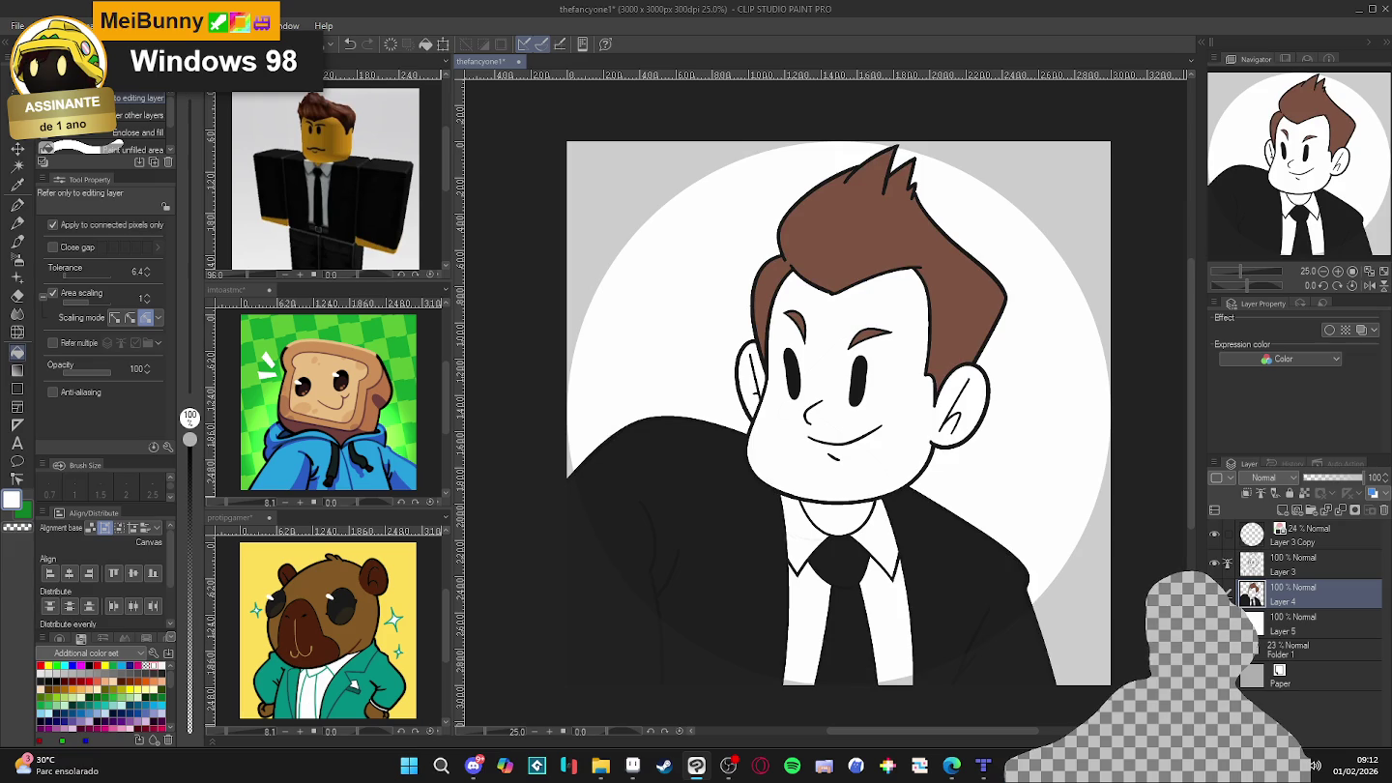
pyautogui.scroll(1, 788, 493)
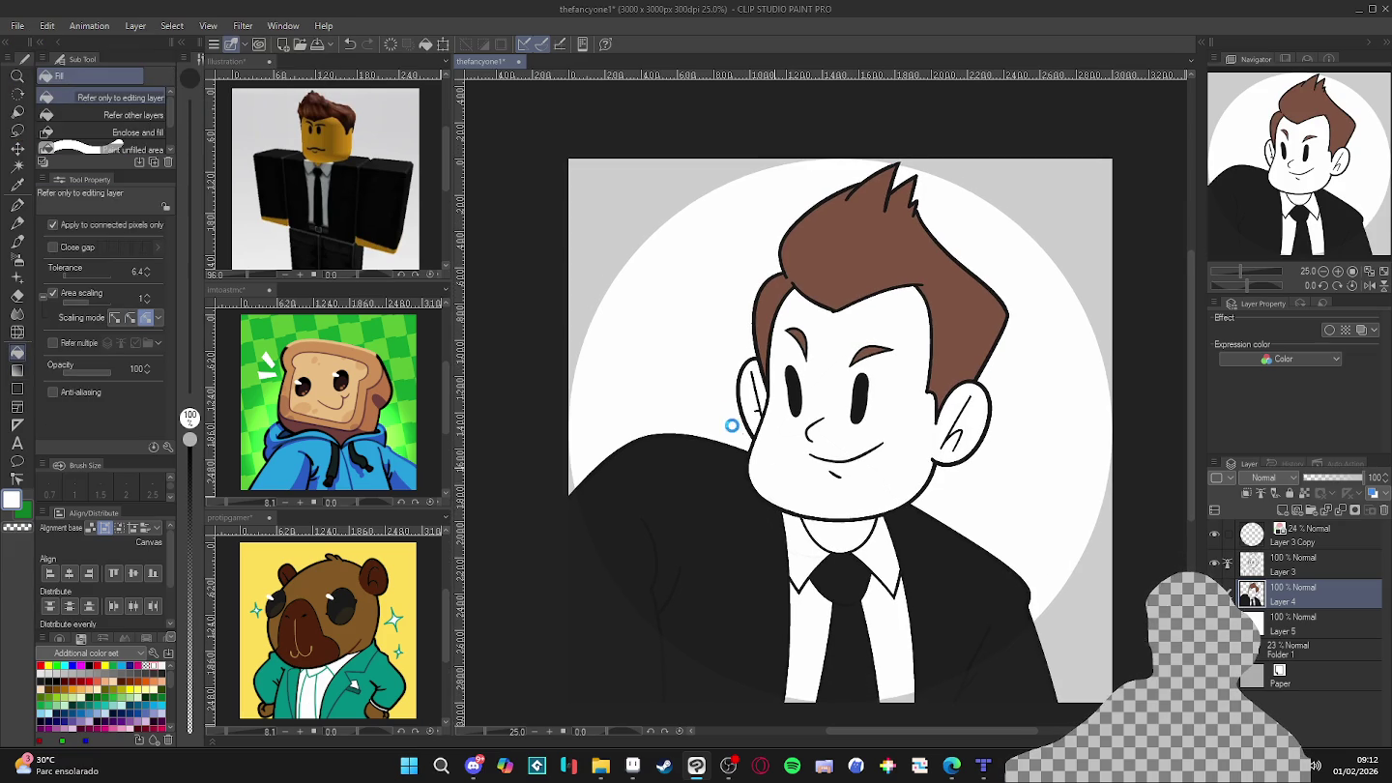
pyautogui.hotkey('ctrl', 's')
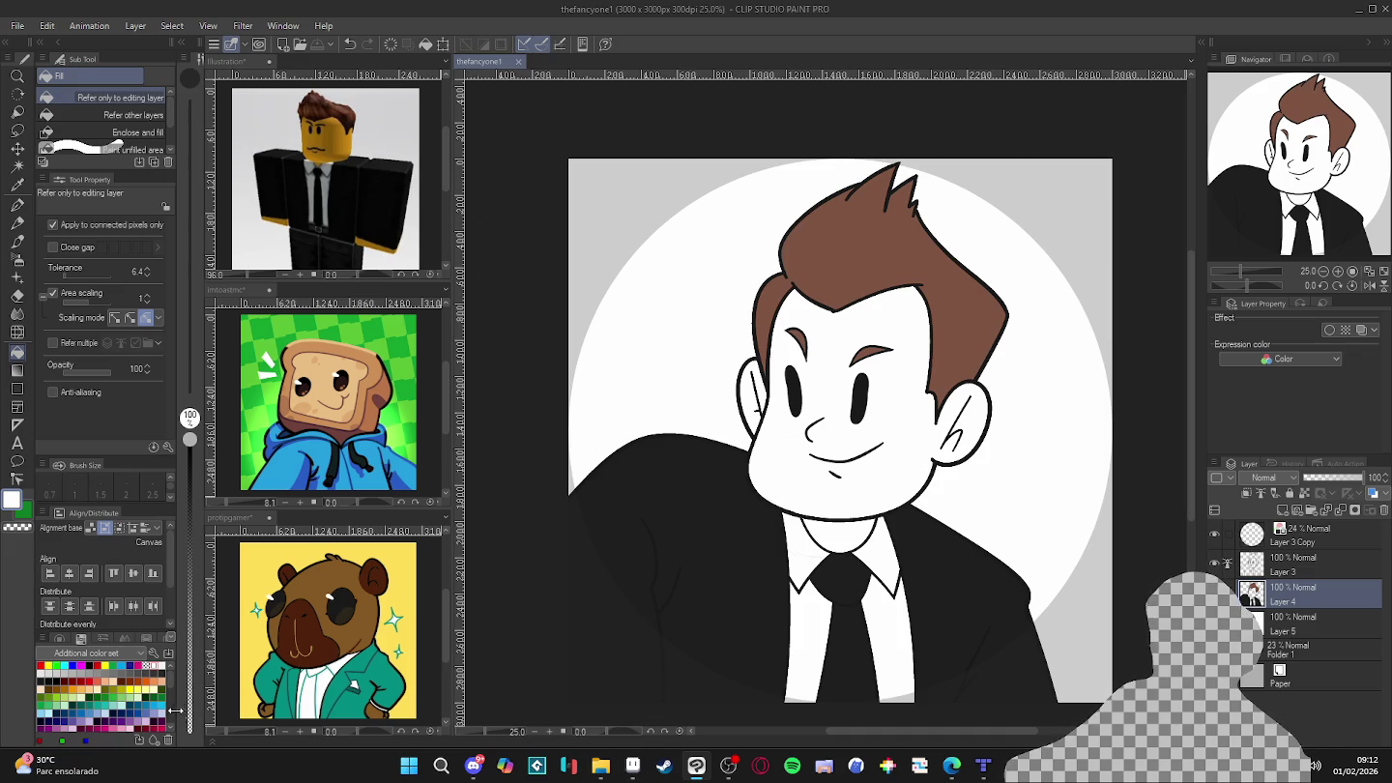
# - Open the smokeantelope portrait from its folder in File Explorer
pyautogui.click(600, 765)
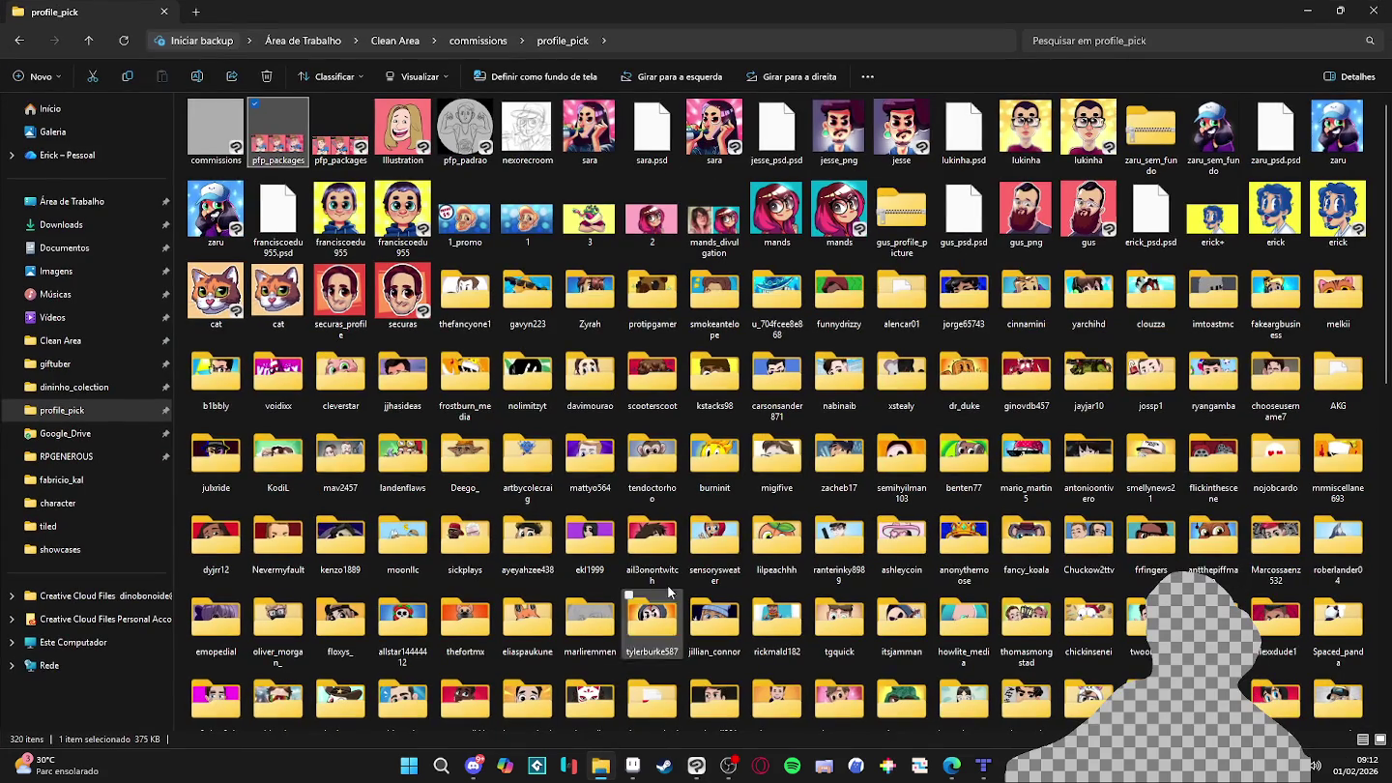
pyautogui.doubleClick(715, 295)
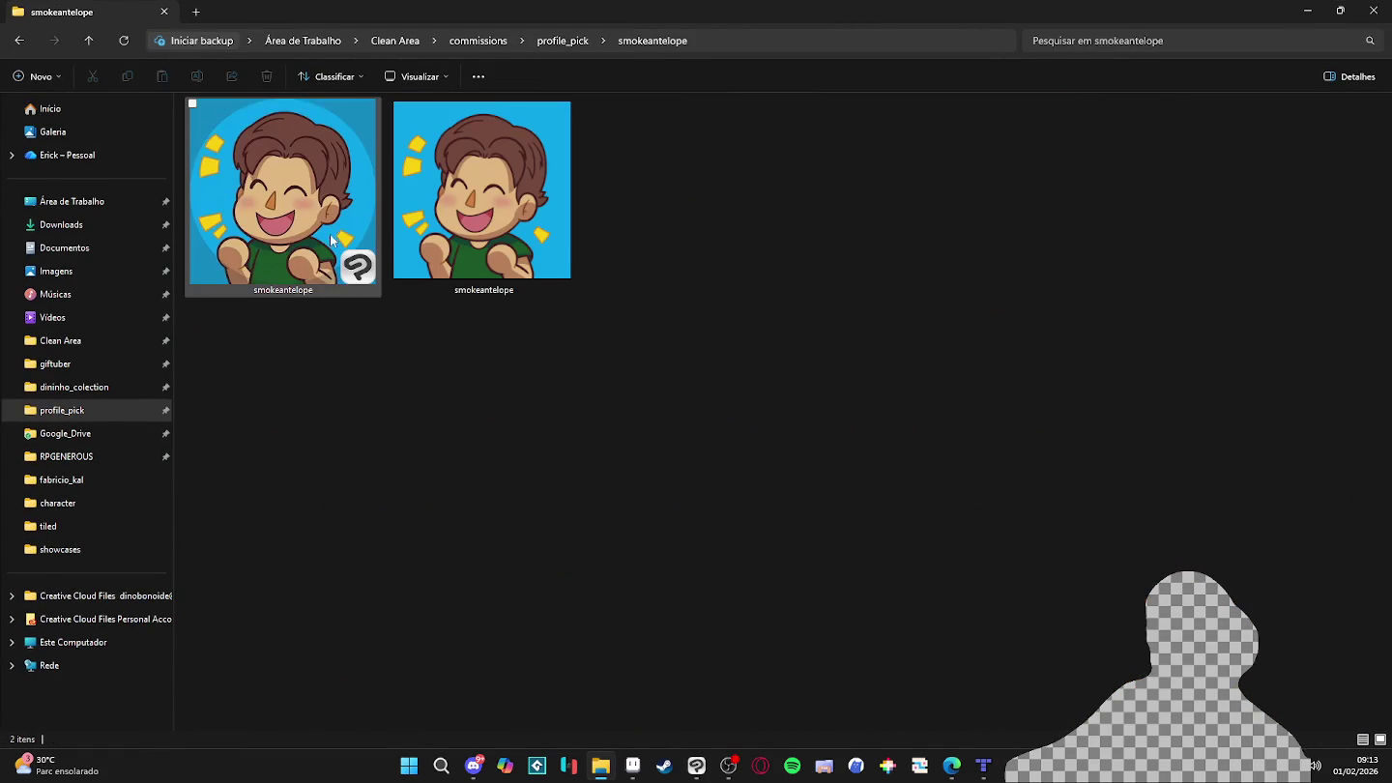
pyautogui.doubleClick(294, 221)
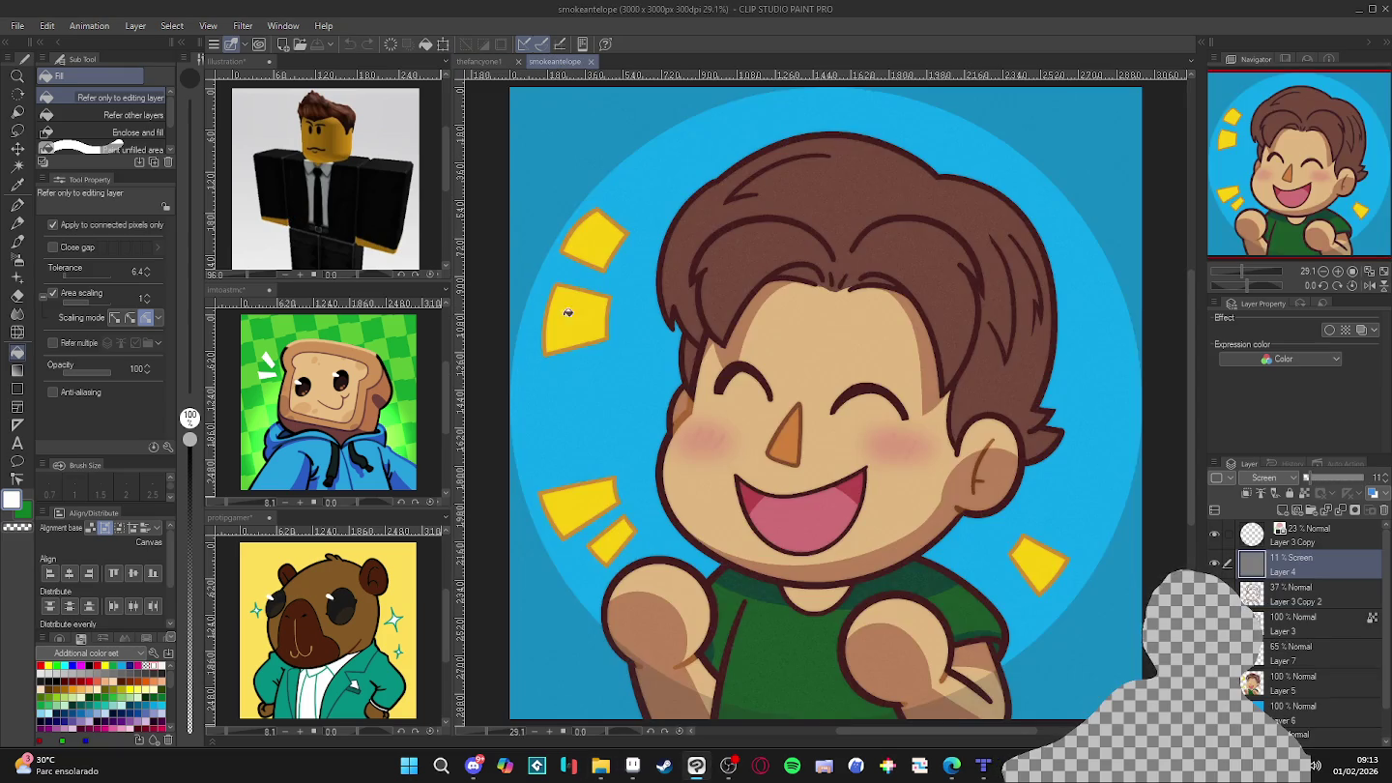
# - Fill the face, neck and left ear with smokeantelope's skin tone, save, and add Layer 6
pyautogui.keyDown('alt'); pyautogui.click(844, 323); pyautogui.keyUp('alt')
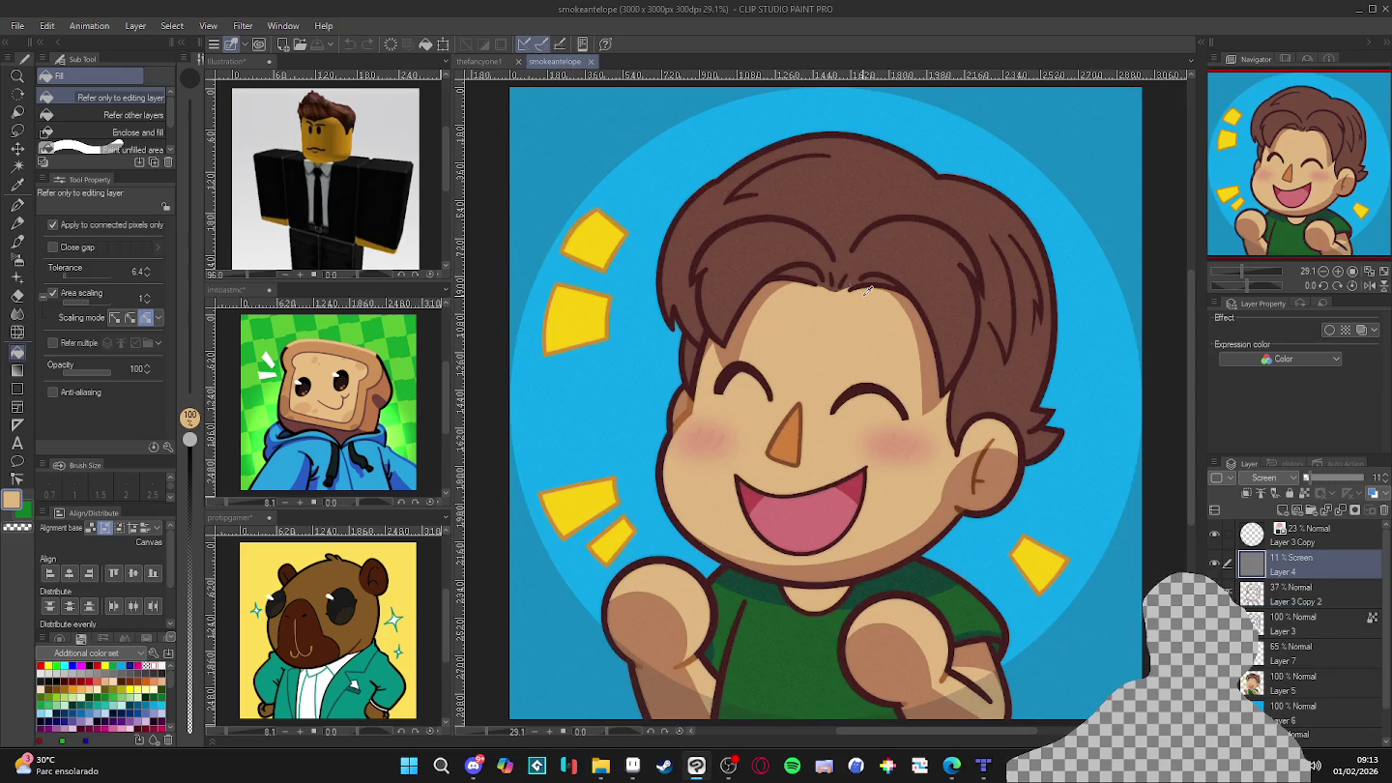
pyautogui.click(484, 62)
pyautogui.click(826, 373)
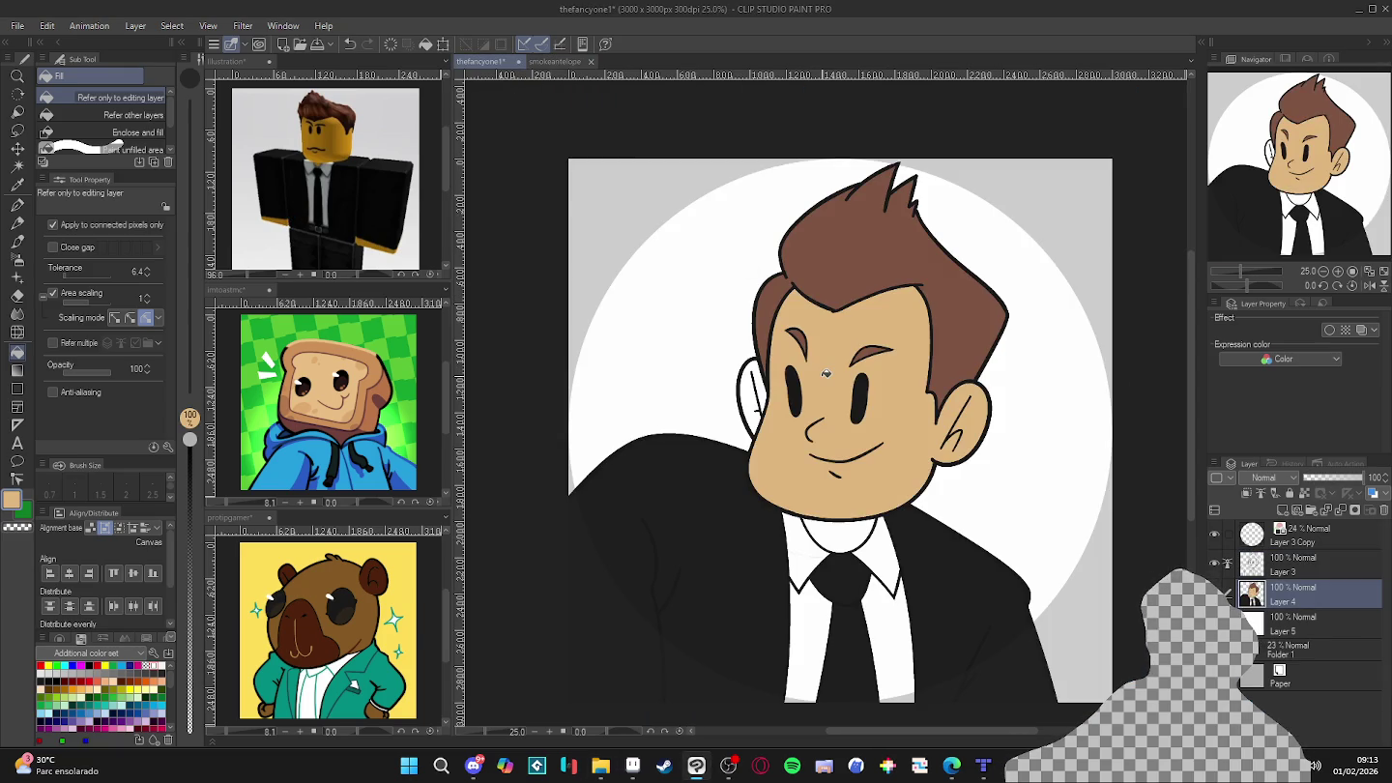
pyautogui.click(828, 528)
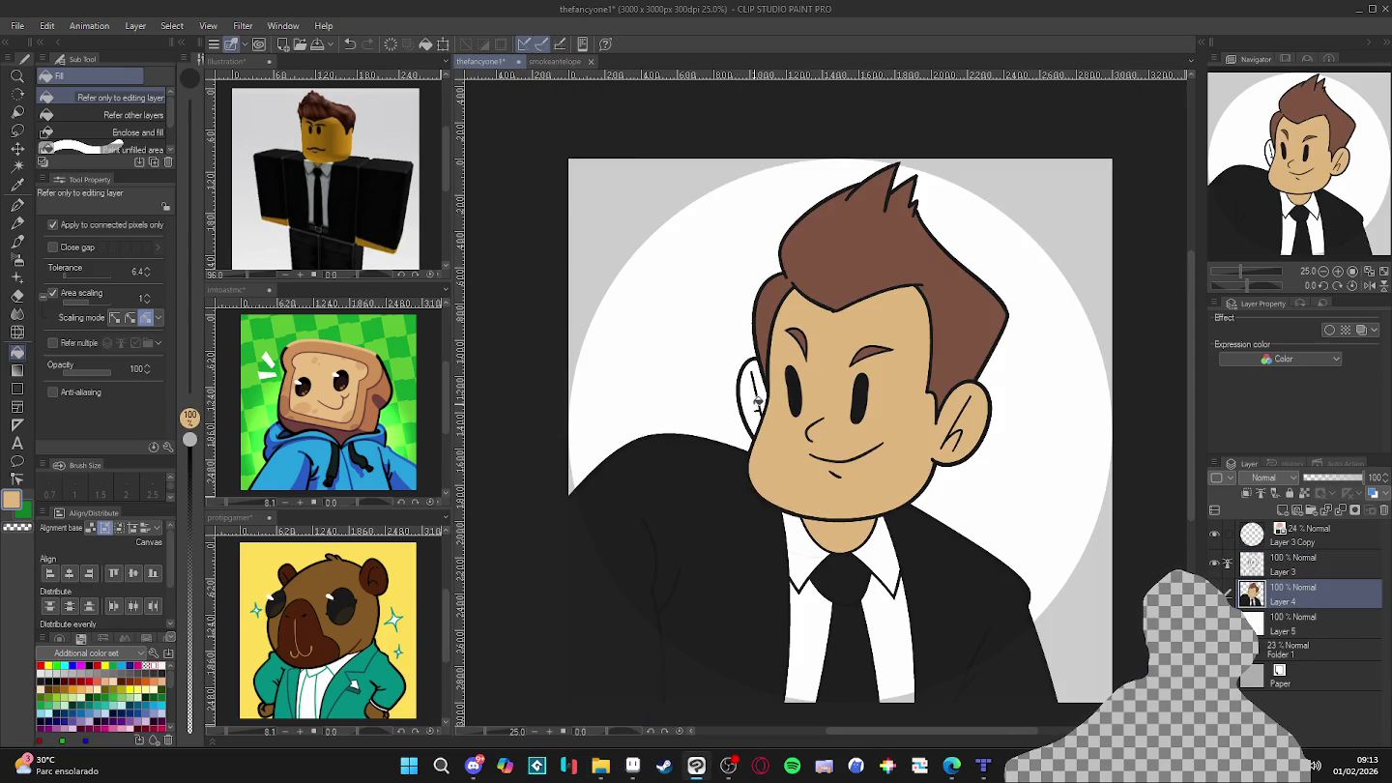
pyautogui.click(757, 402)
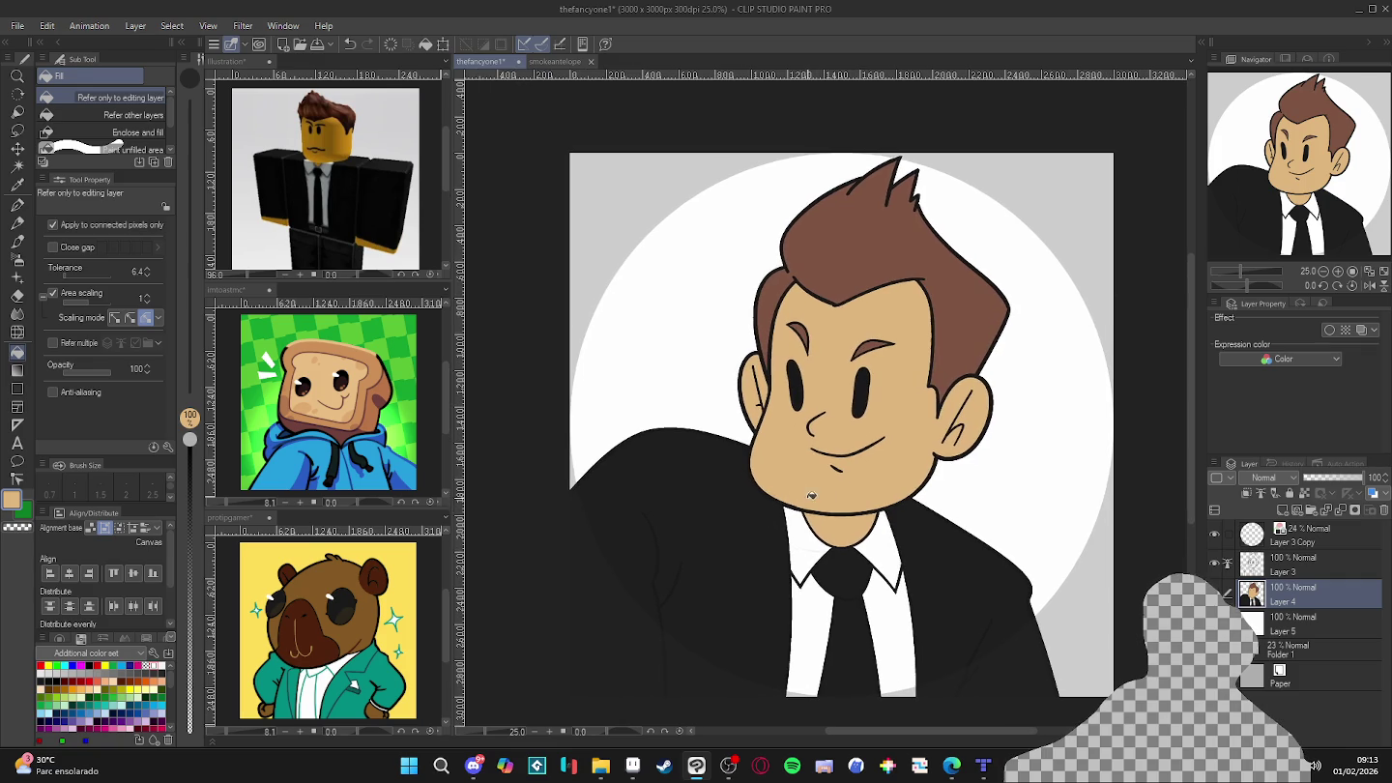
pyautogui.hotkey('ctrl', 's')
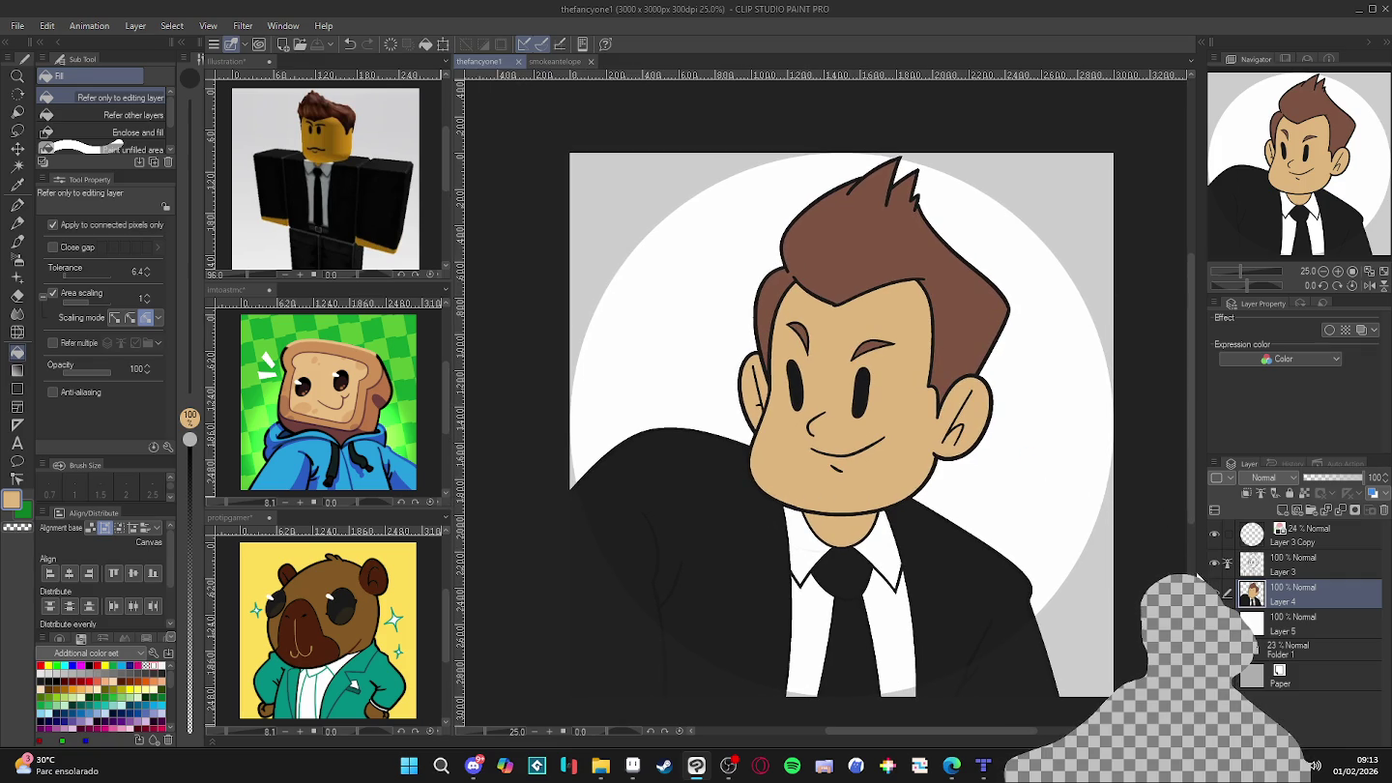
pyautogui.click(1269, 570)
pyautogui.hotkey('ctrl', 'shift', 'n')
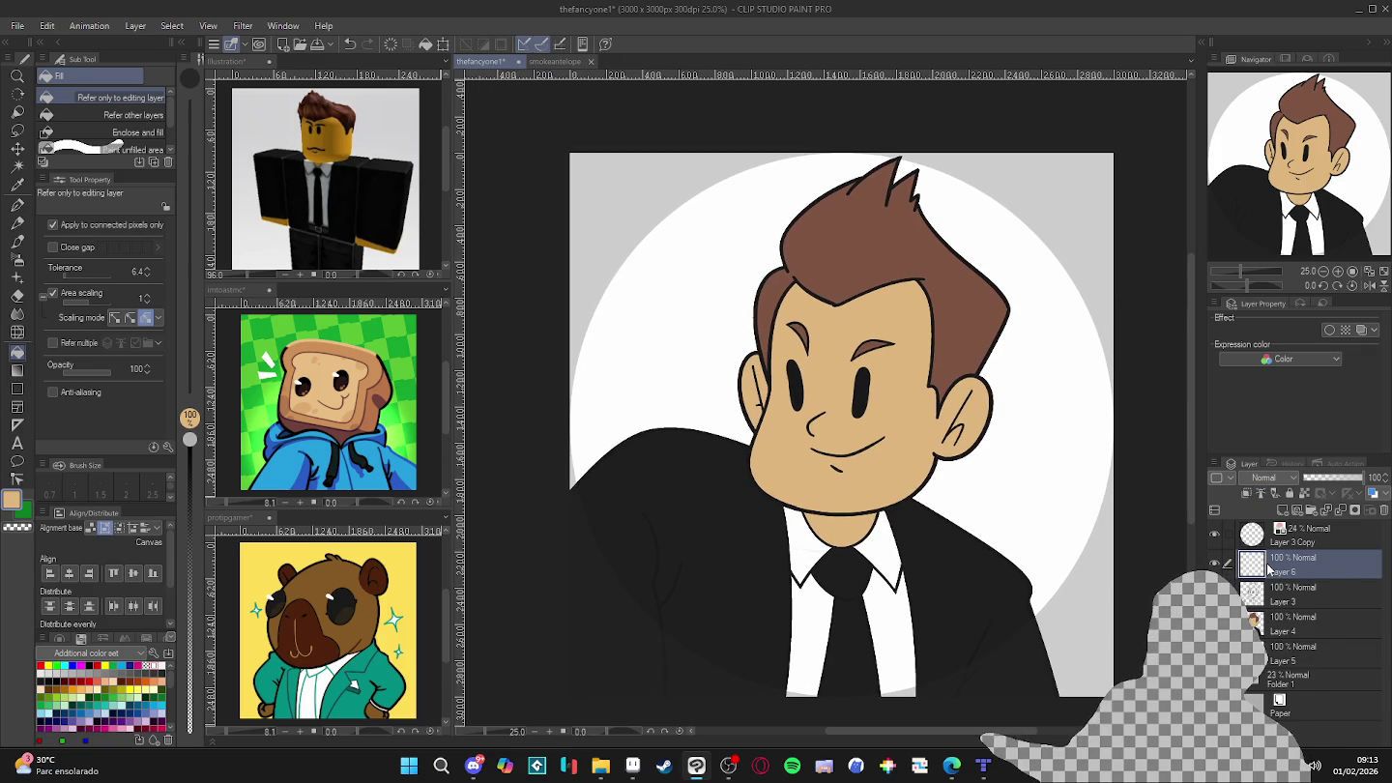
# - With a white G-pen at size 40, dab a highlight on each eye and save
pyautogui.press('p')
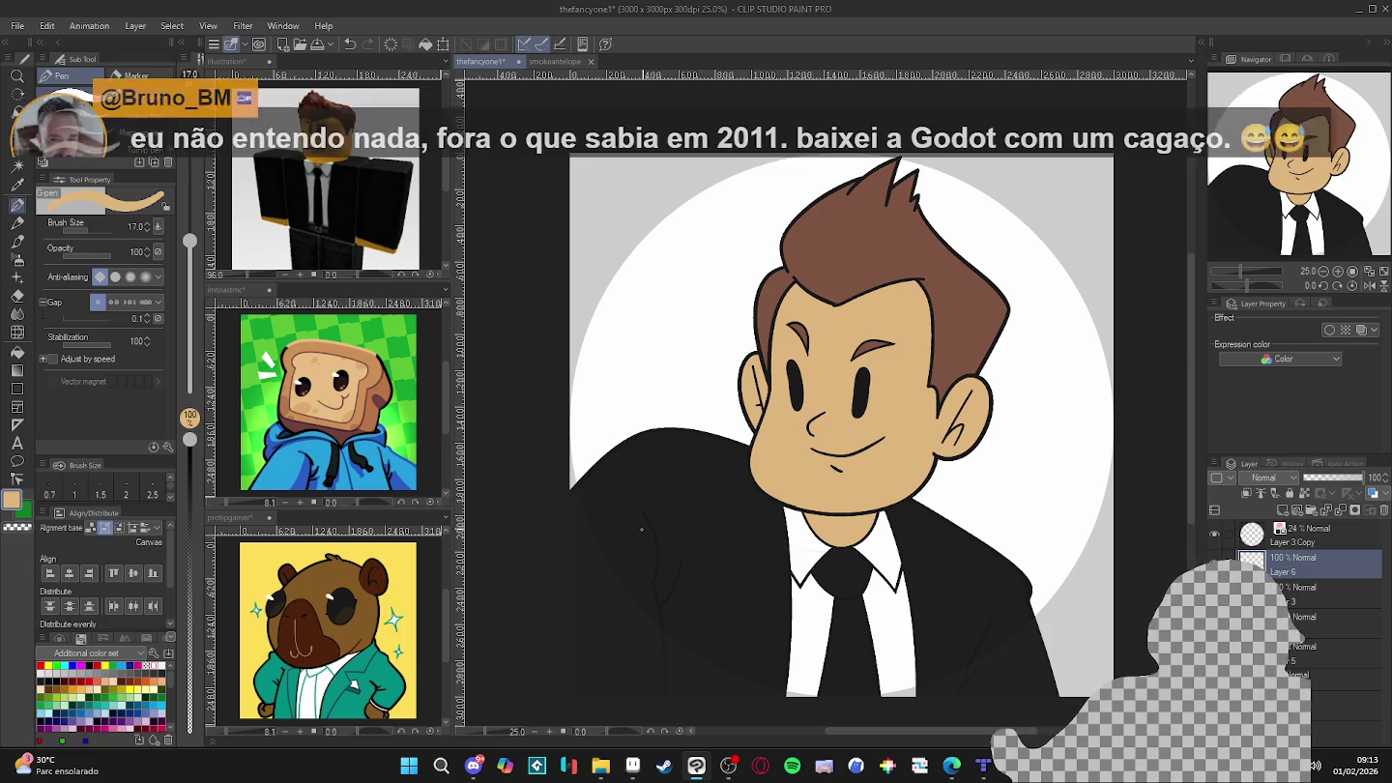
pyautogui.moveTo(870, 482); pyautogui.dragTo(842, 517)
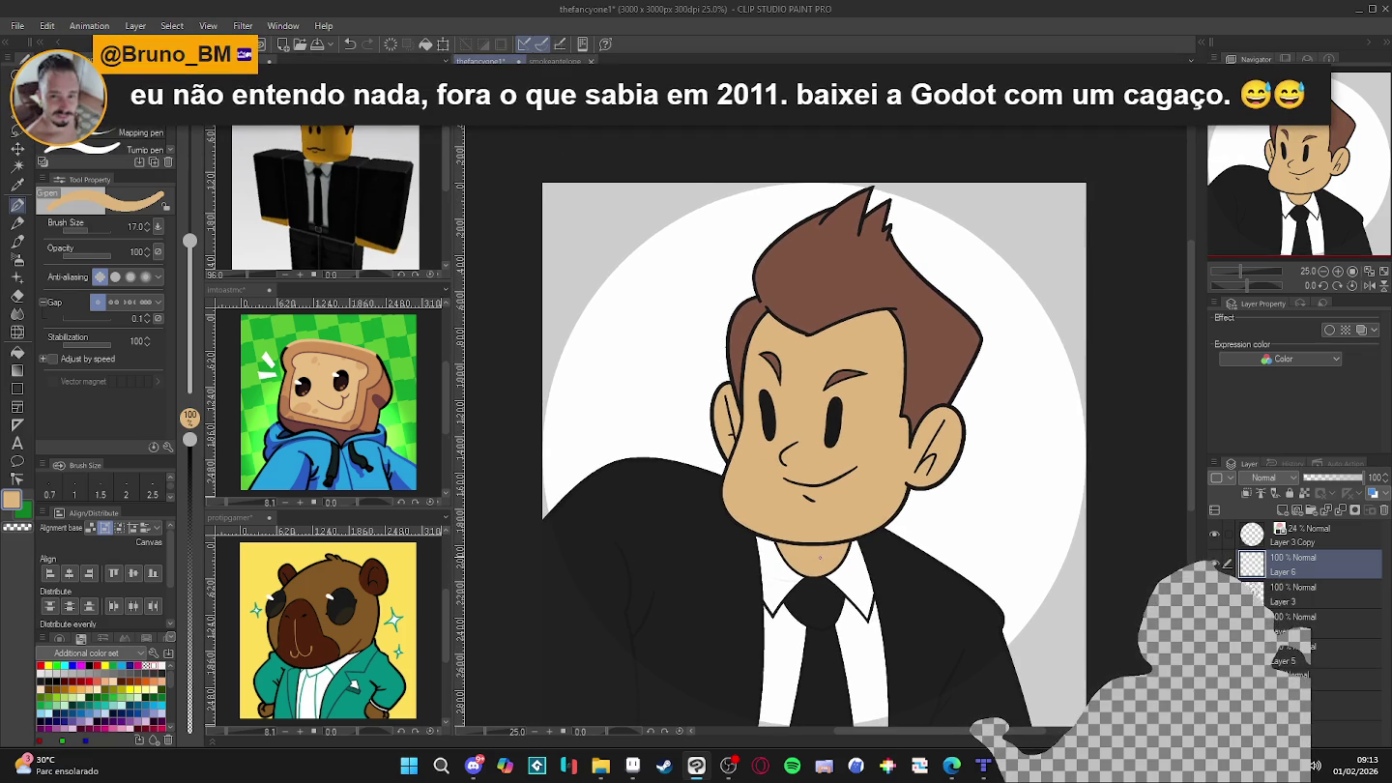
pyautogui.press('x')
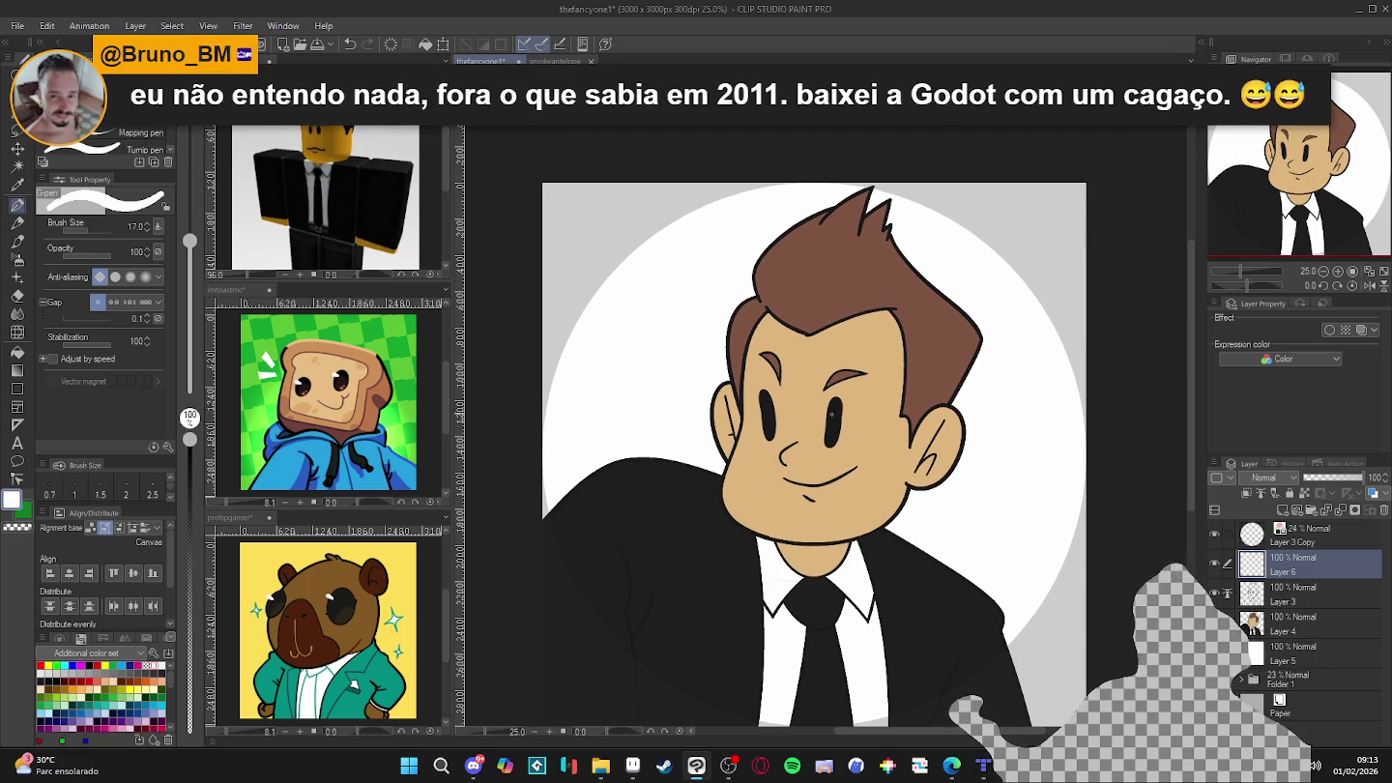
pyautogui.press(']')
pyautogui.press(']')
pyautogui.press(']')
pyautogui.moveTo(823, 409); pyautogui.dragTo(836, 417)
pyautogui.moveTo(753, 404); pyautogui.dragTo(763, 409)
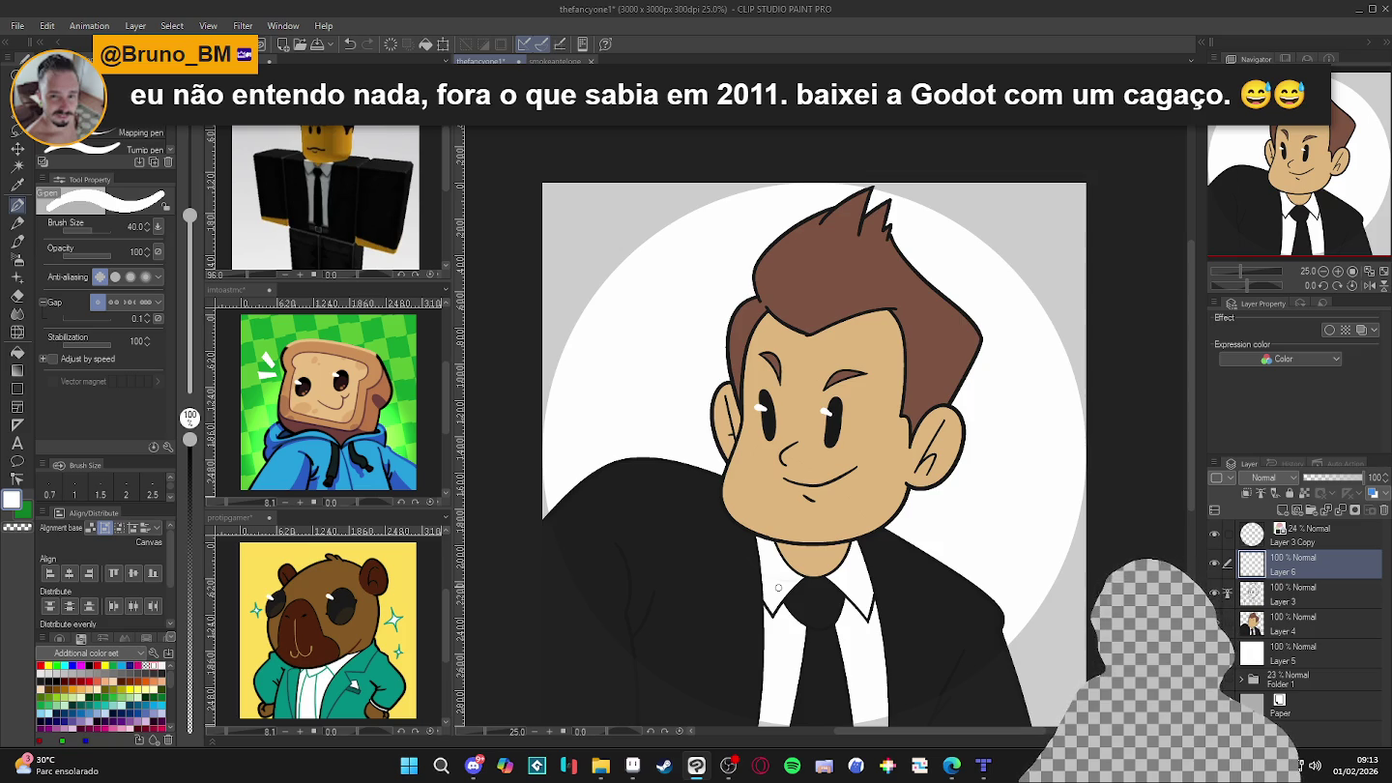
pyautogui.hotkey('ctrl', 's')
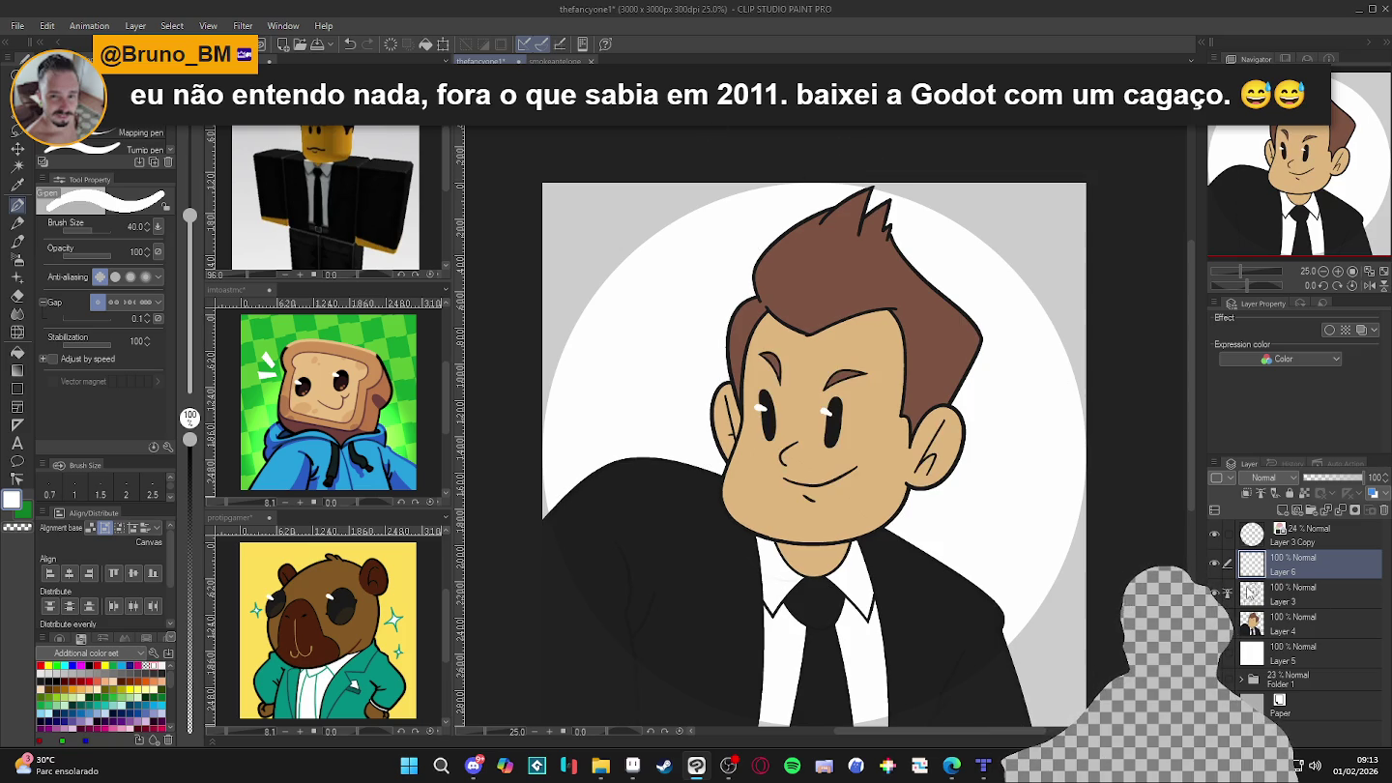
# - Lock Layer 3's transparency and recolour the chin and inner ear outlines in hair brown
pyautogui.click(1258, 595)
pyautogui.click(1215, 595)
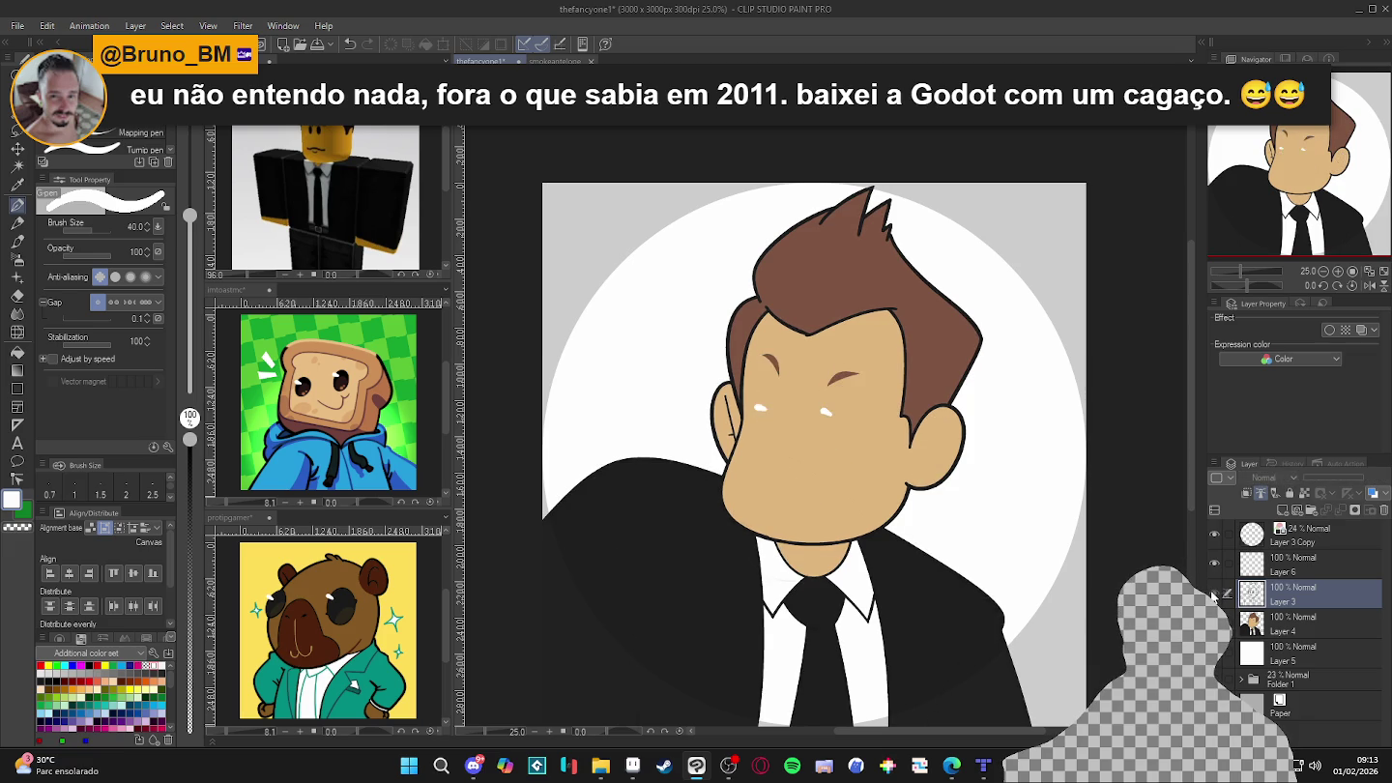
pyautogui.click(1213, 596)
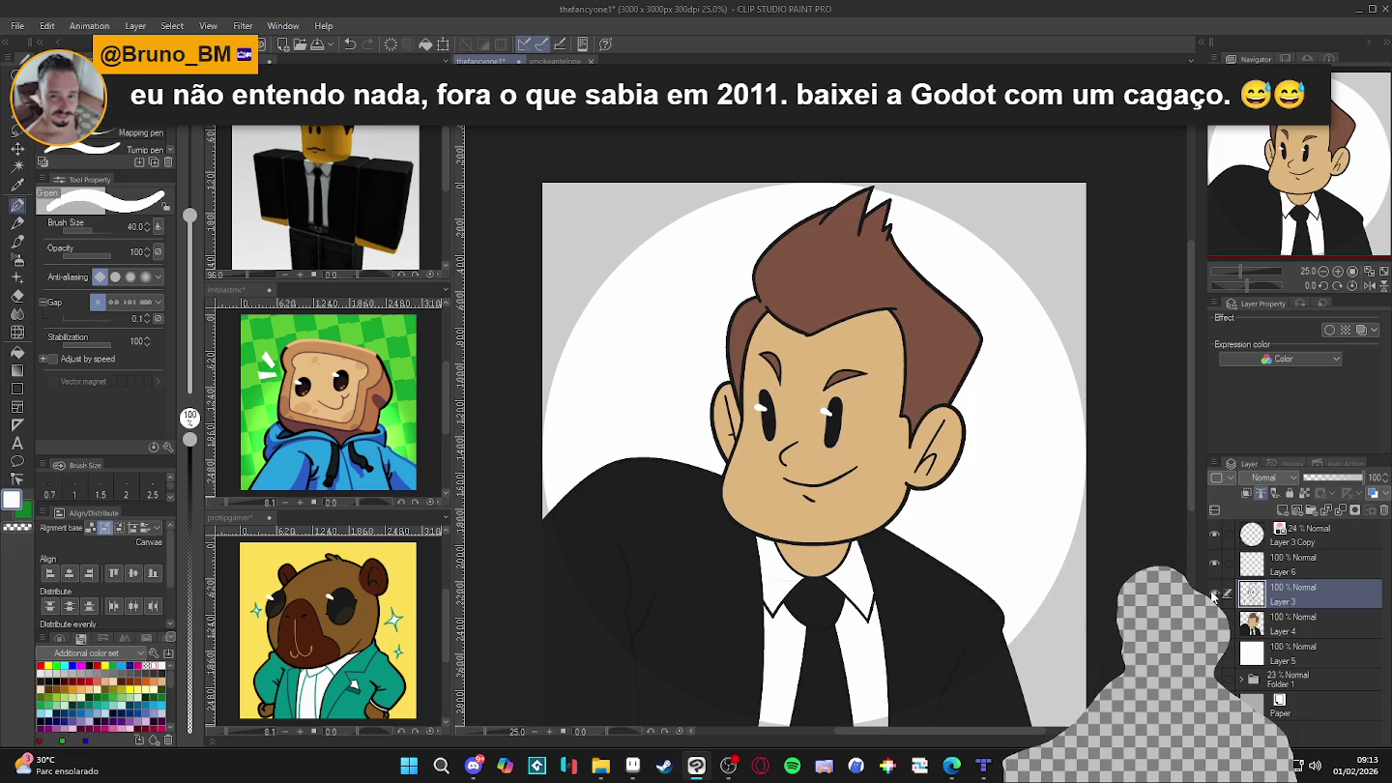
pyautogui.keyDown('alt'); pyautogui.click(943, 392); pyautogui.keyUp('alt')
pyautogui.click(1296, 497)
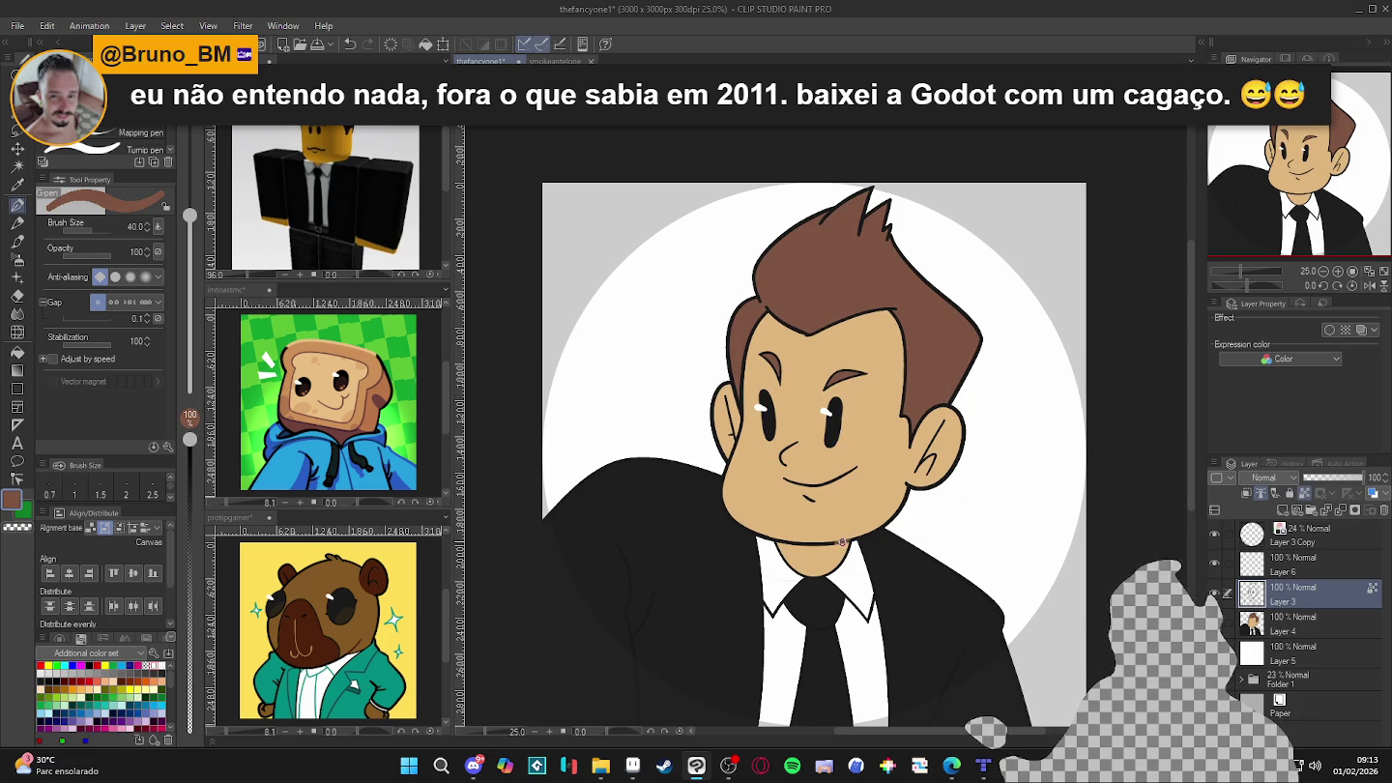
pyautogui.moveTo(842, 542); pyautogui.dragTo(784, 544)
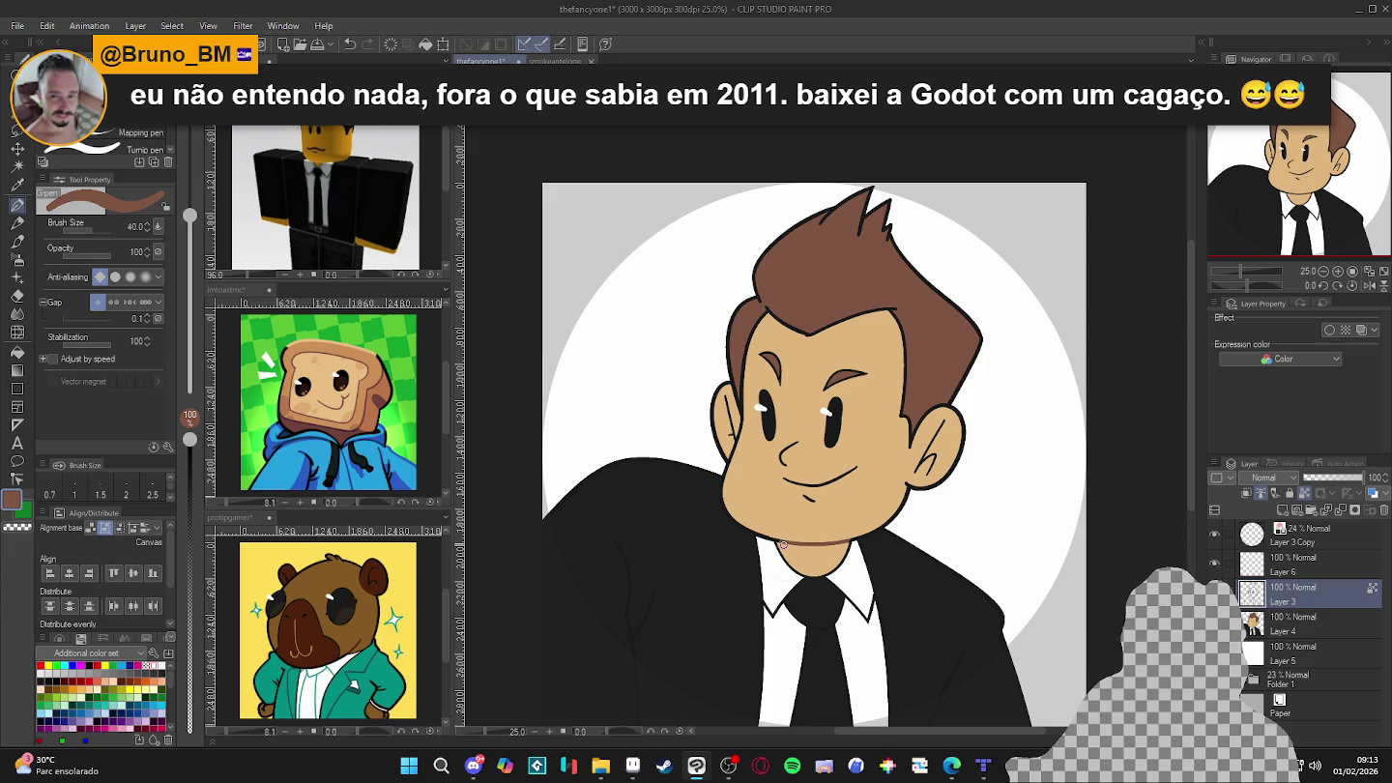
pyautogui.moveTo(945, 423); pyautogui.dragTo(917, 471)
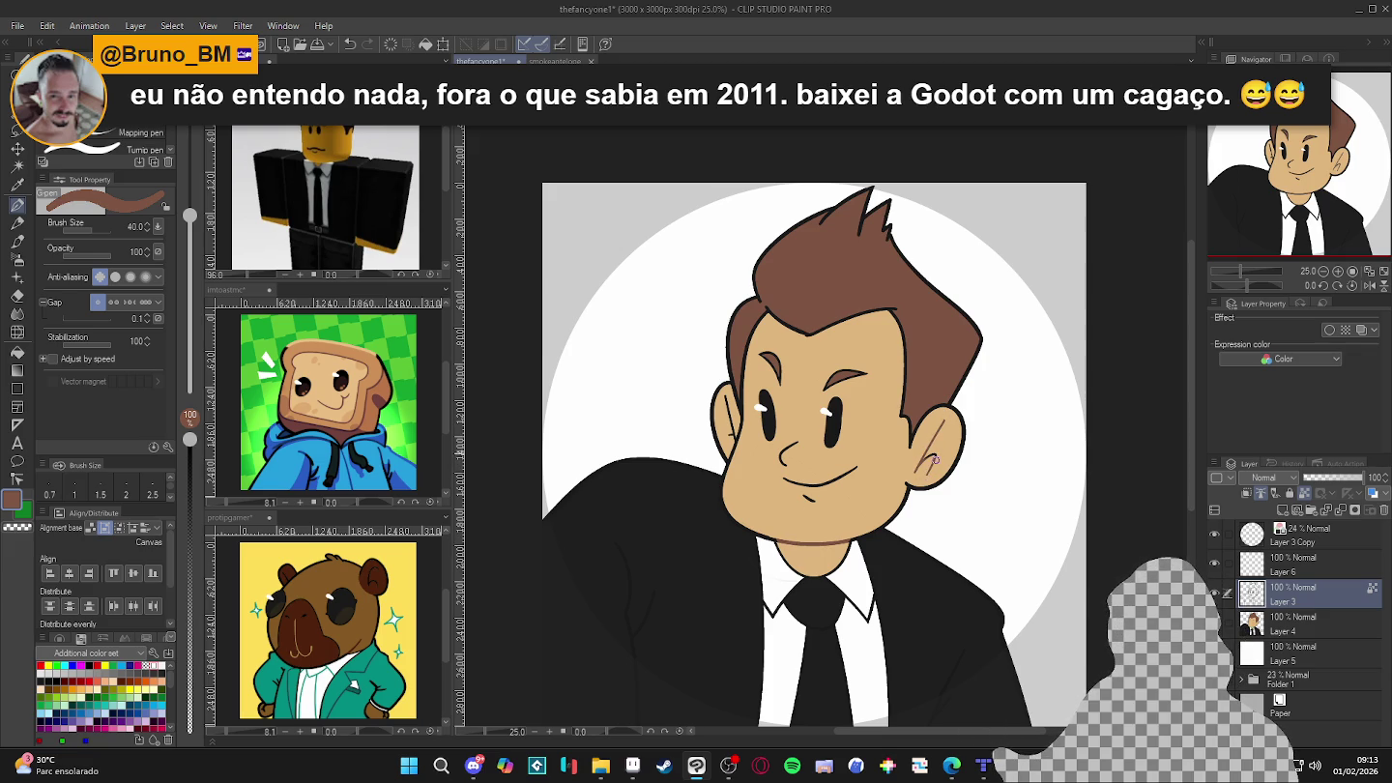
pyautogui.moveTo(733, 395); pyautogui.dragTo(728, 446)
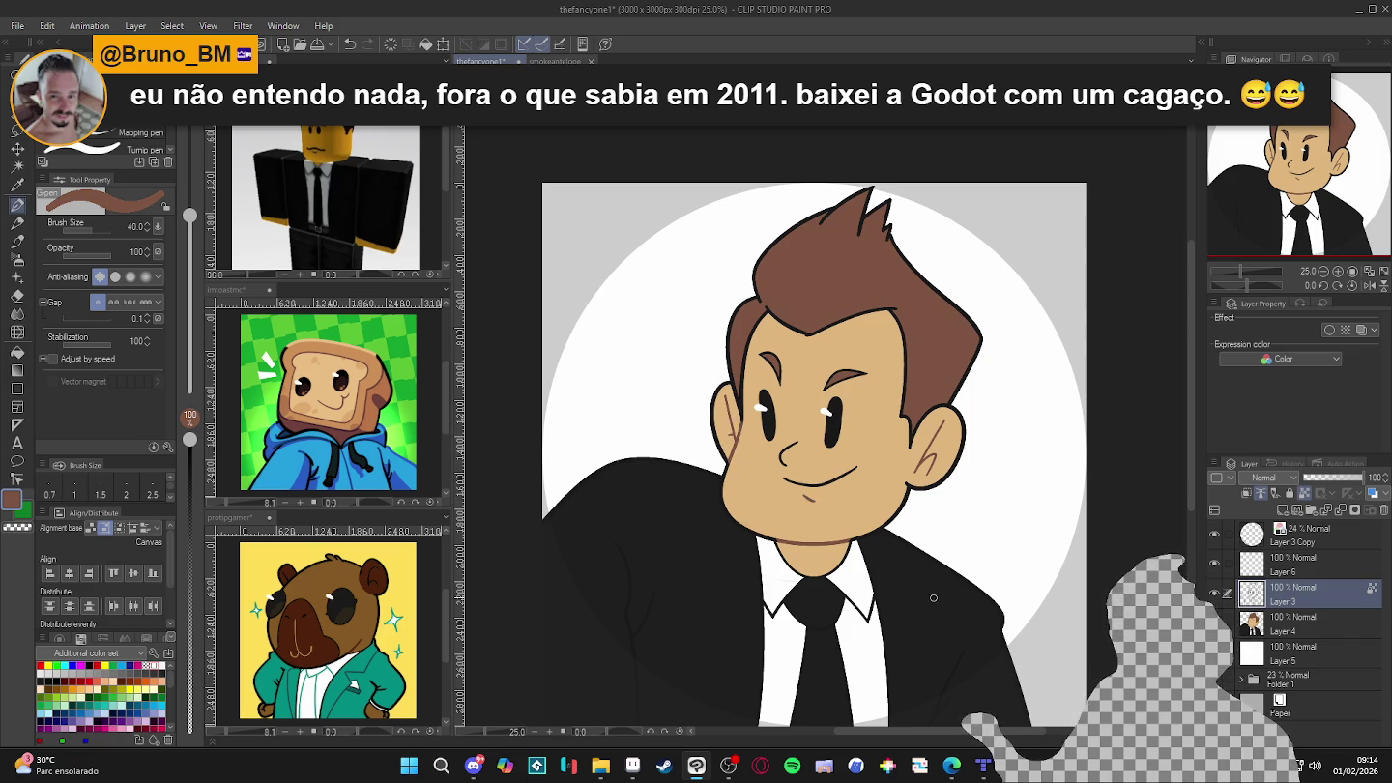
# - Pick white as the drawing colour for the jacket stroke
pyautogui.scroll(-2, 922, 552)
pyautogui.scroll(-1, 923, 561)
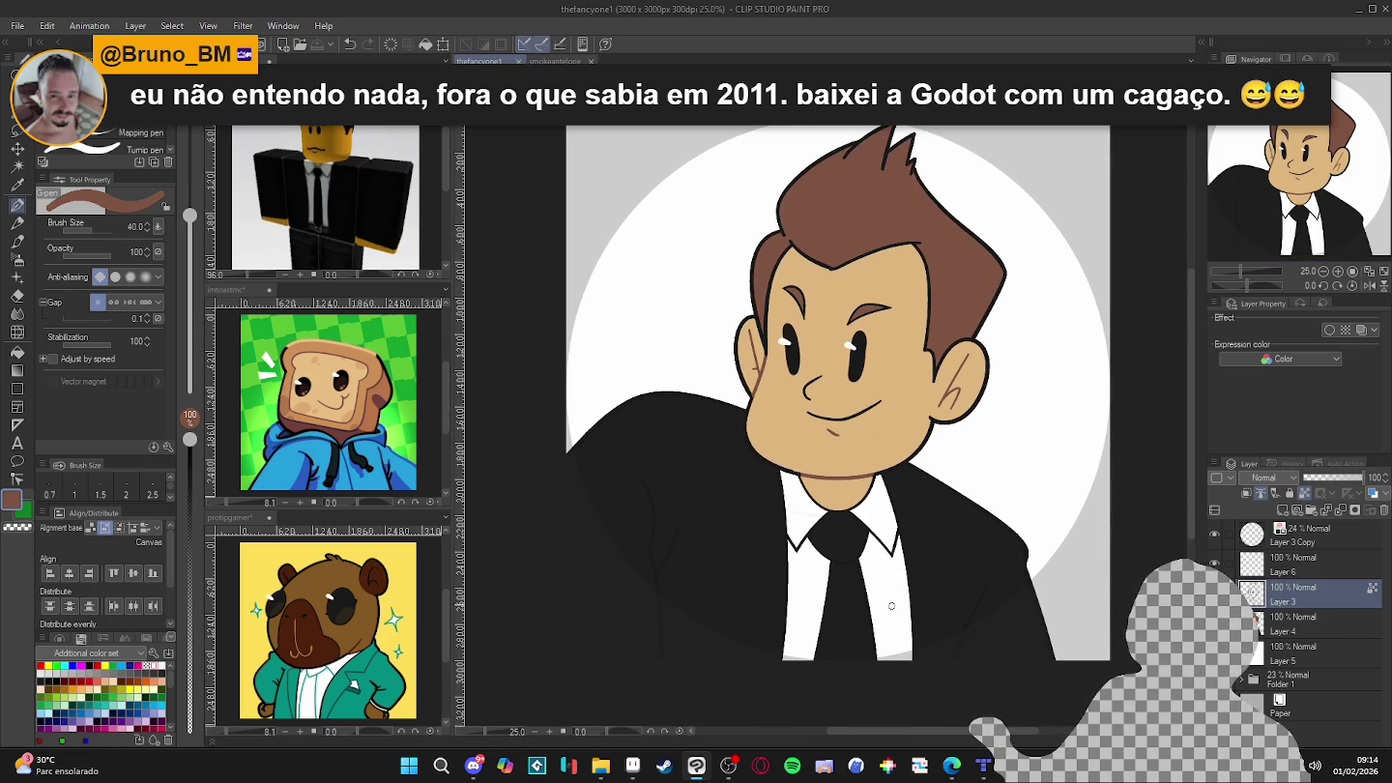
pyautogui.keyDown('alt'); pyautogui.click(892, 605); pyautogui.keyUp('alt')
# - Undo the white stroke on the jacket and change the drawing colour from black to dark grey
pyautogui.moveTo(640, 480); pyautogui.dragTo(652, 511)
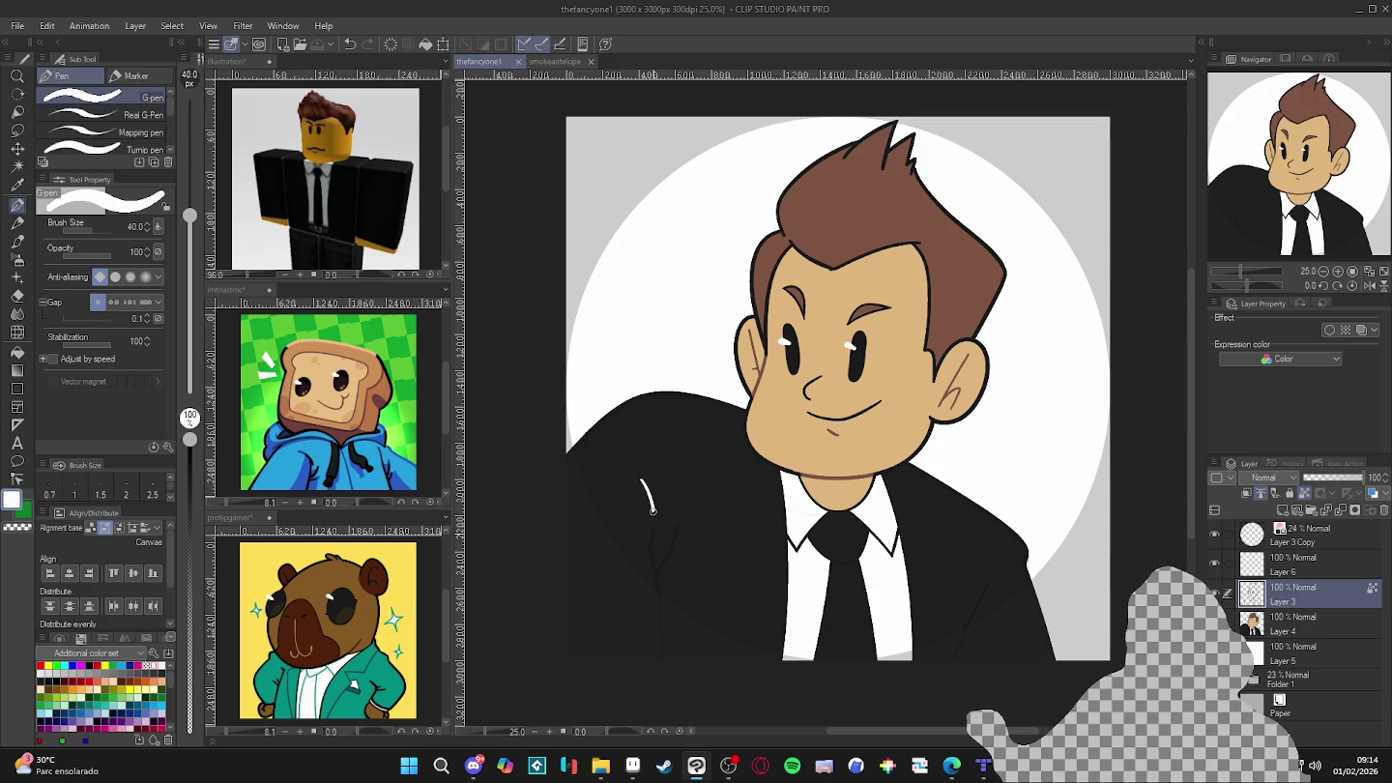
pyautogui.hotkey('ctrl', 'z')
pyautogui.keyDown('alt'); pyautogui.click(604, 503); pyautogui.keyUp('alt')
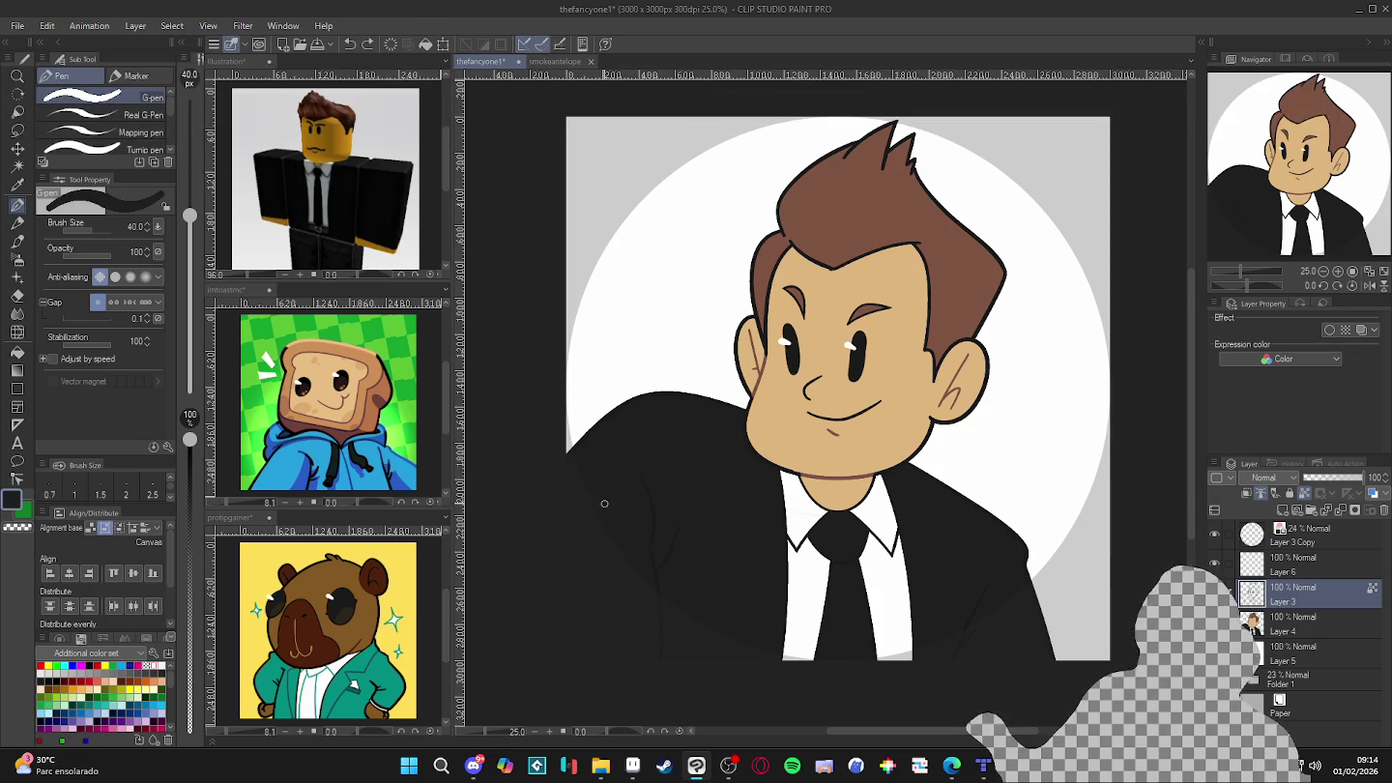
pyautogui.click(14, 499)
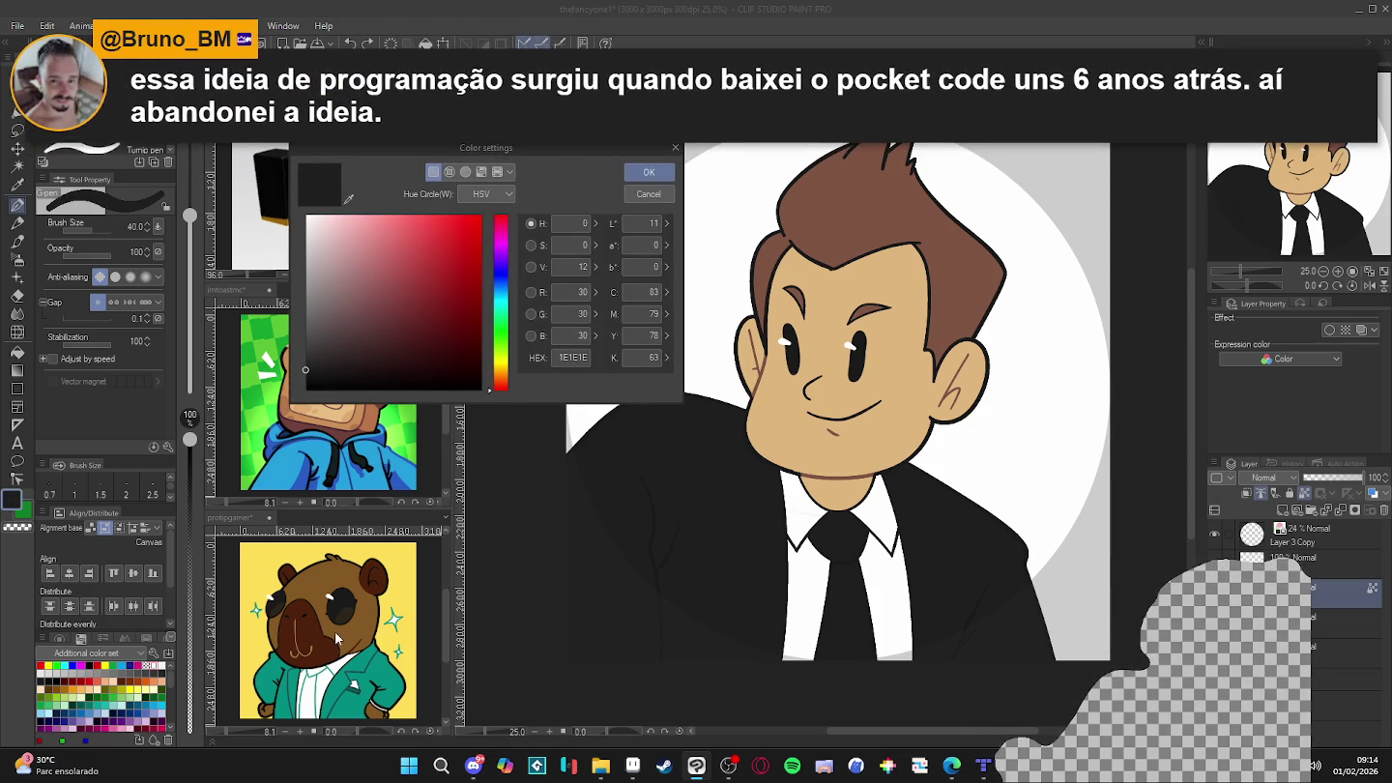
pyautogui.moveTo(316, 319); pyautogui.dragTo(307, 356)
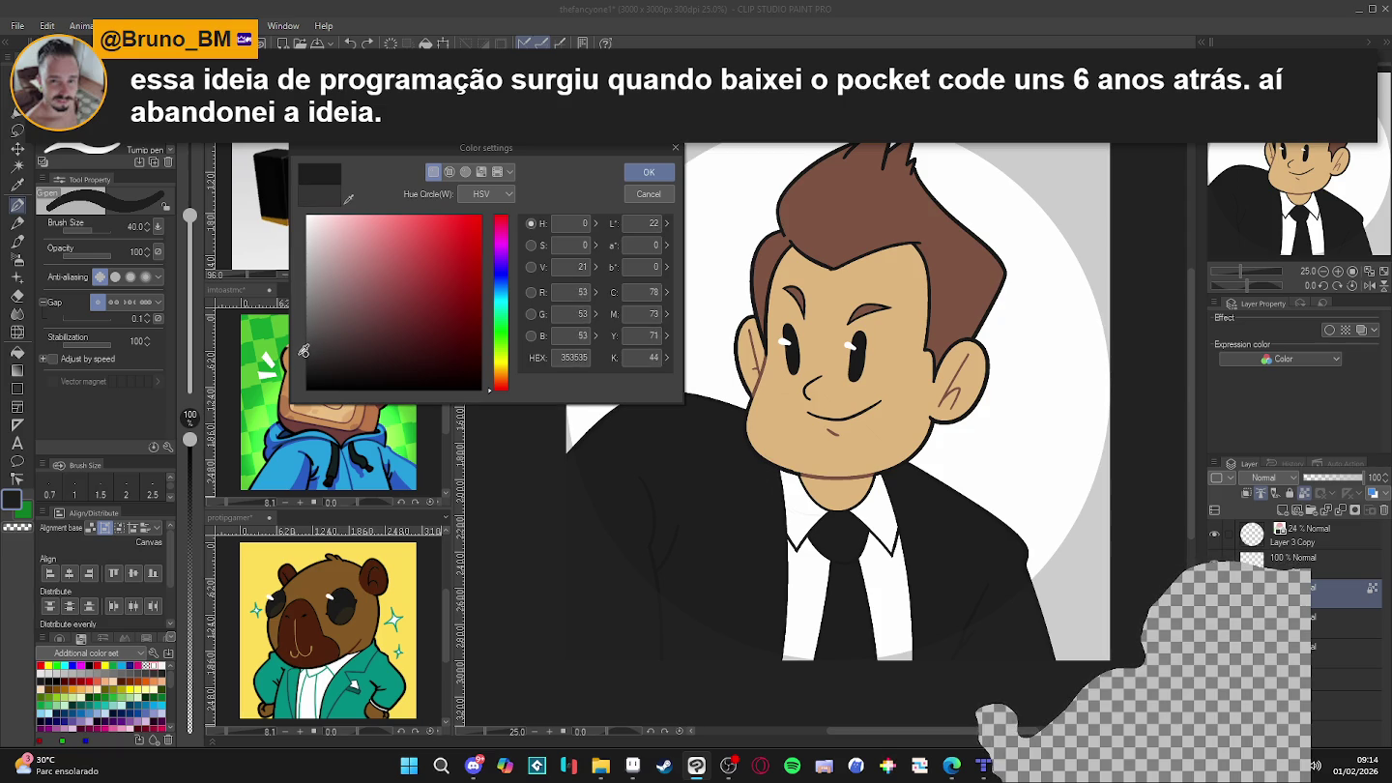
pyautogui.click(648, 170)
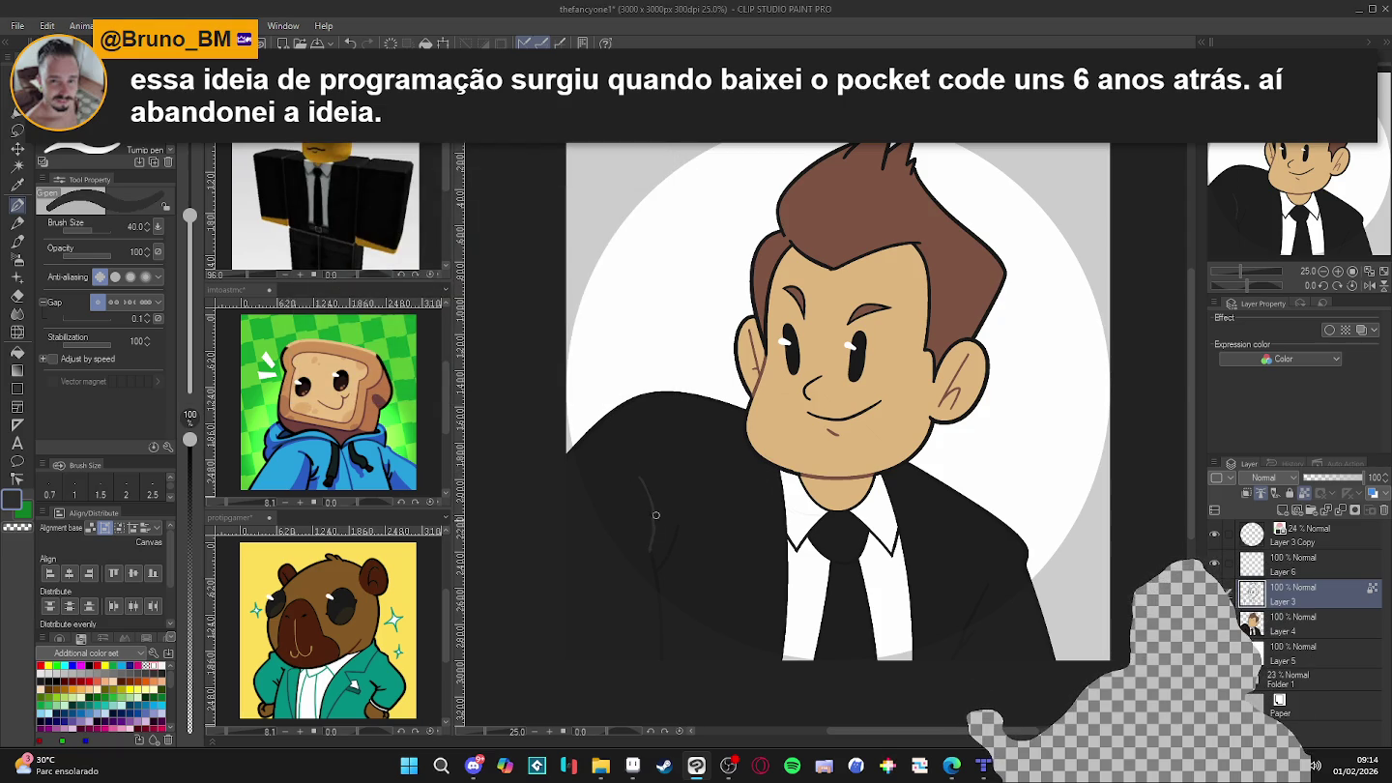
# - Draw faint dark grey fold lines on the left and lower right of the suit jacket
pyautogui.moveTo(653, 535); pyautogui.dragTo(661, 657)
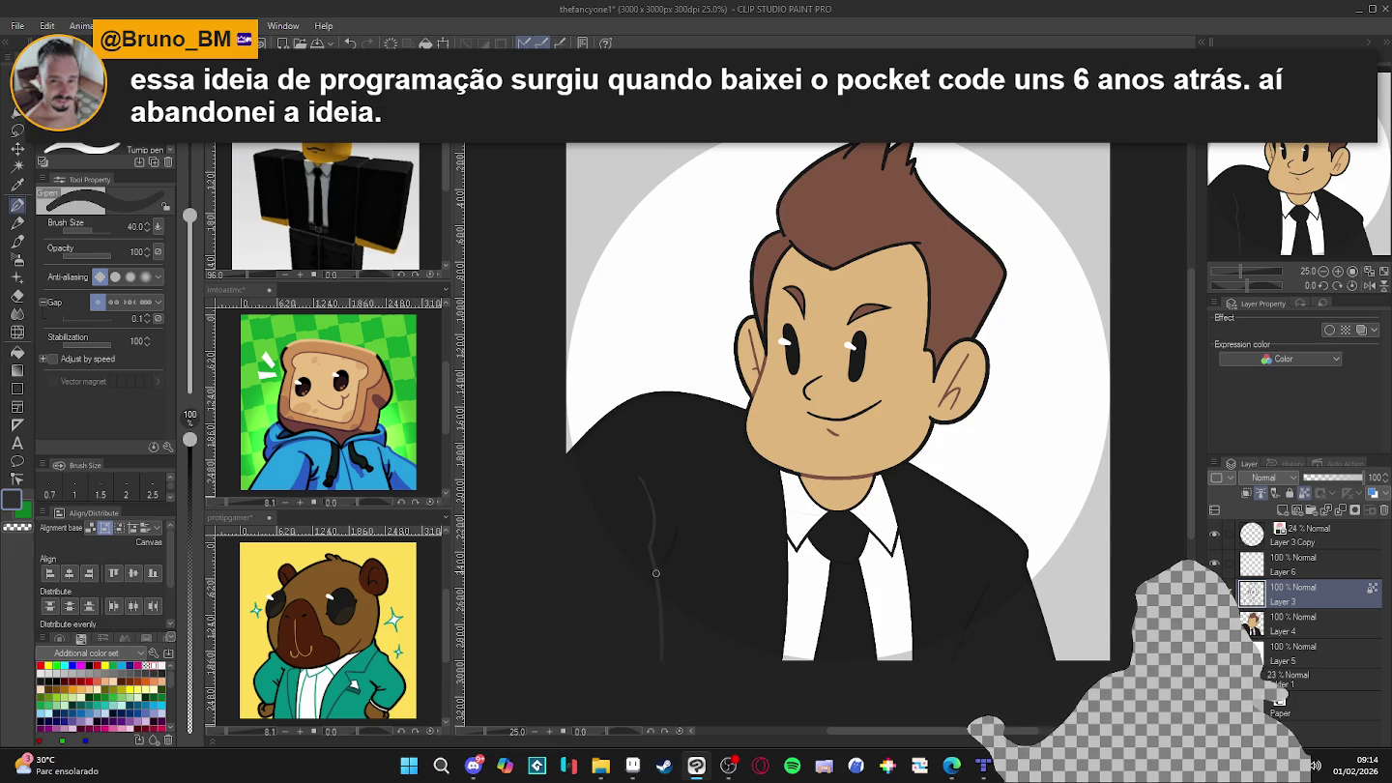
pyautogui.moveTo(664, 570); pyautogui.dragTo(675, 527)
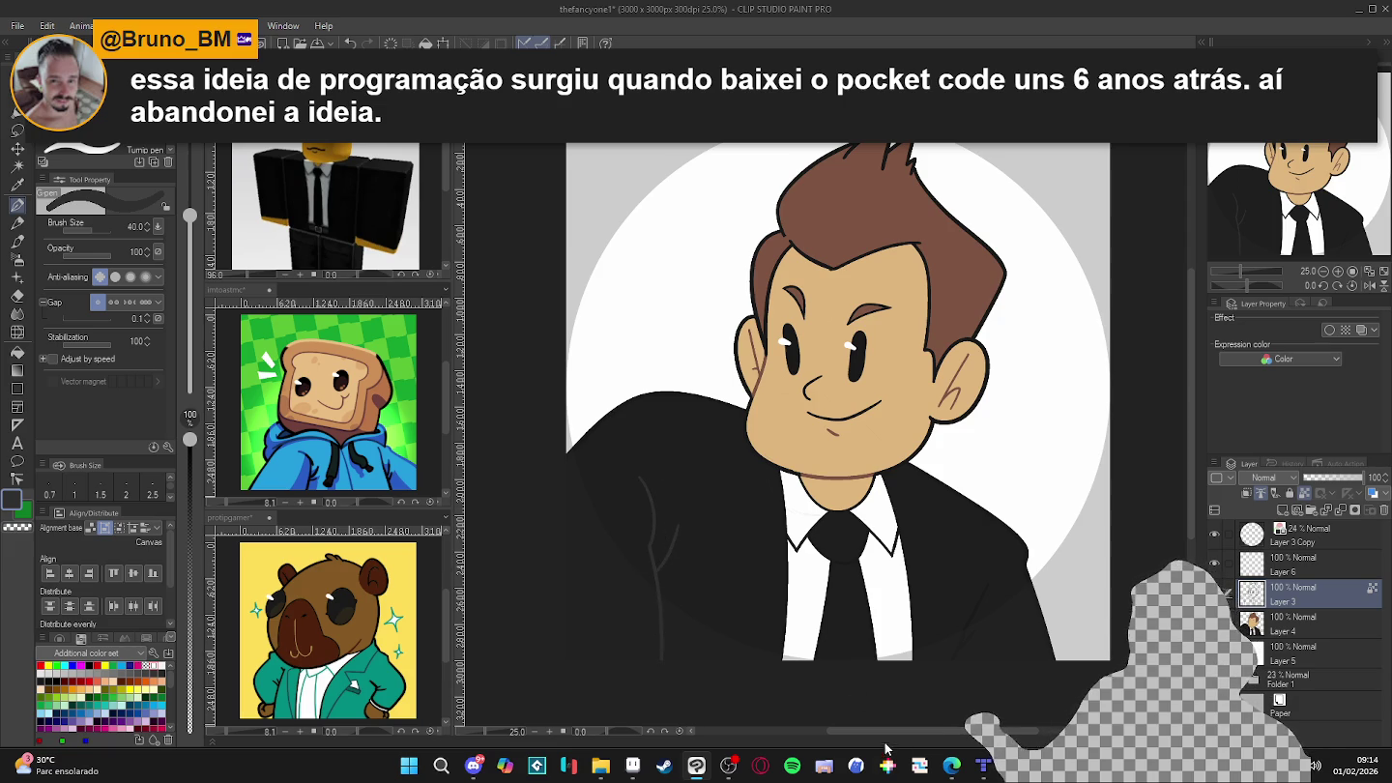
pyautogui.moveTo(951, 659); pyautogui.dragTo(987, 587)
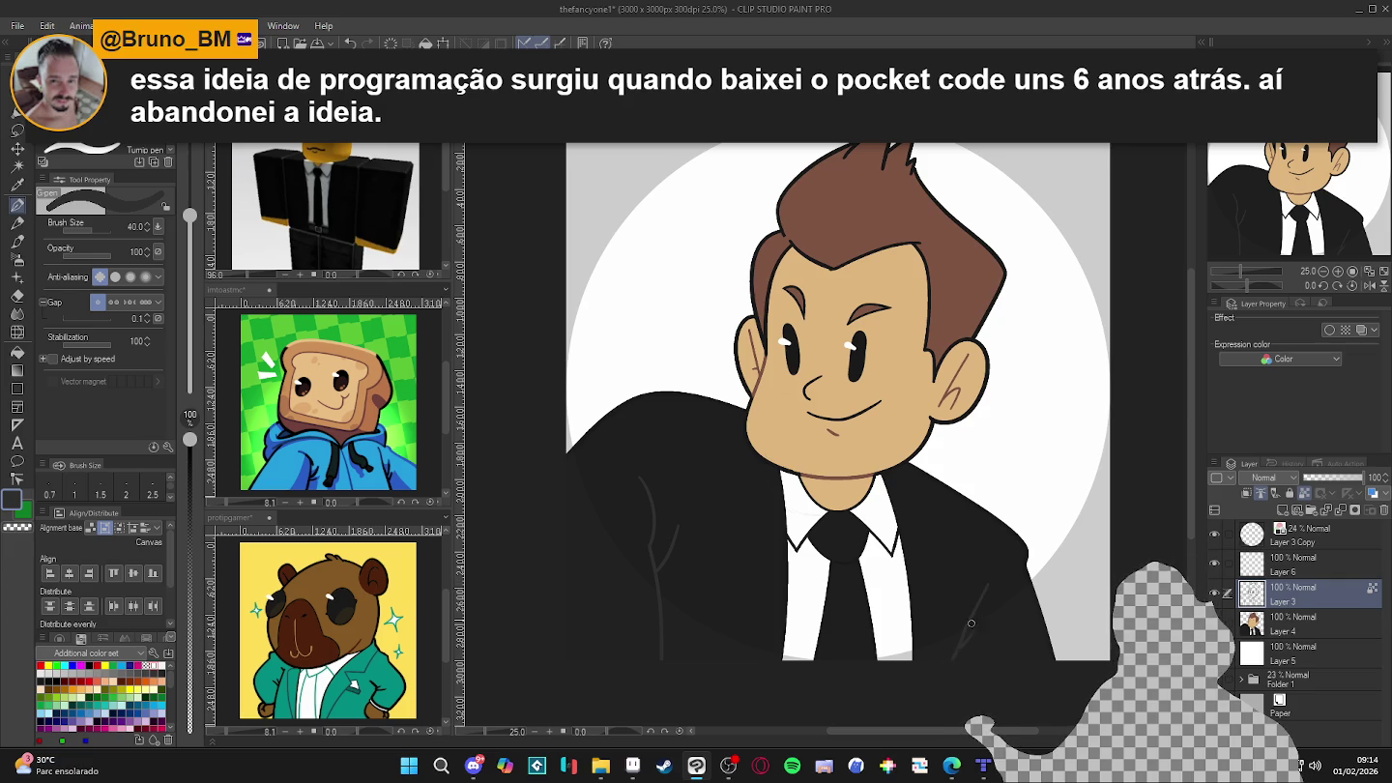
pyautogui.moveTo(988, 585); pyautogui.dragTo(954, 664)
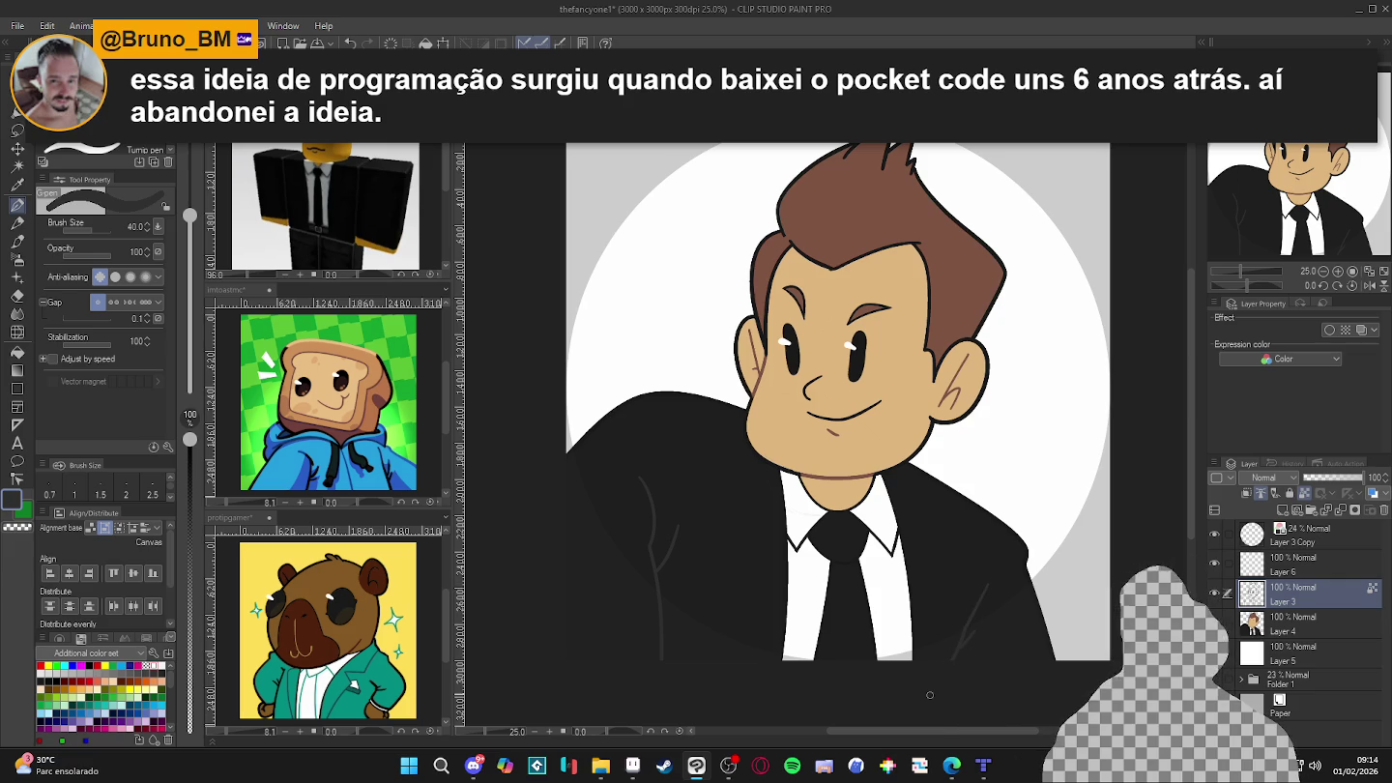
# - Lighten the grey and add lighter fold strokes on both sides of the jacket, then confirm a mid grey
pyautogui.doubleClick(21, 501)
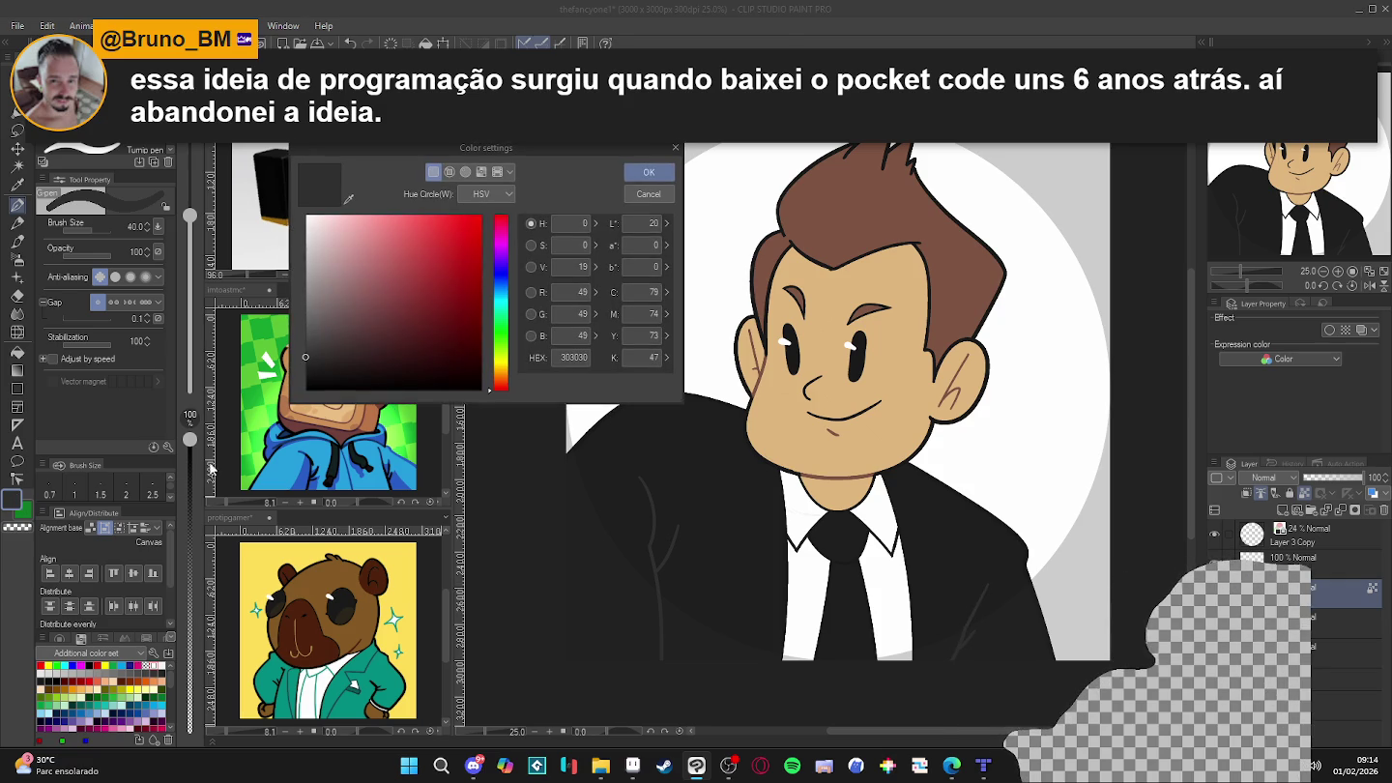
pyautogui.click(309, 335)
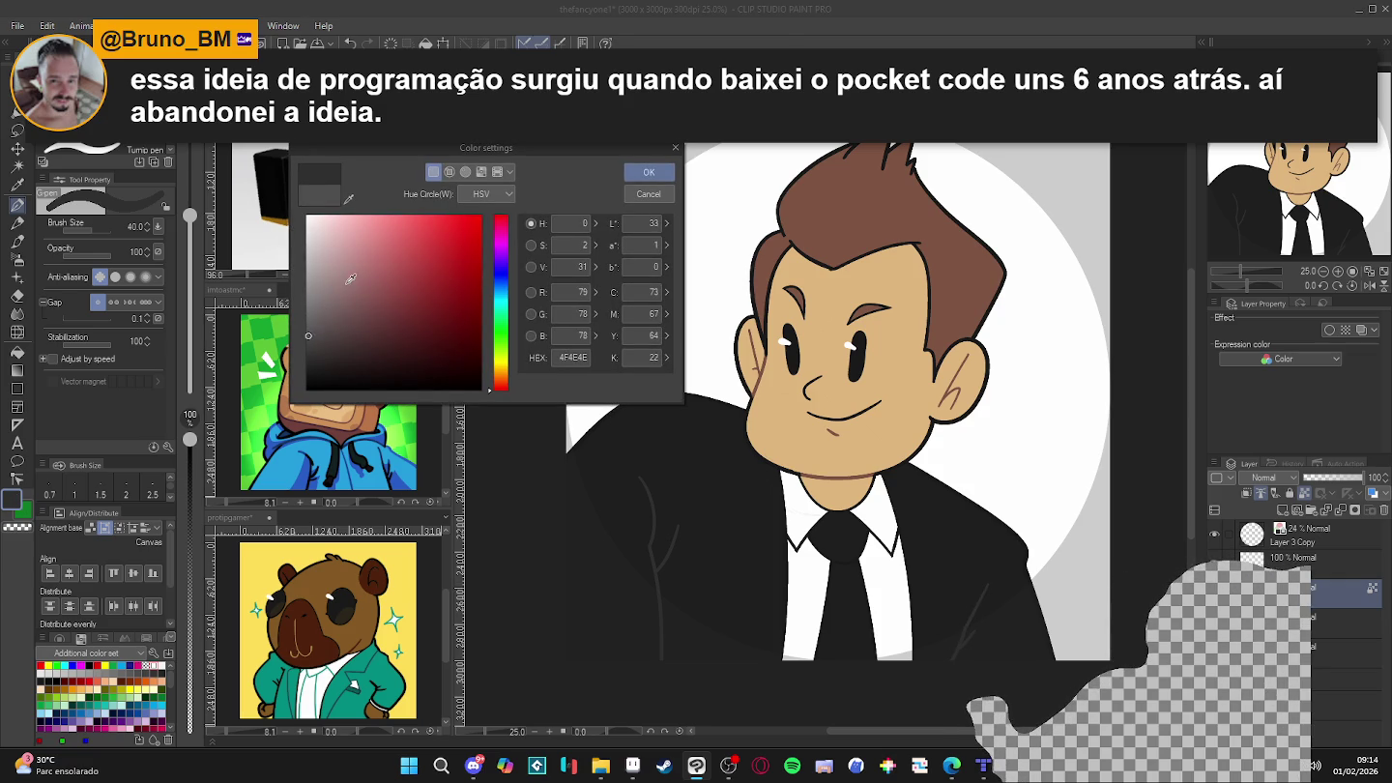
pyautogui.click(648, 172)
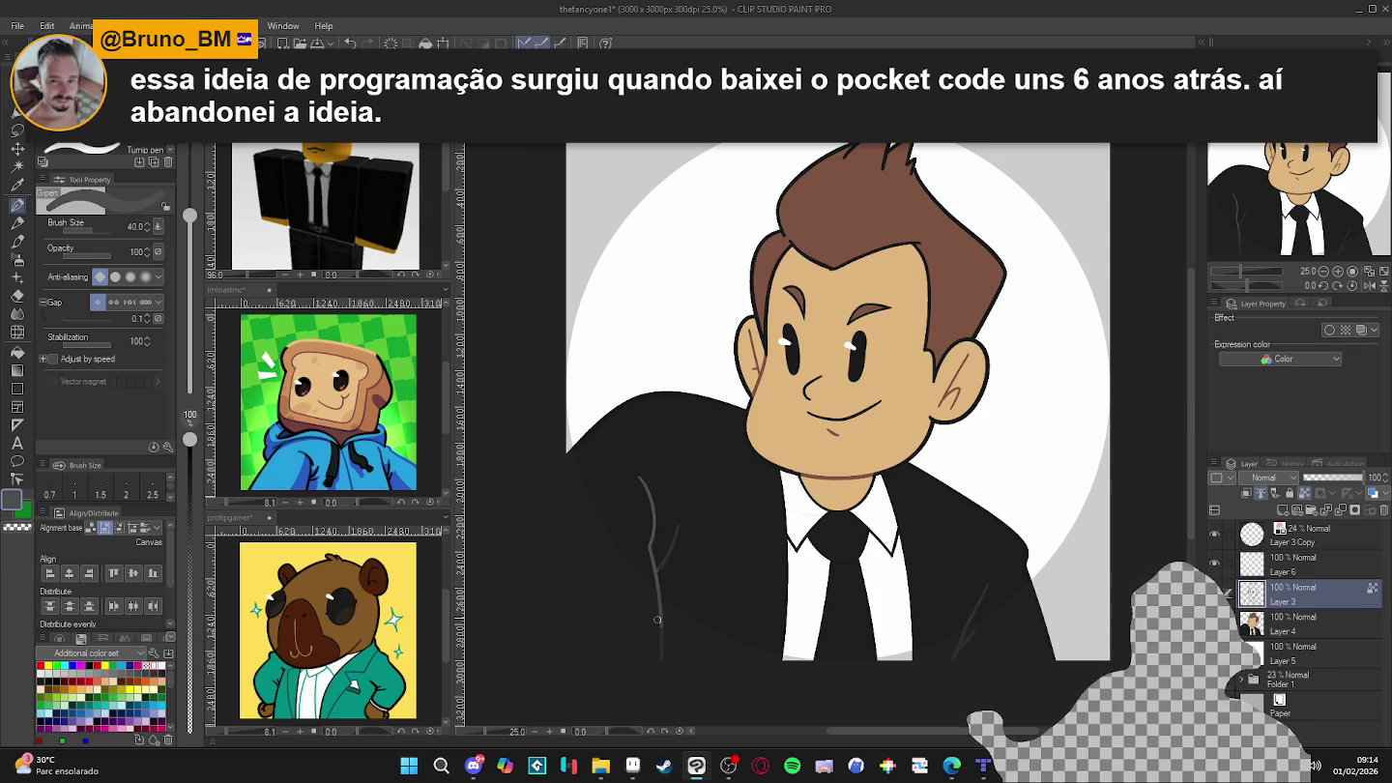
pyautogui.moveTo(656, 569); pyautogui.dragTo(683, 522)
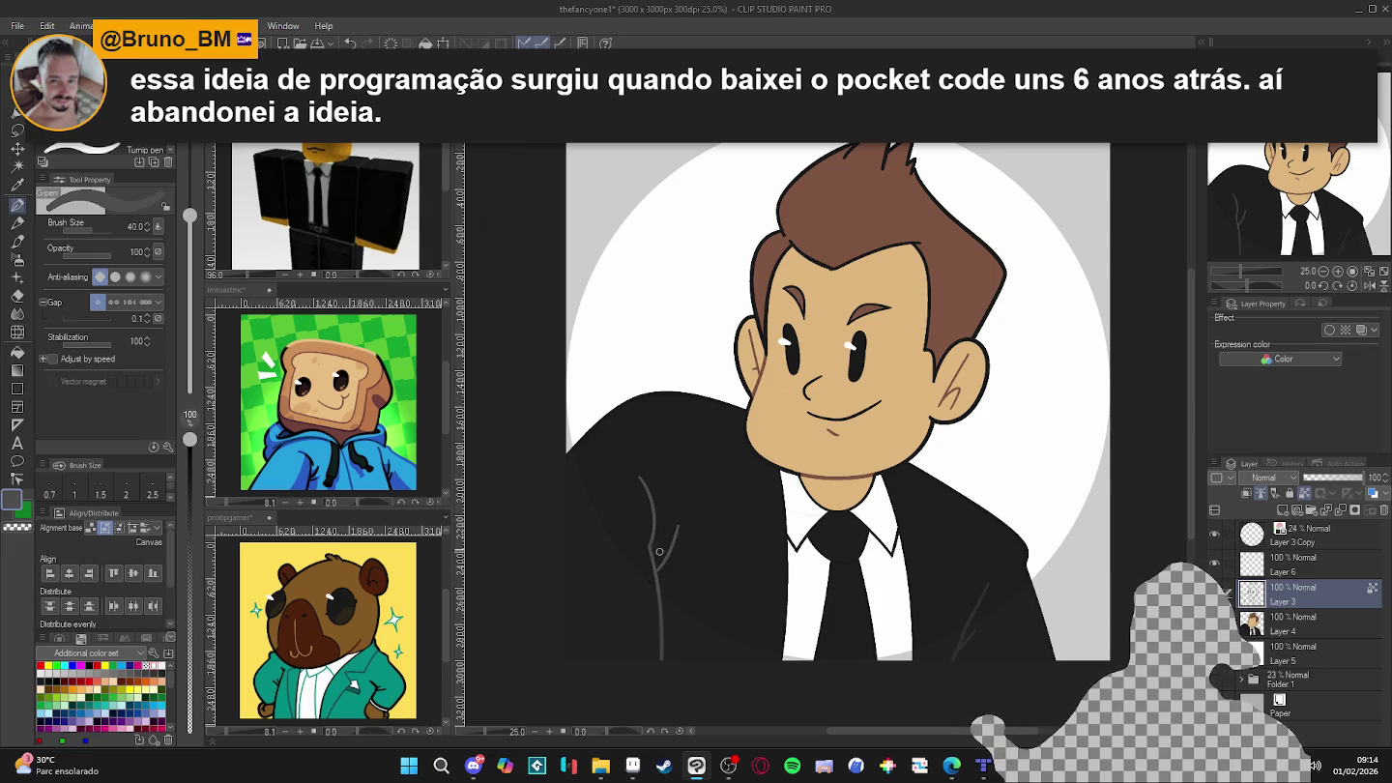
pyautogui.moveTo(987, 584); pyautogui.dragTo(960, 652)
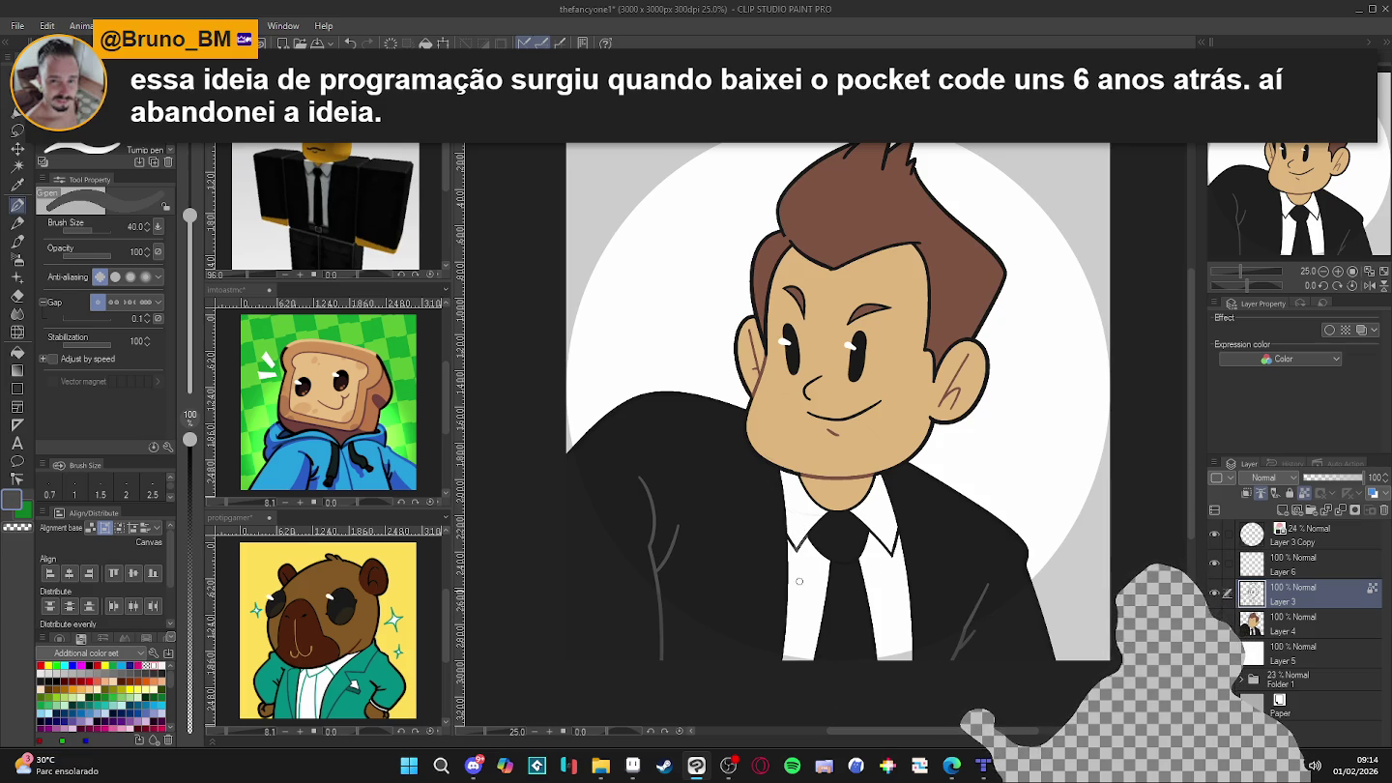
pyautogui.hotkey('ctrl', 'shift', 'c')
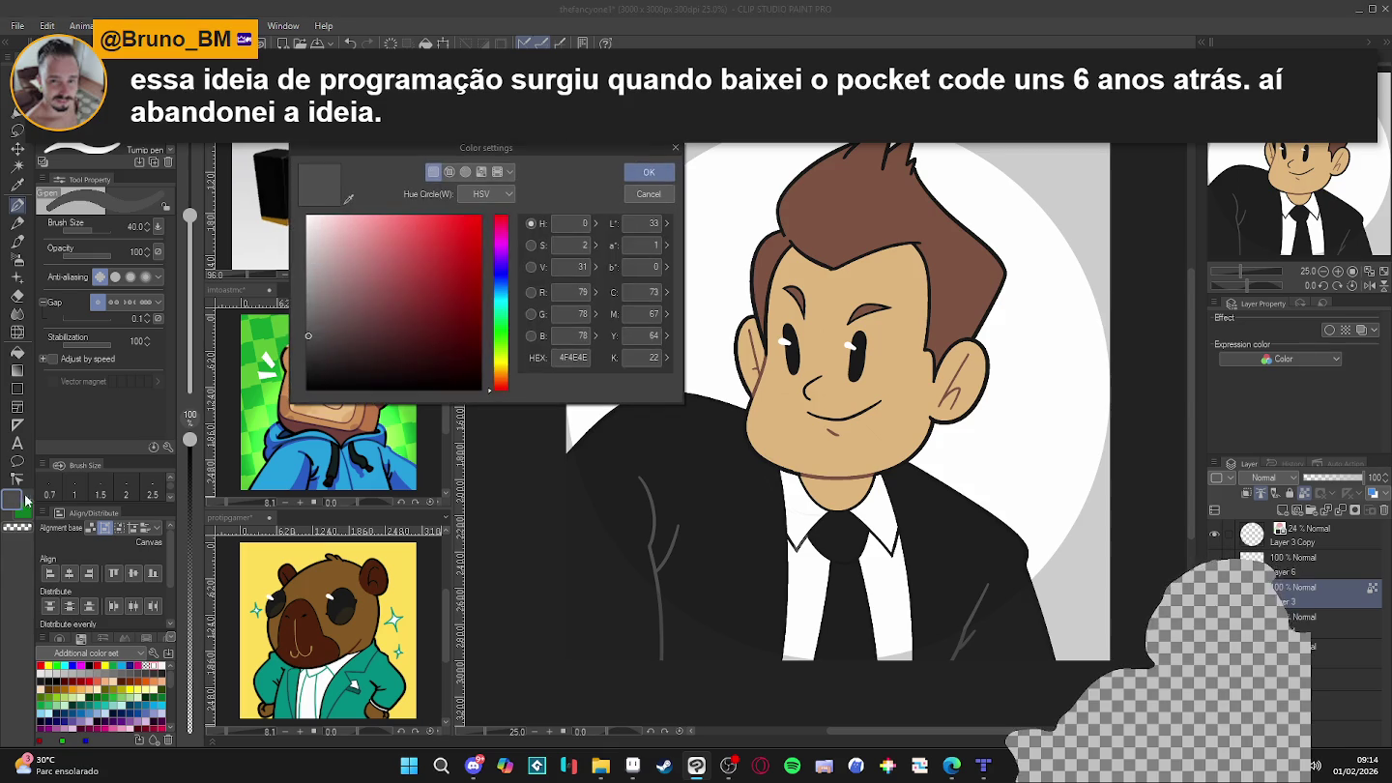
pyautogui.click(645, 175)
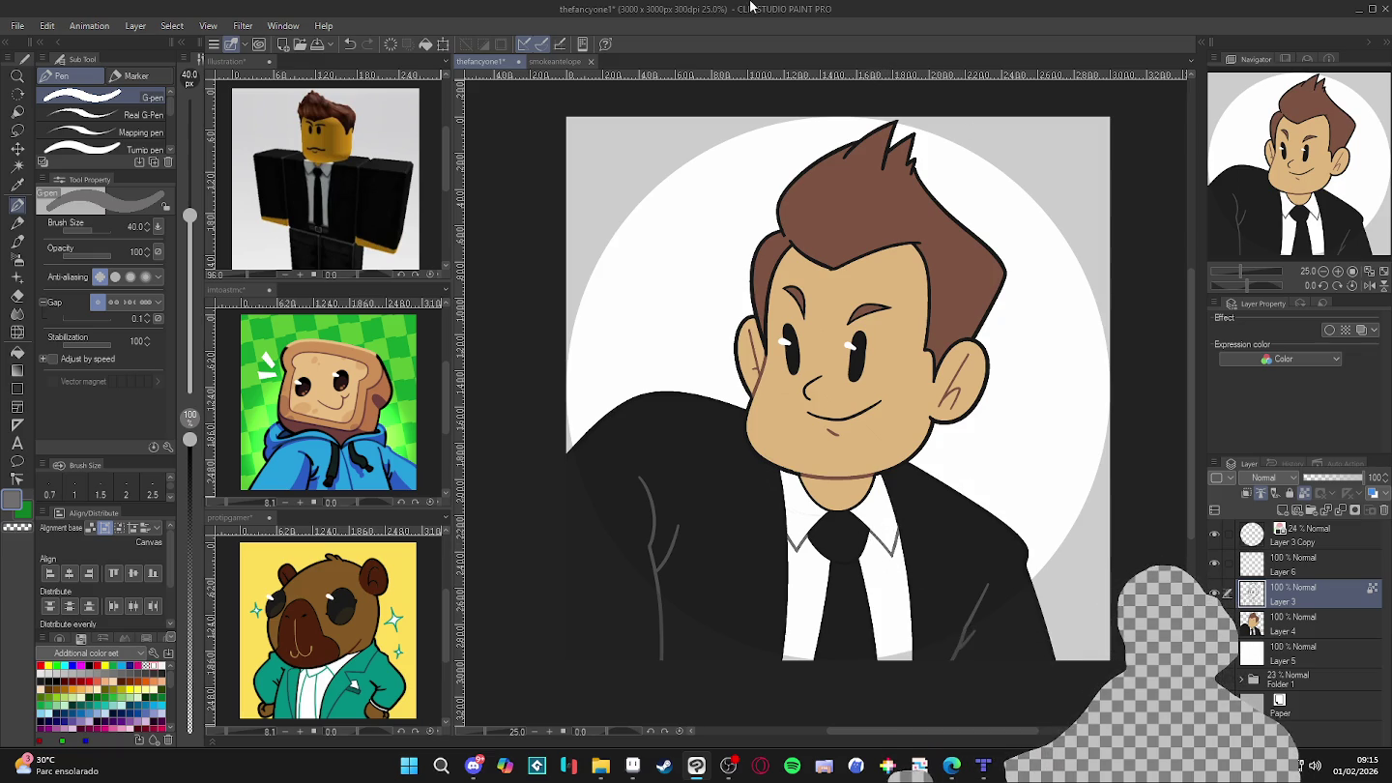
pyautogui.scroll(-1, 970, 431)
pyautogui.scroll(-1, 970, 431)
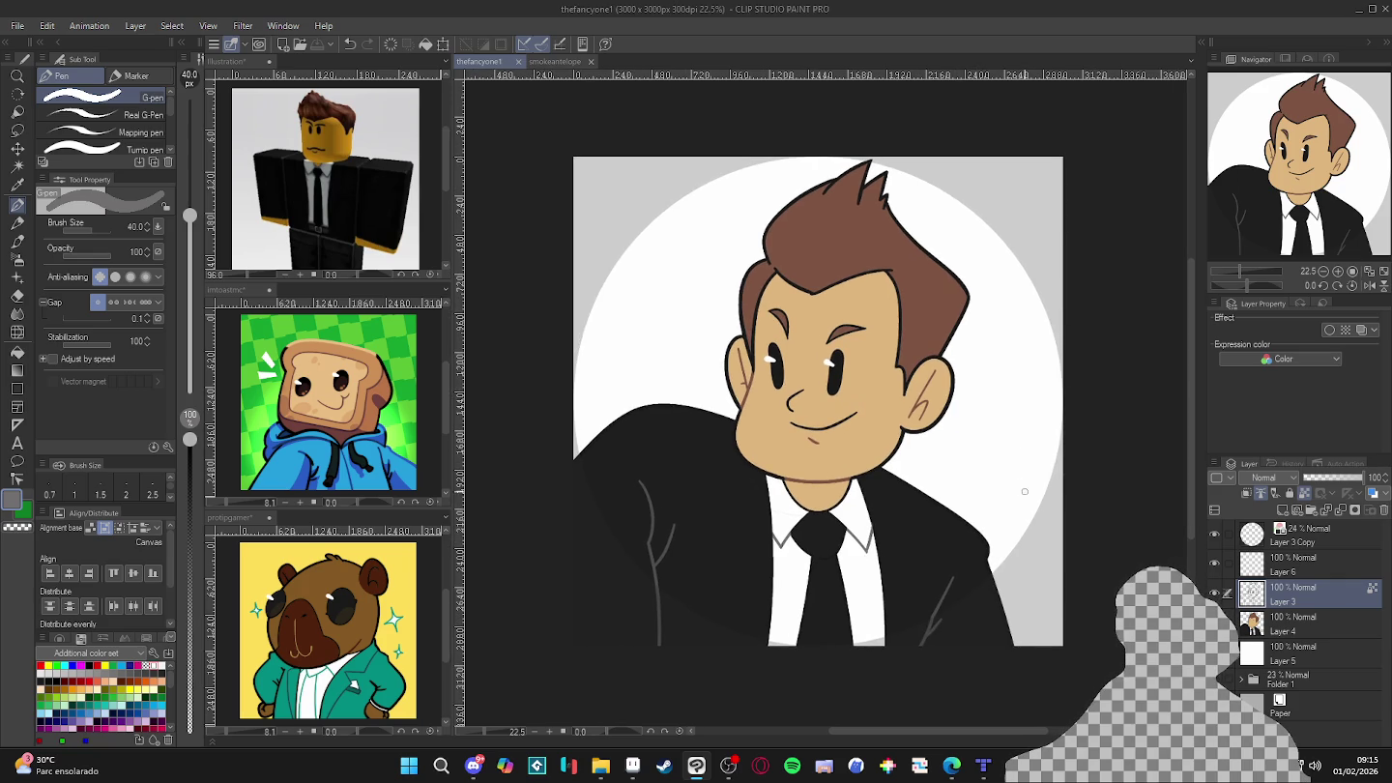
pyautogui.hscroll(1, 1025, 493)
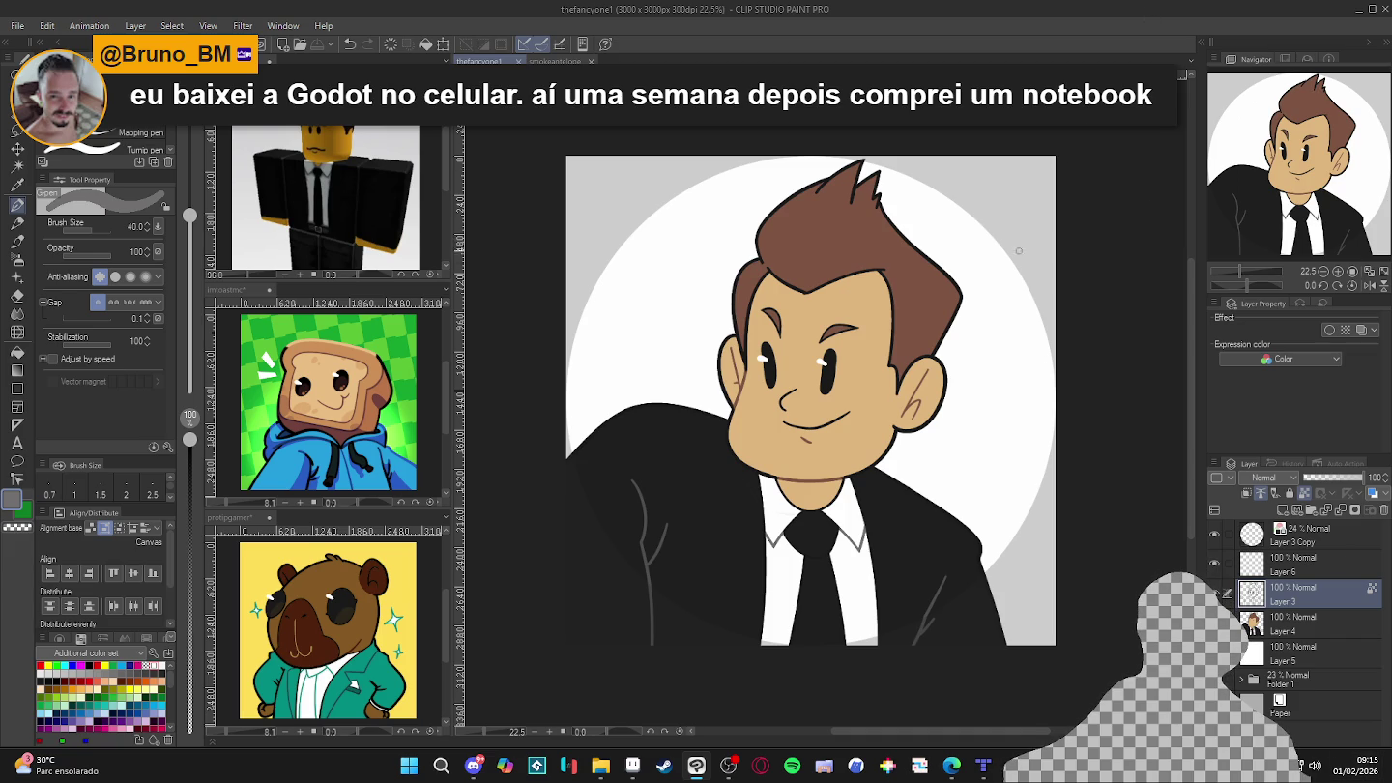
pyautogui.click(1214, 563)
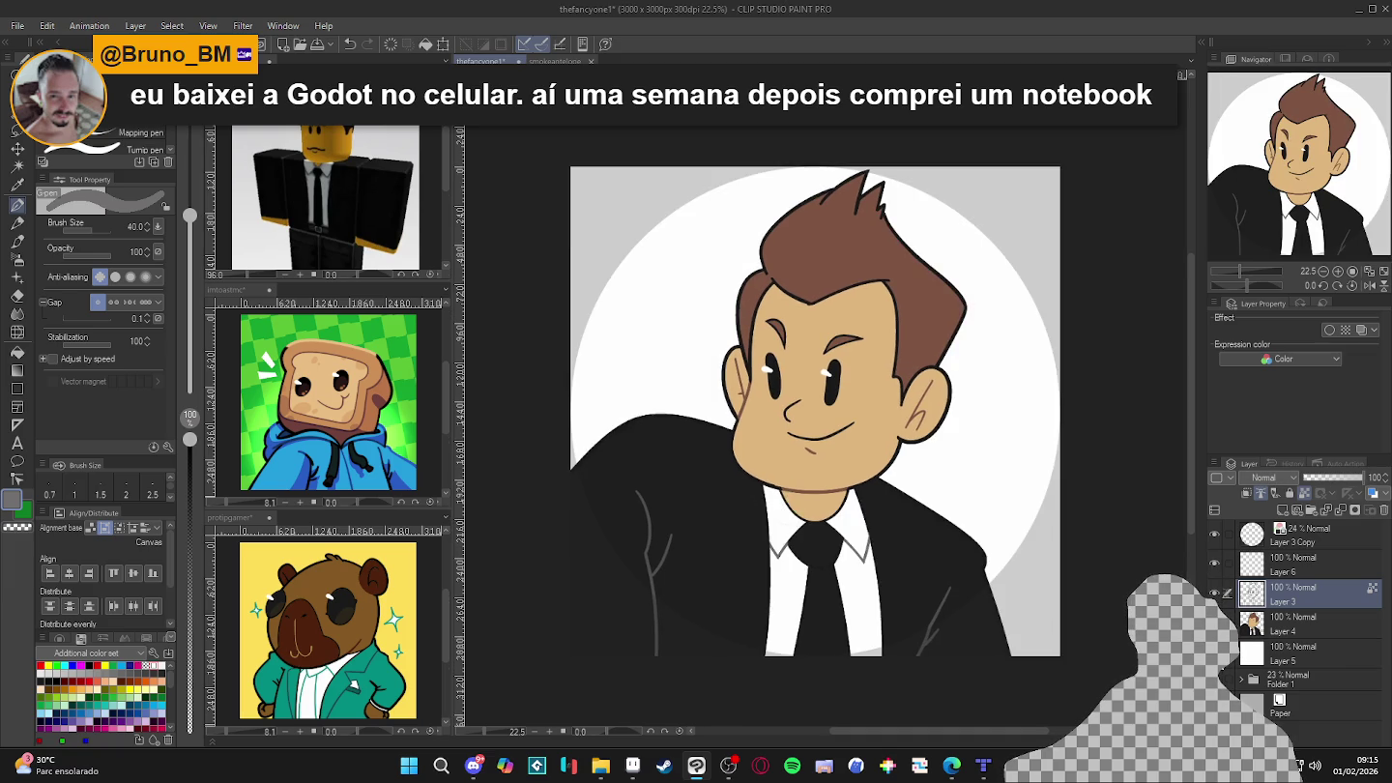
pyautogui.click(1272, 629)
pyautogui.press('g')
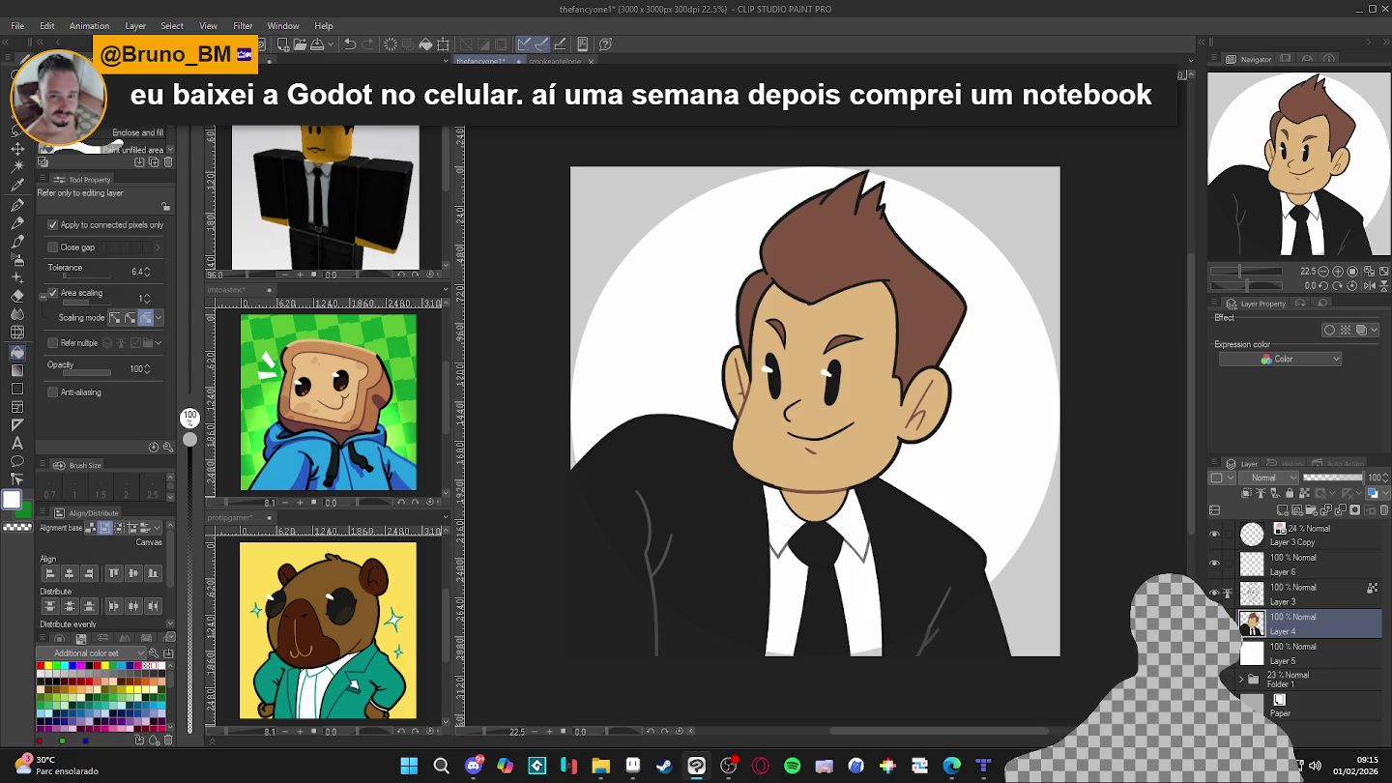
pyautogui.doubleClick(1222, 596)
pyautogui.doubleClick(1221, 597)
pyautogui.click(1260, 591)
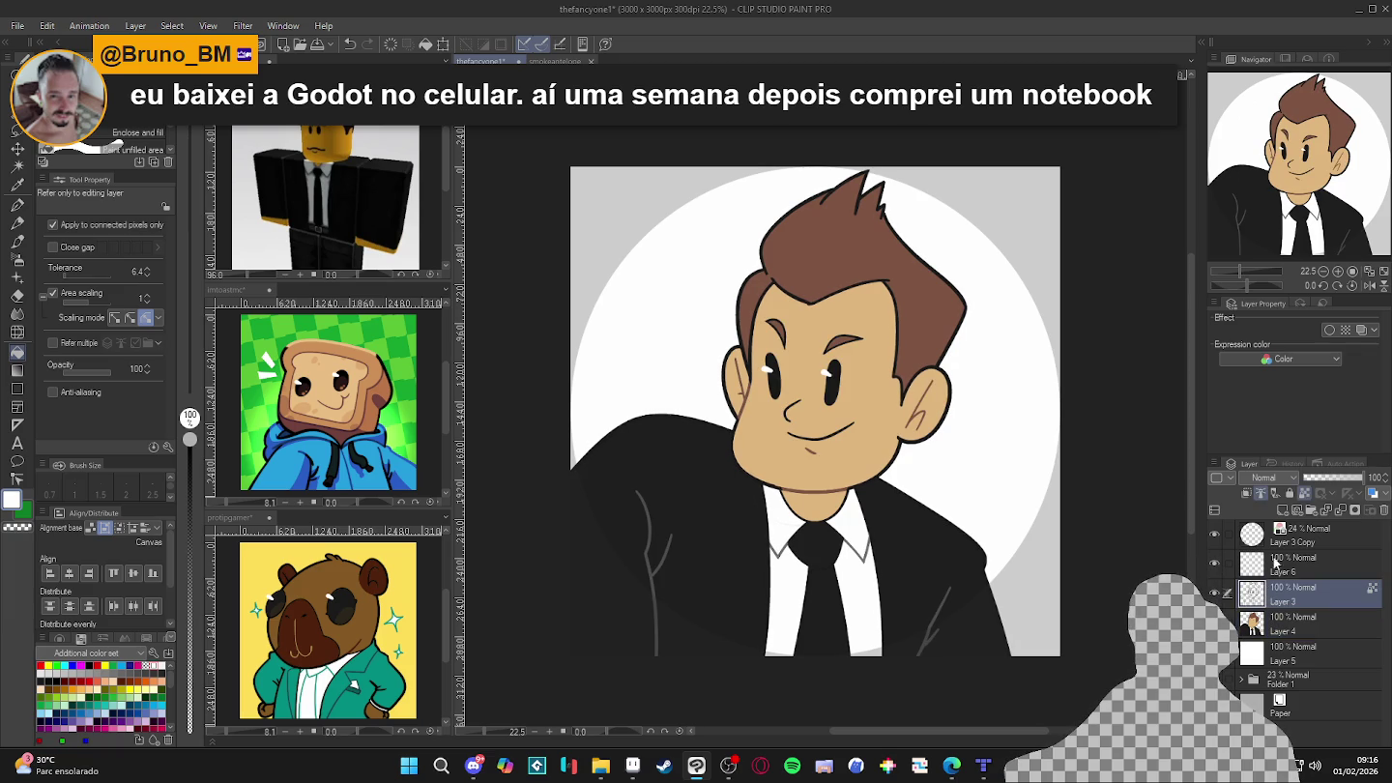
pyautogui.press('p')
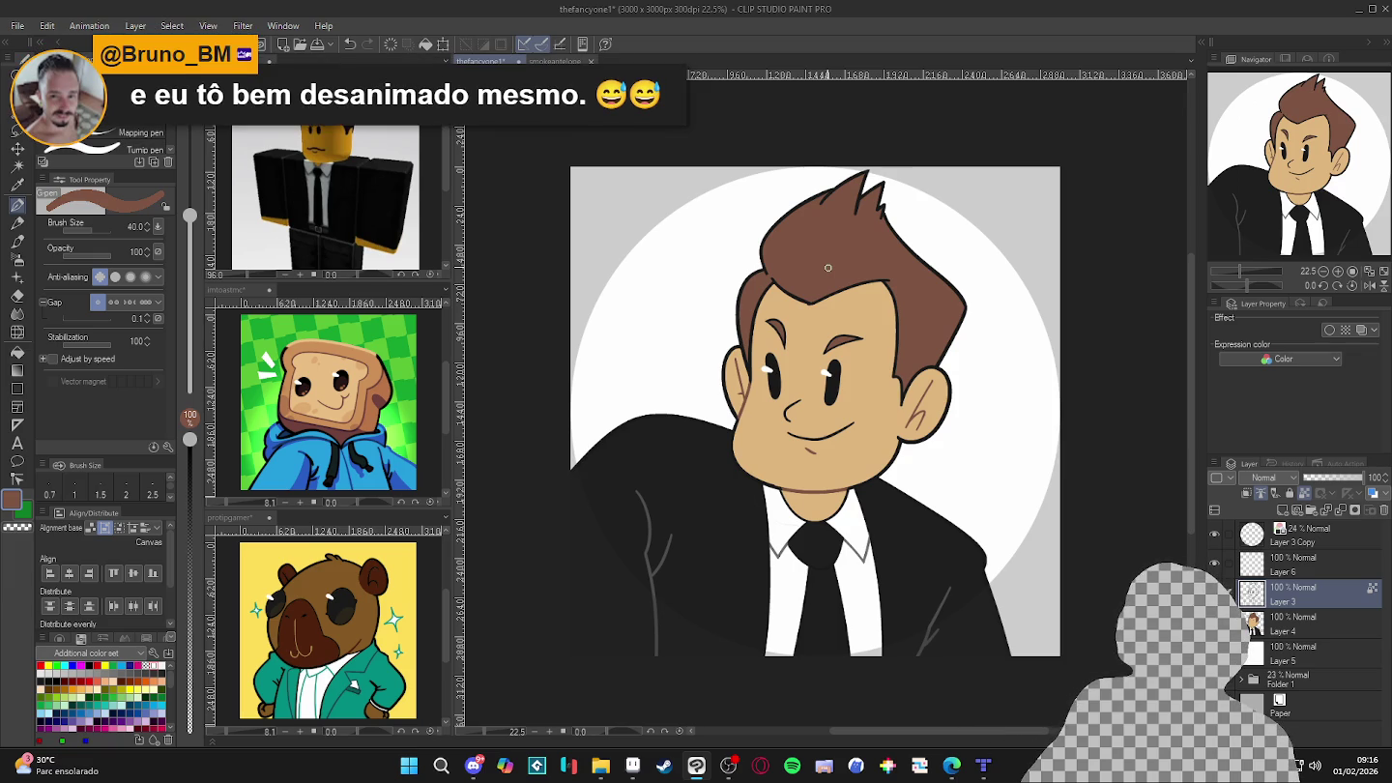
# - Darken the brown drawing colour to a deeper brown
pyautogui.click(14, 499)
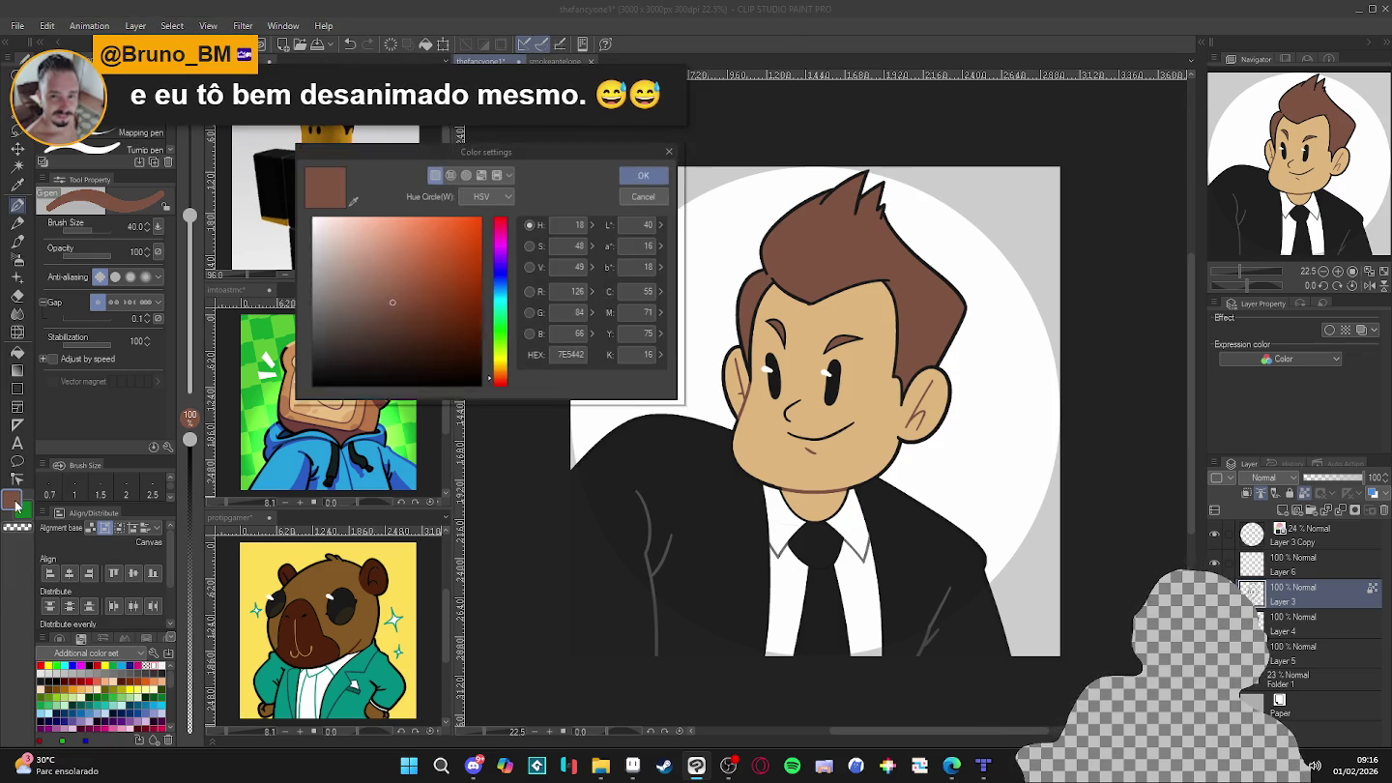
pyautogui.moveTo(409, 307); pyautogui.dragTo(435, 331)
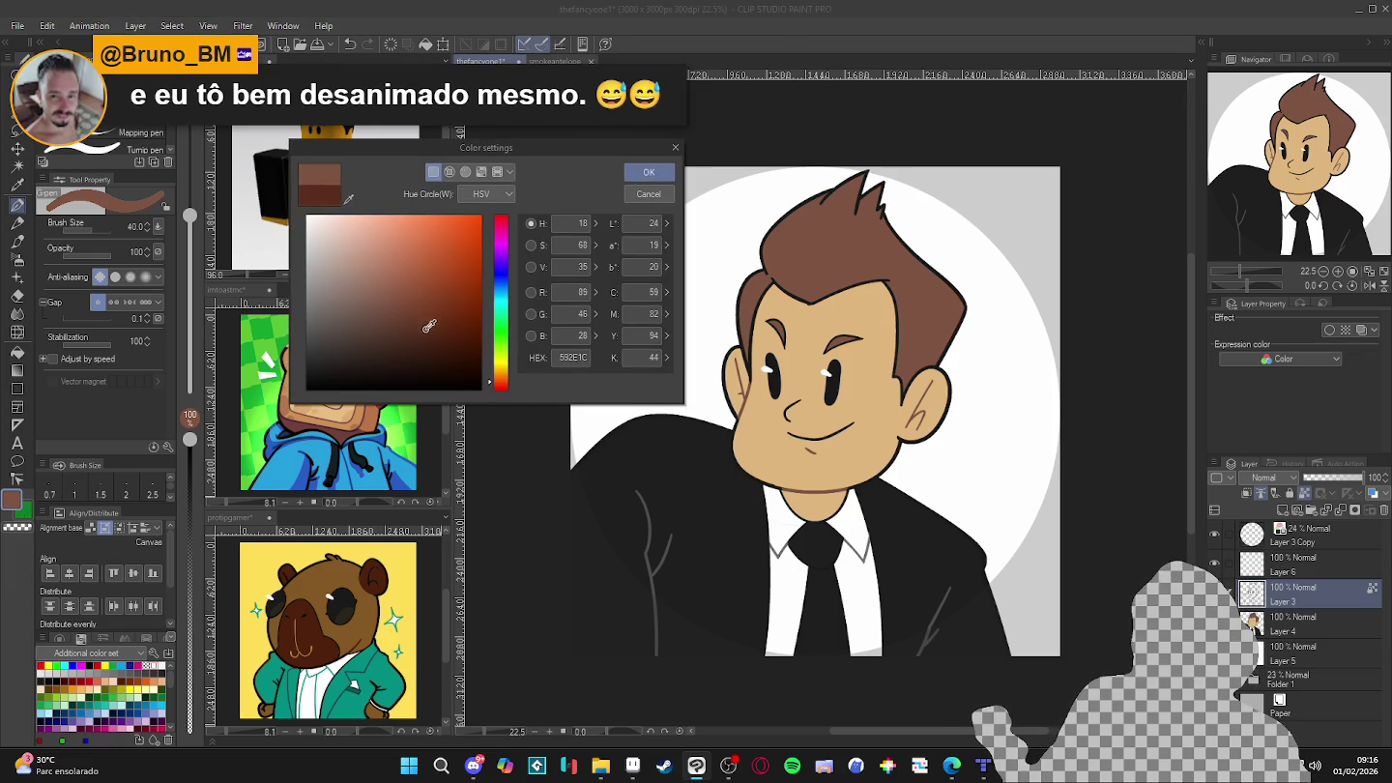
pyautogui.click(649, 172)
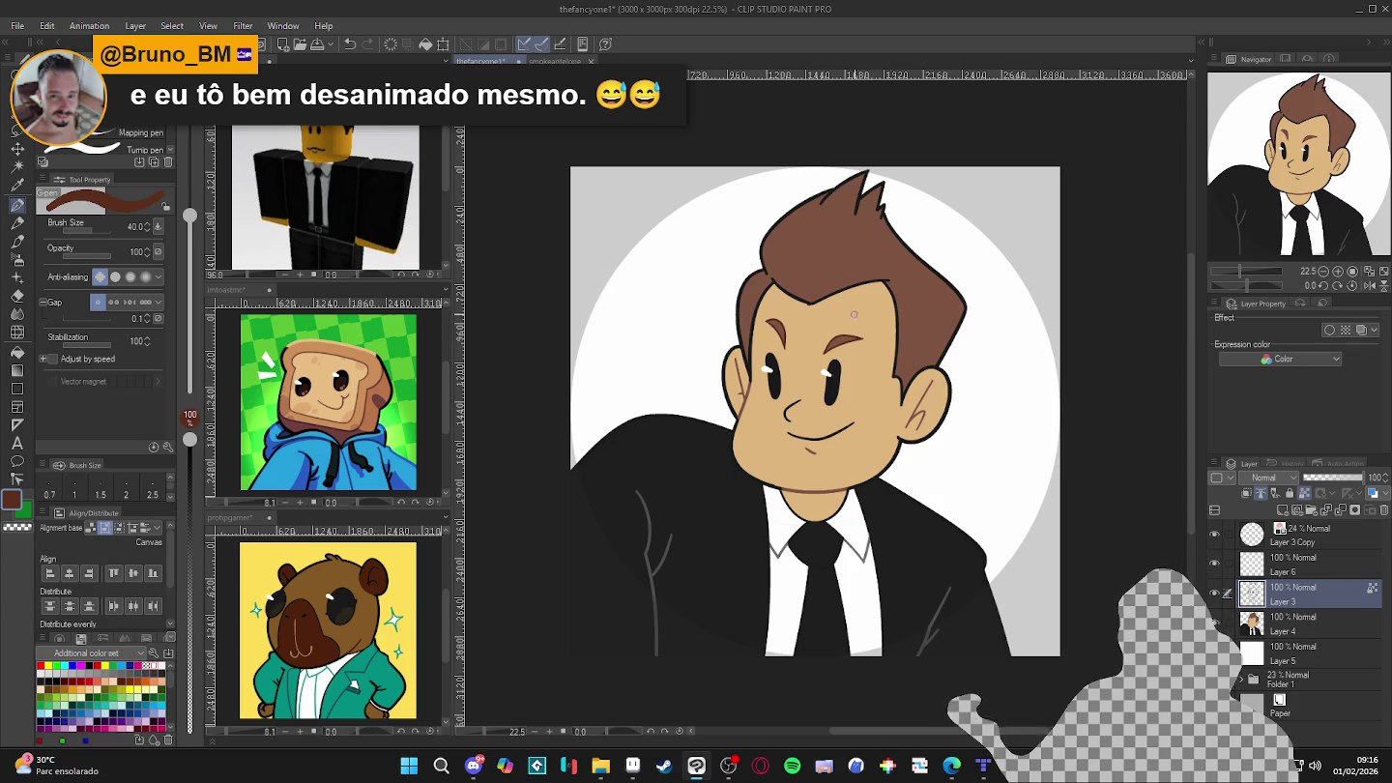
# - Save the portrait, zoom out to see it whole, and undo/redo the last change to compare
pyautogui.scroll(-1, 919, 347)
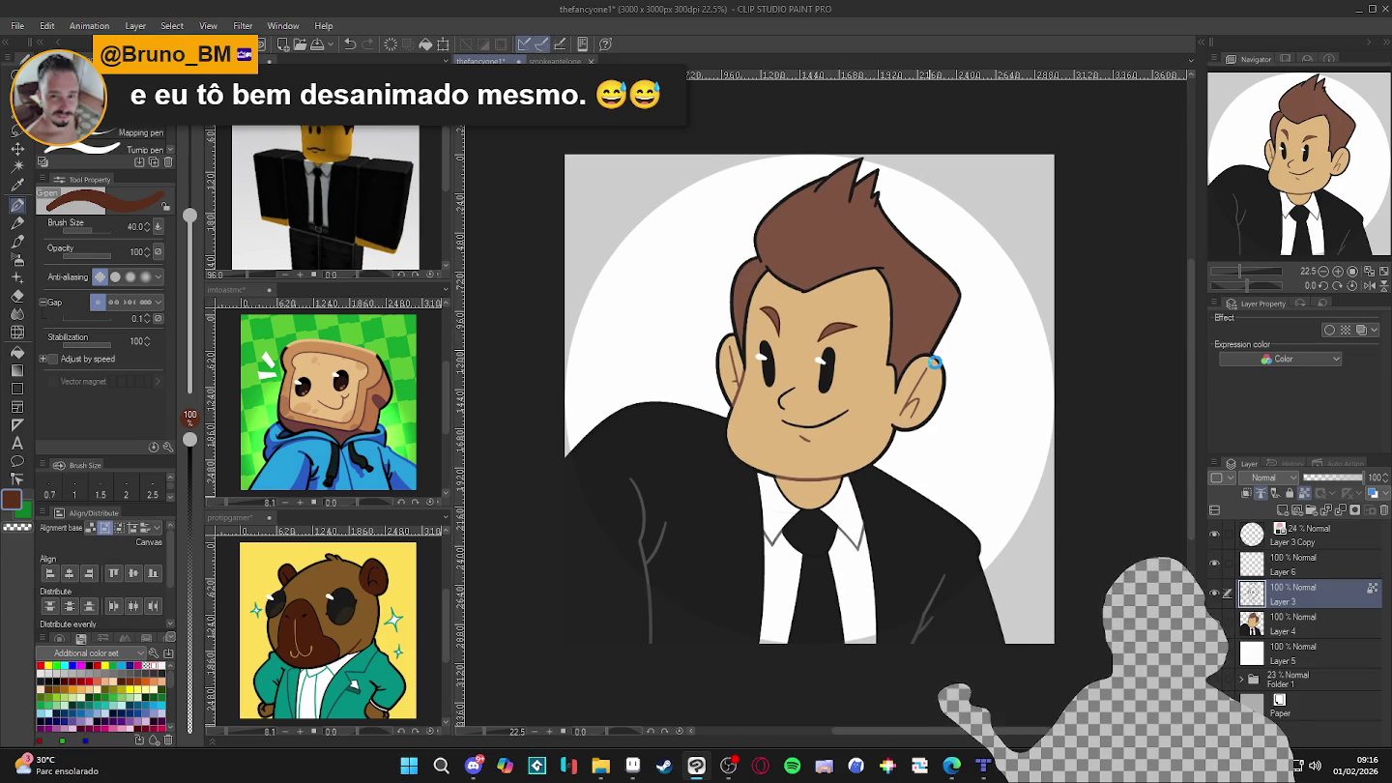
pyautogui.hotkey('ctrl', 's')
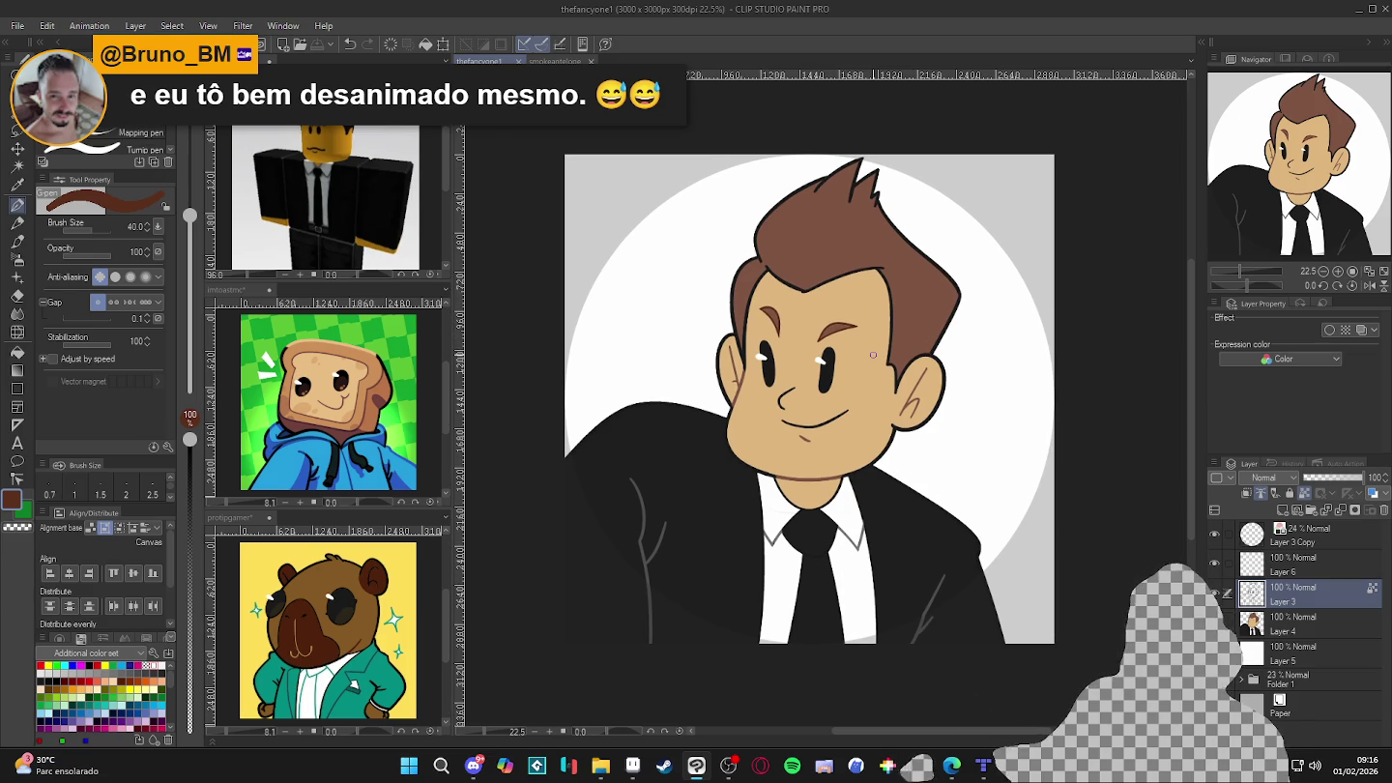
pyautogui.hotkey('ctrl', '-')
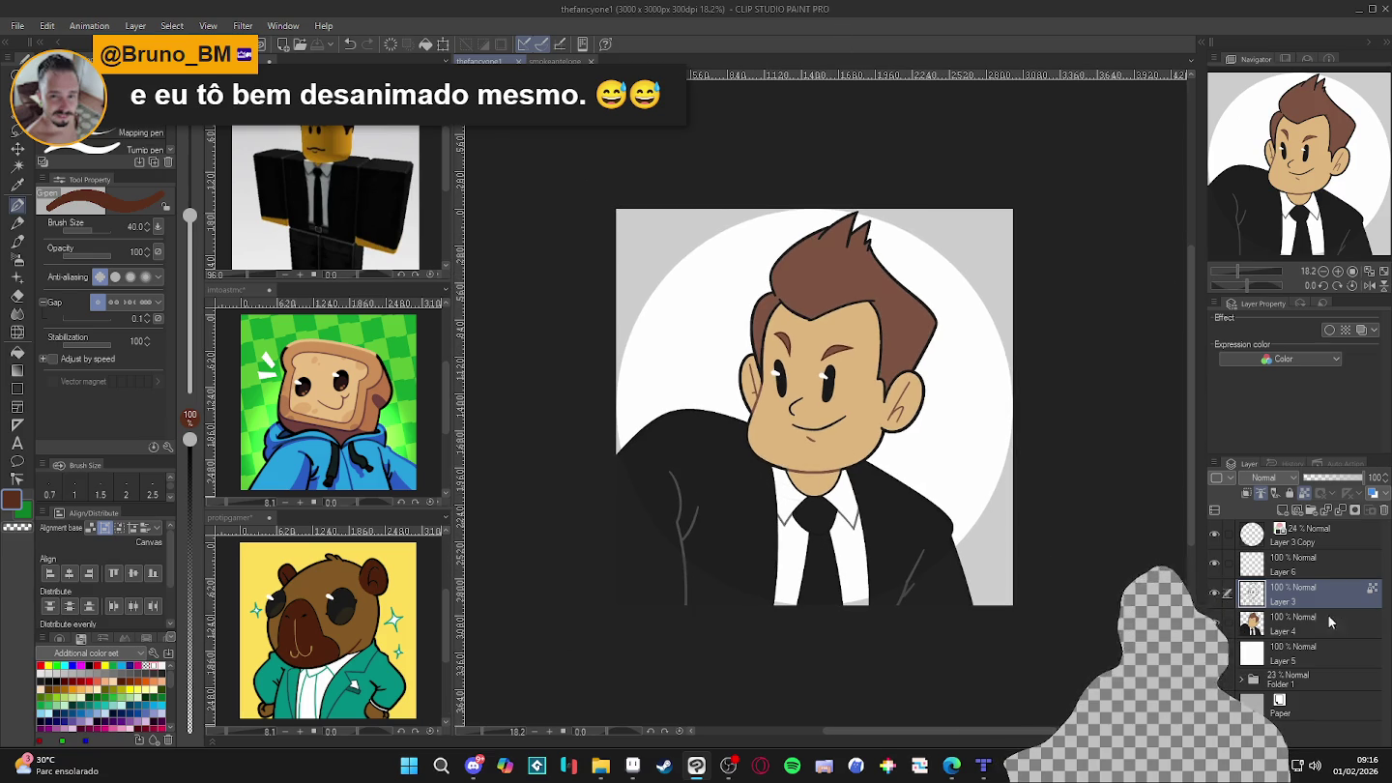
pyautogui.hotkey('ctrl', 'z')
pyautogui.hotkey('ctrl', 'y')
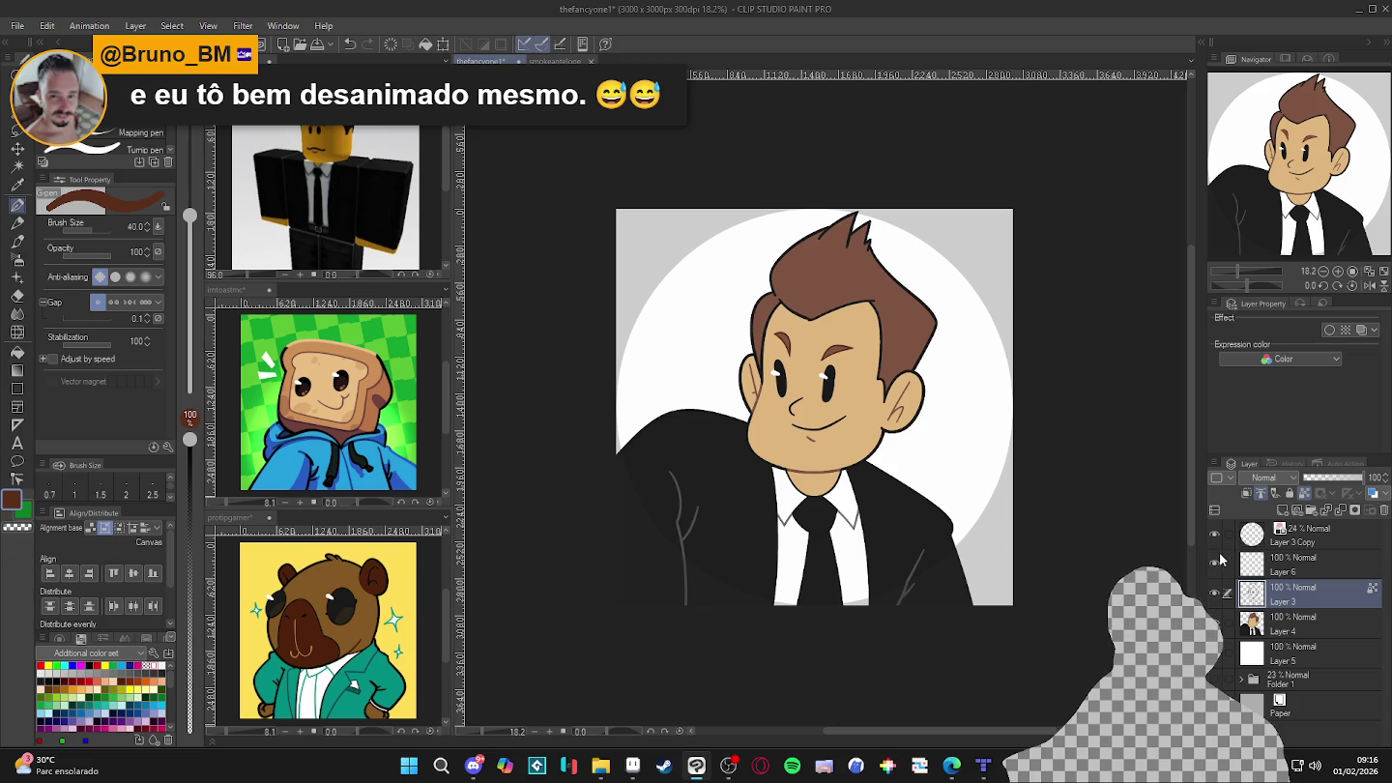
# - Duplicate the line layer and apply a Gaussian Blur of strength 36.89 to the copy
pyautogui.rightClick(1285, 598)
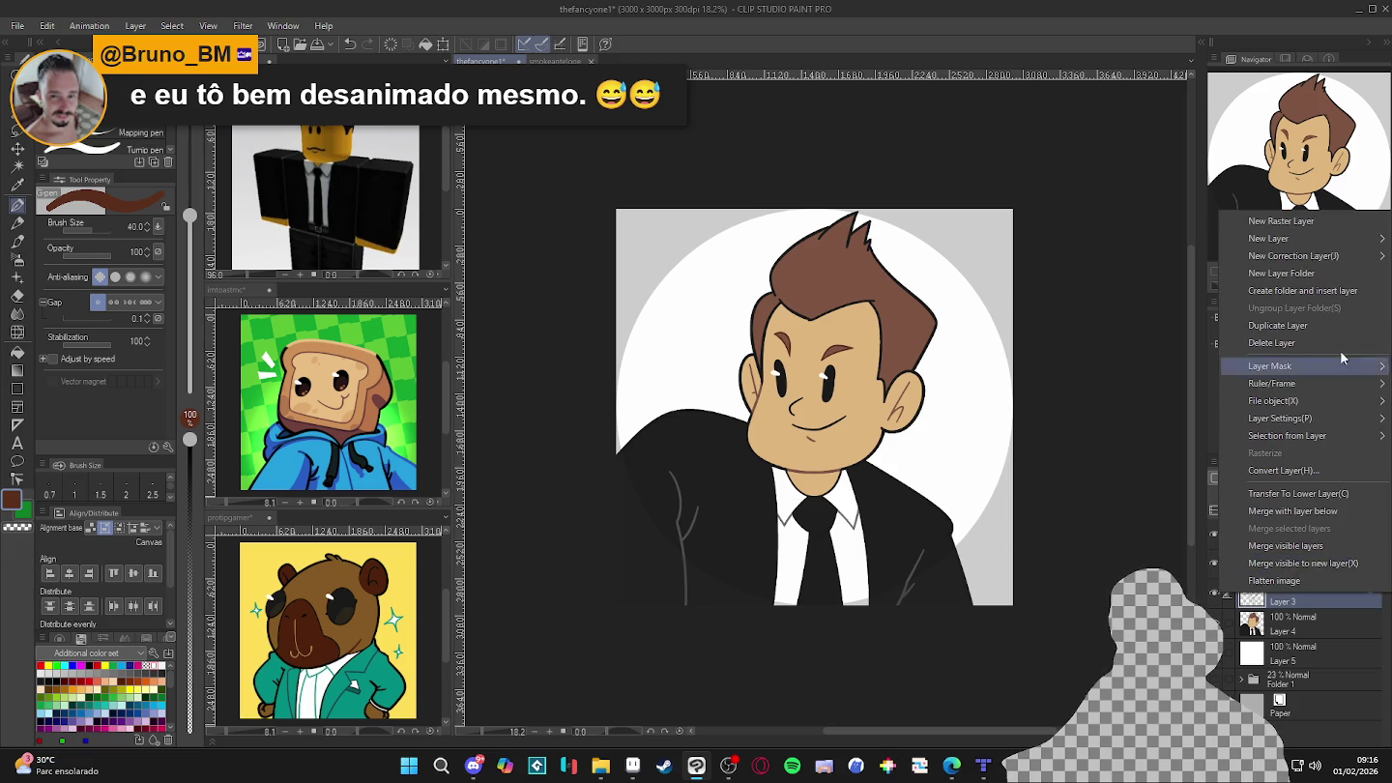
pyautogui.click(1332, 318)
pyautogui.scroll(1, 713, 456)
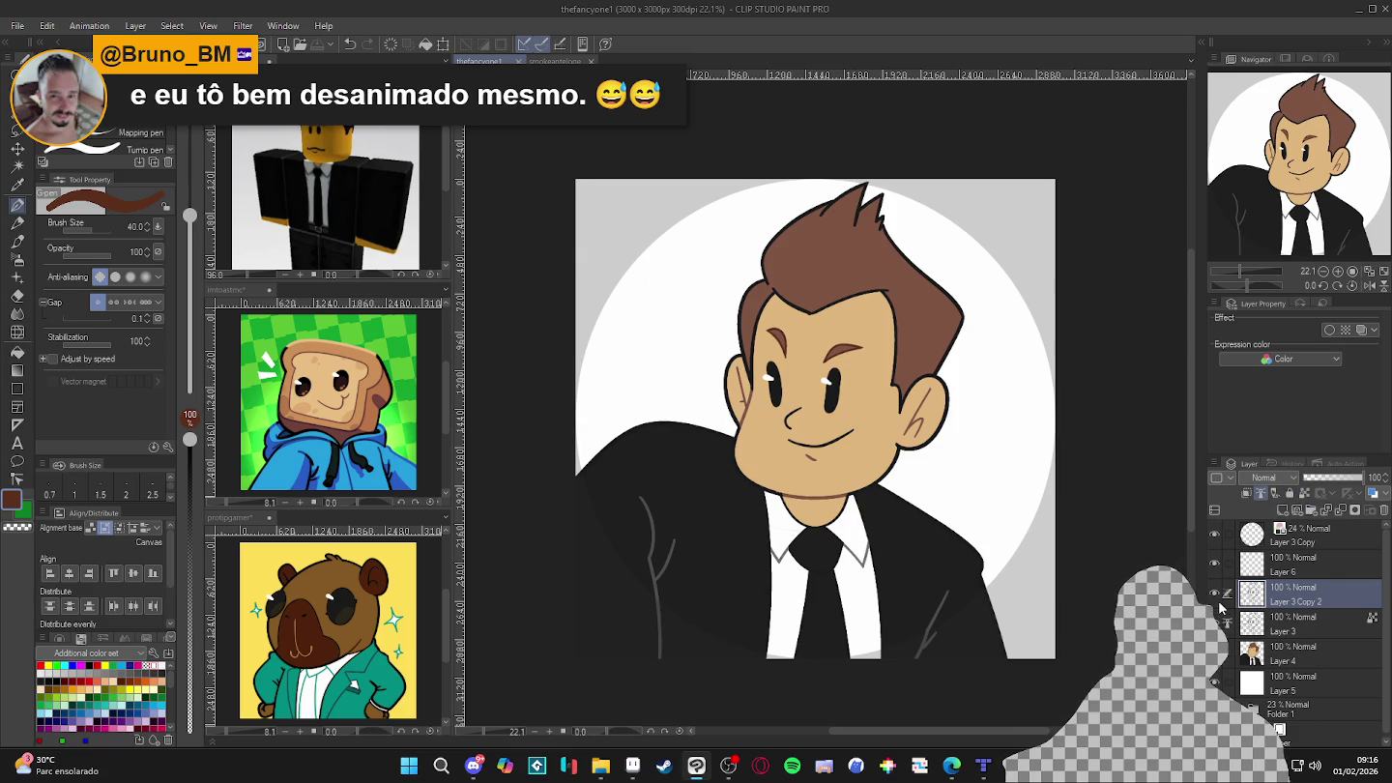
pyautogui.hotkey('alt', 'i')
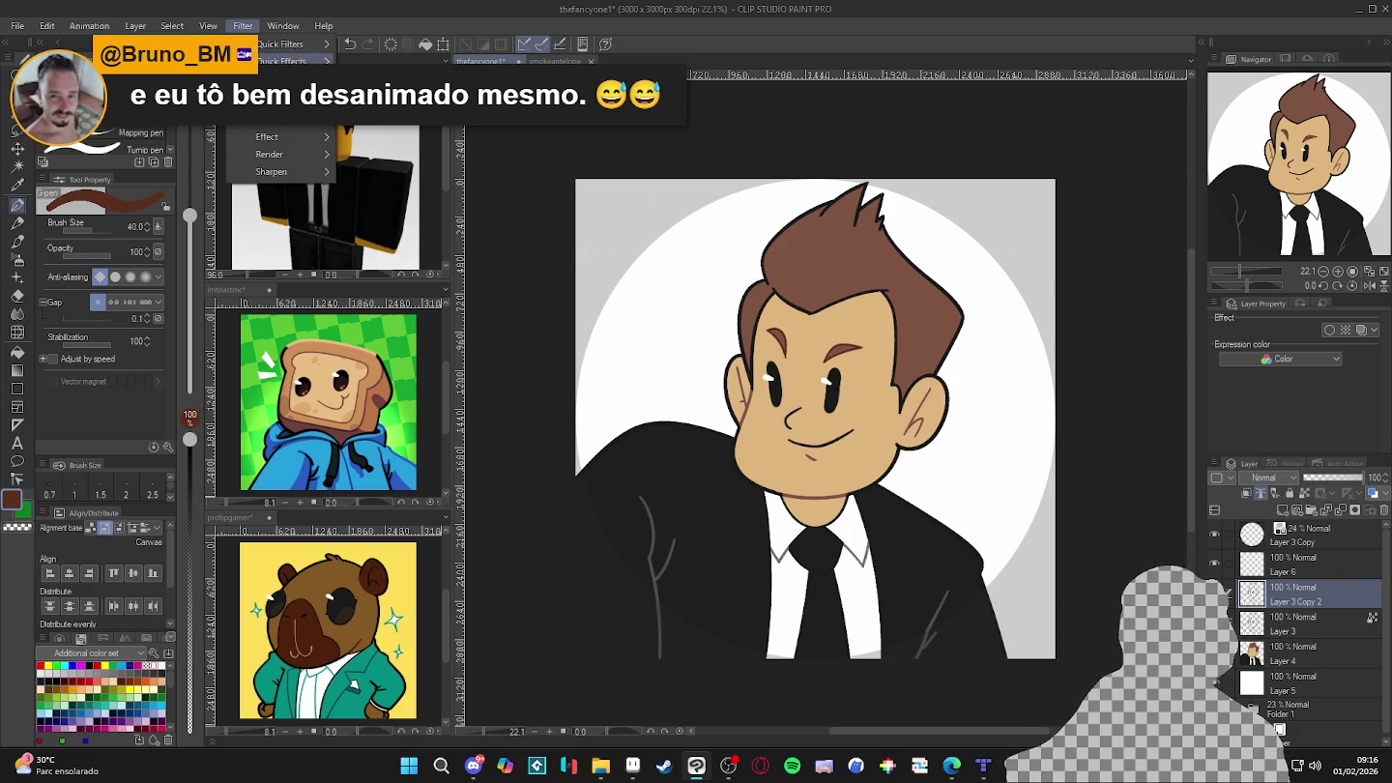
pyautogui.moveTo(285, 120)
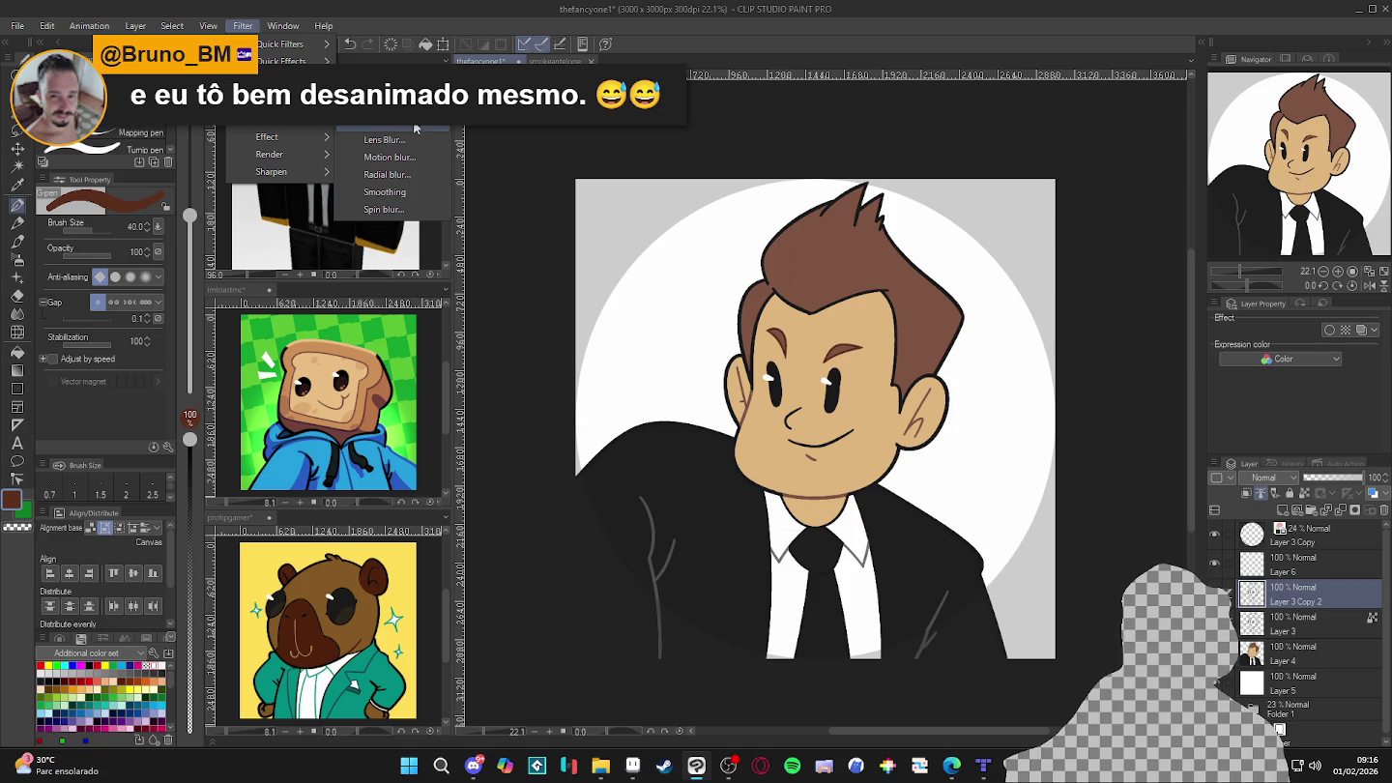
pyautogui.click(412, 123)
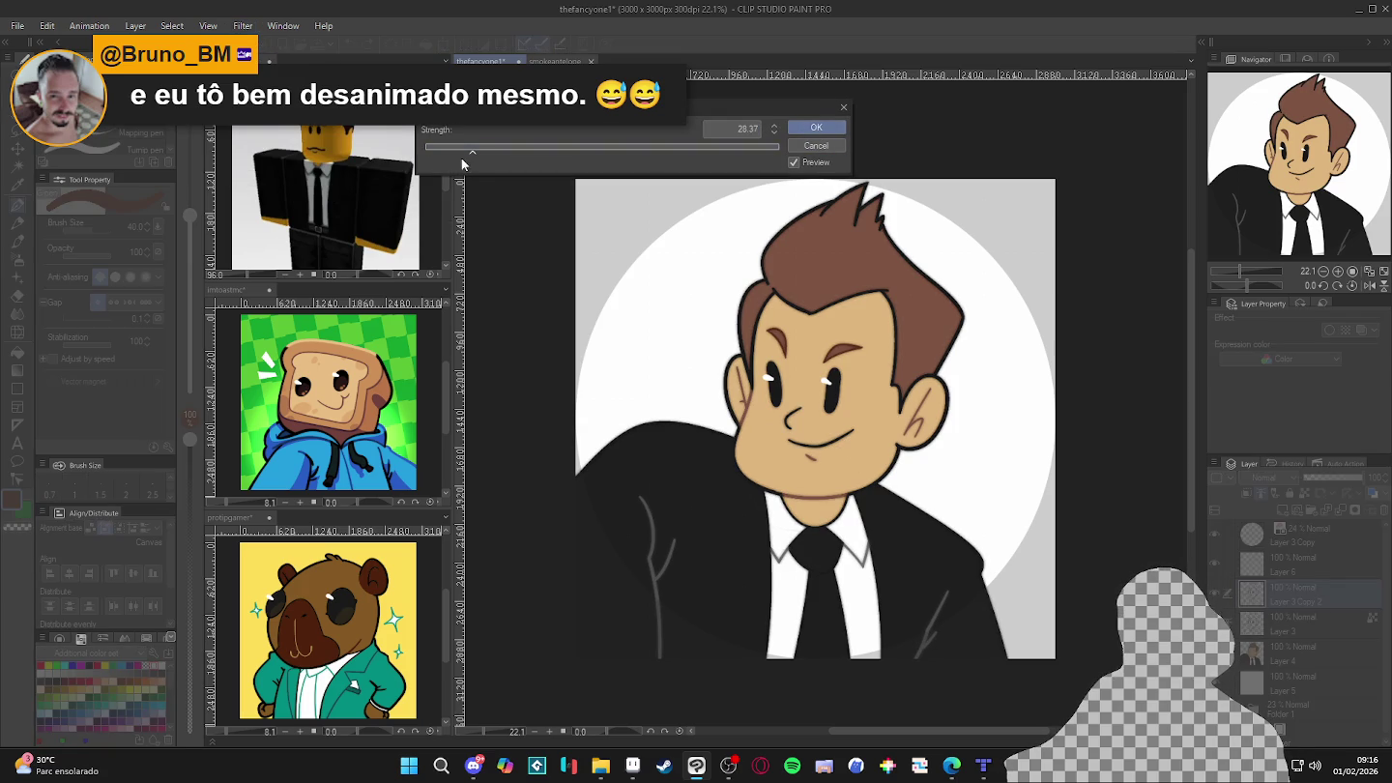
pyautogui.click(487, 149)
pyautogui.click(816, 127)
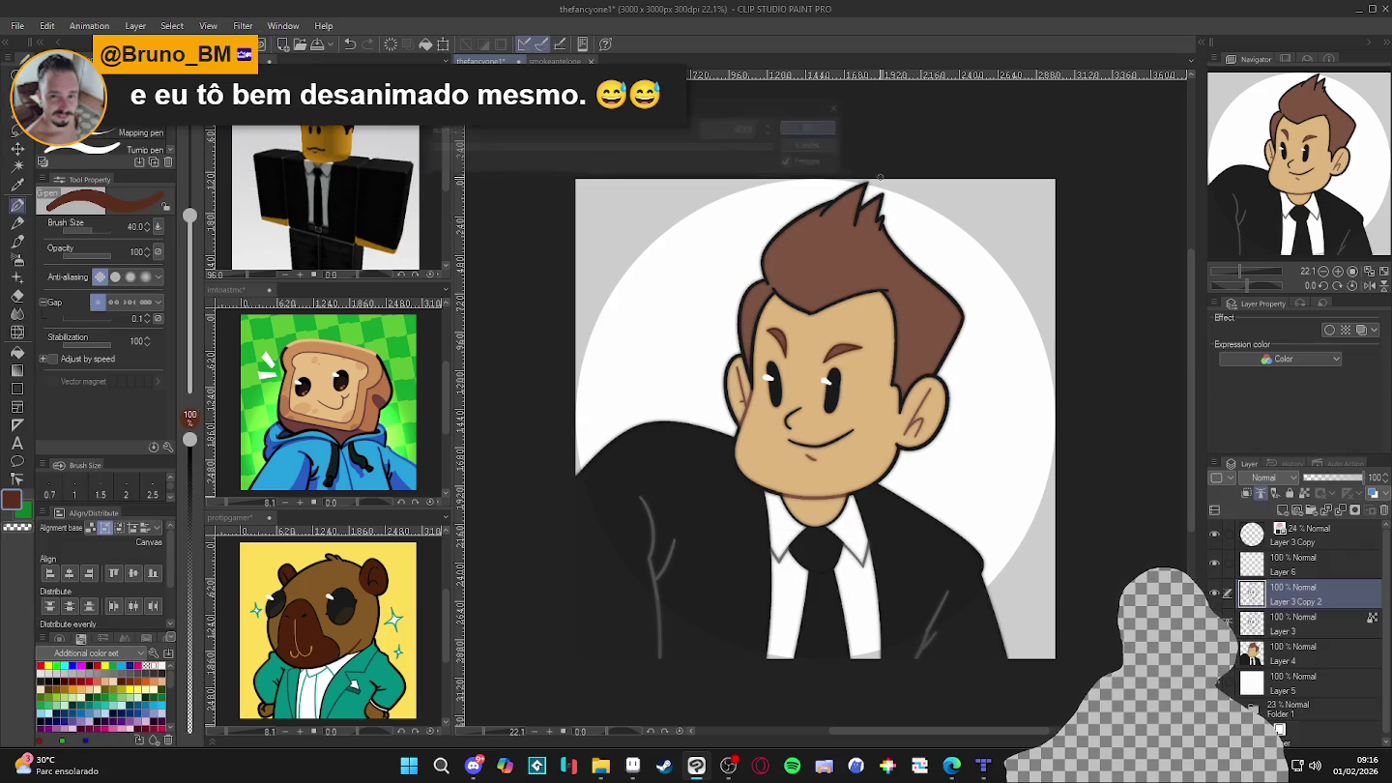
# - Set the blurred copy's opacity to 47% and toggle its visibility to compare the glow
pyautogui.click(1332, 477)
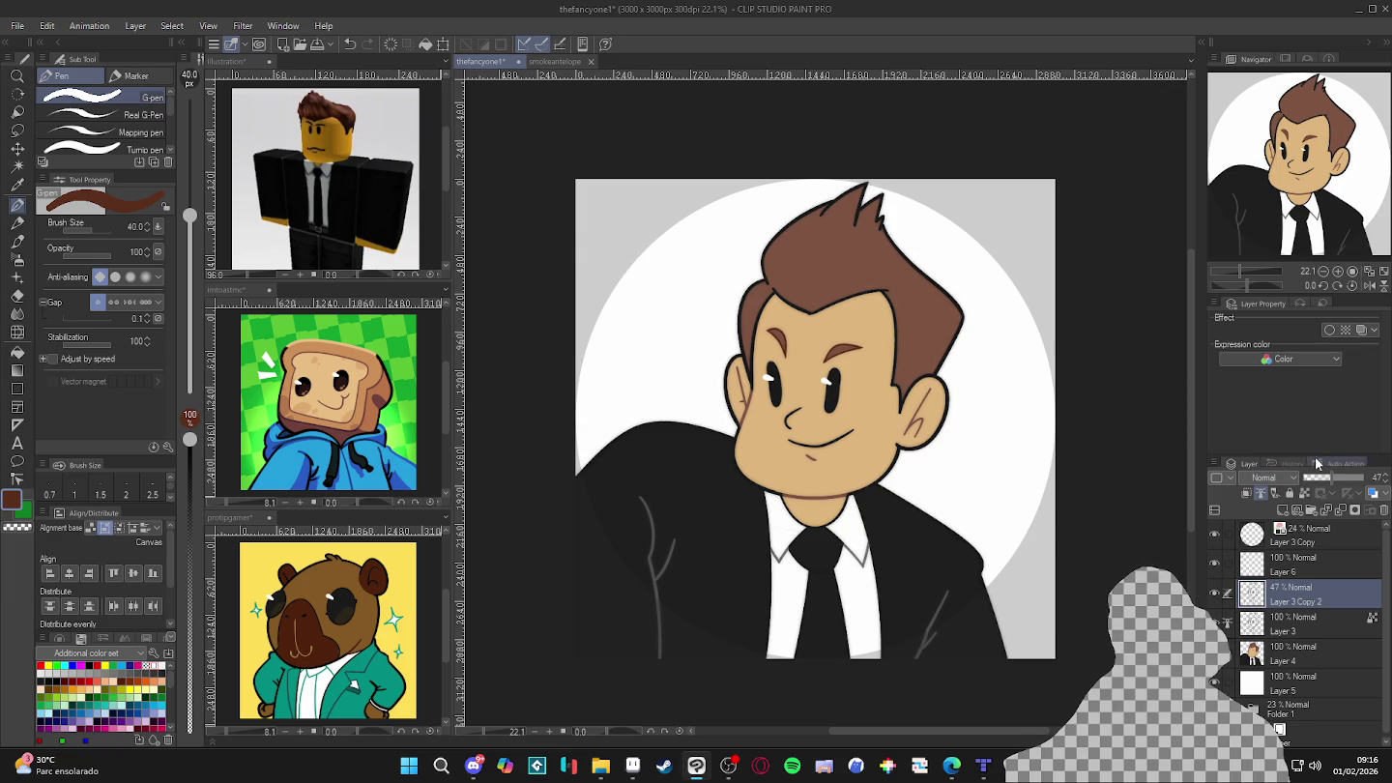
pyautogui.click(1214, 594)
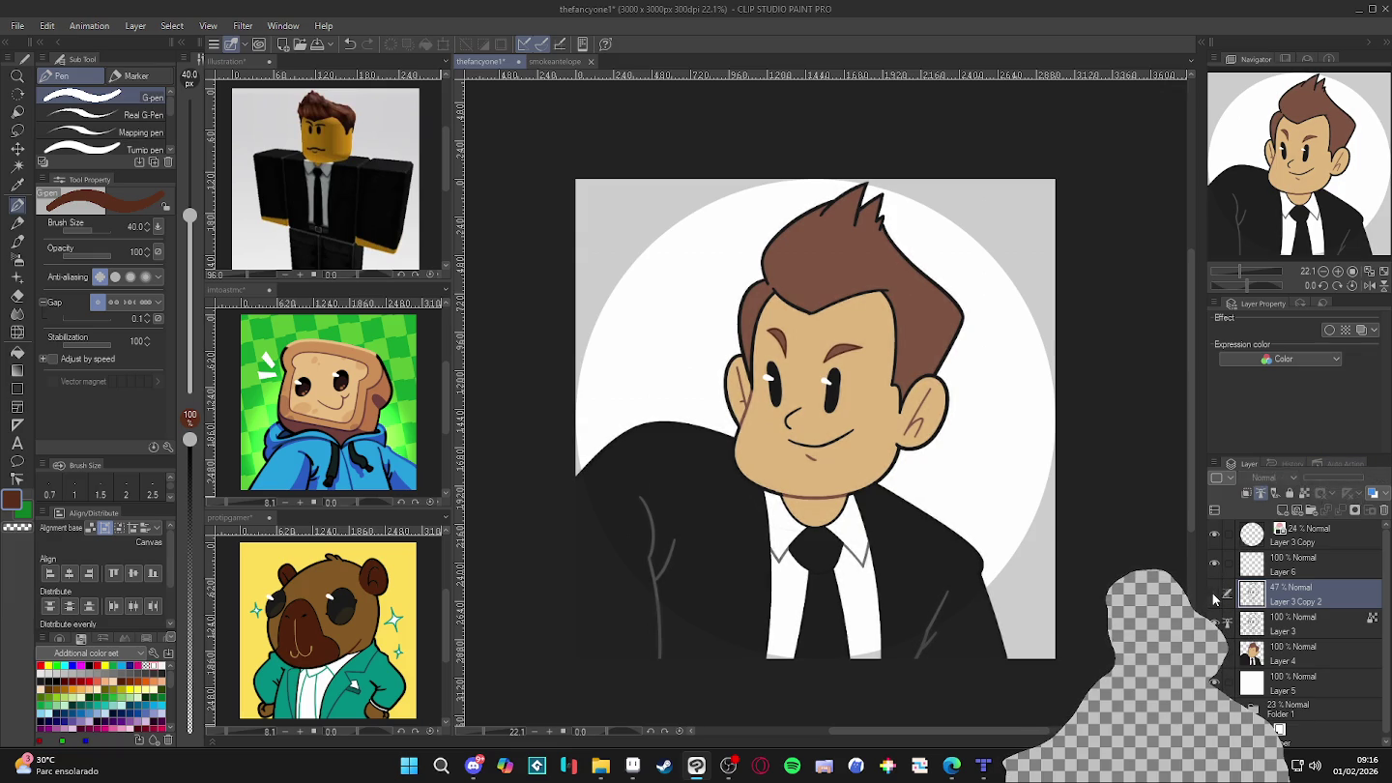
pyautogui.click(1215, 592)
pyautogui.click(1216, 592)
pyautogui.click(1215, 594)
pyautogui.click(1214, 593)
pyautogui.click(1214, 592)
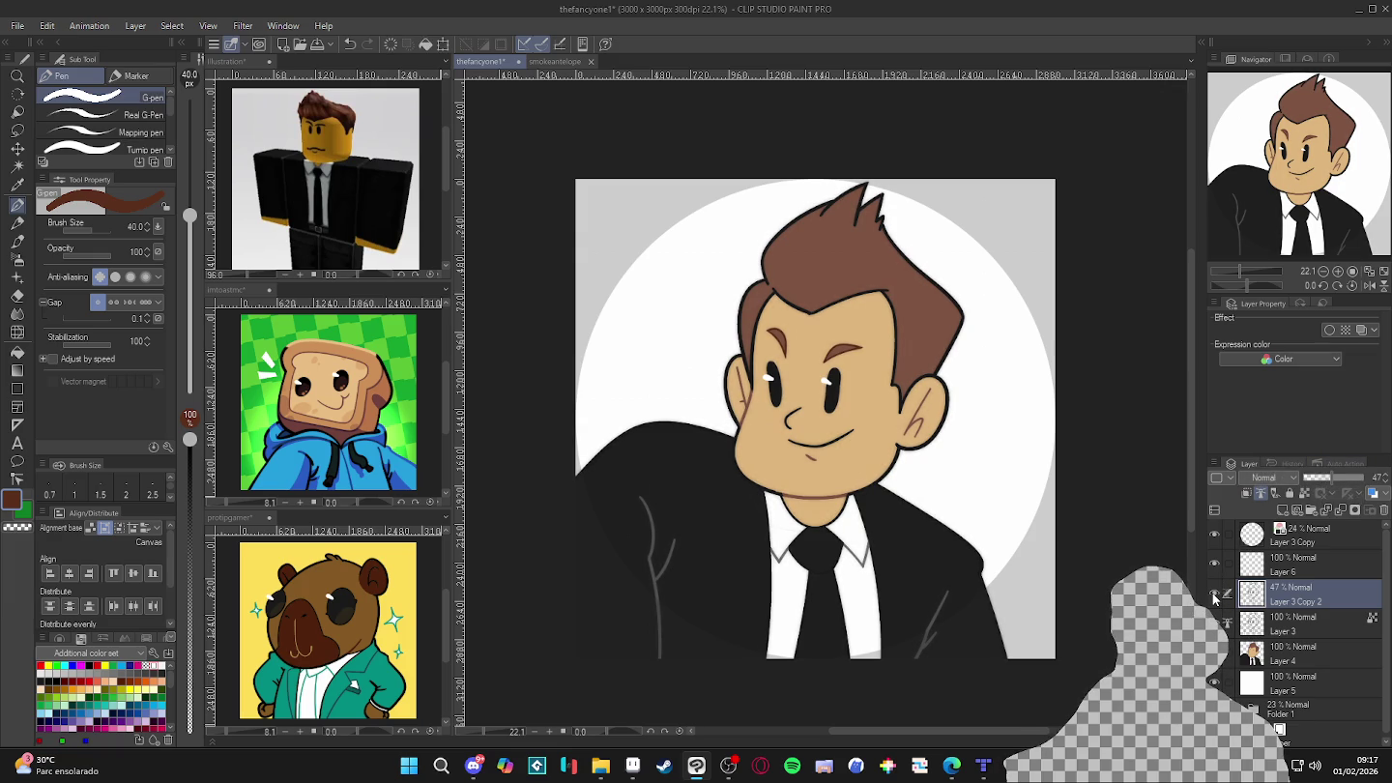
pyautogui.click(1215, 593)
pyautogui.click(1216, 592)
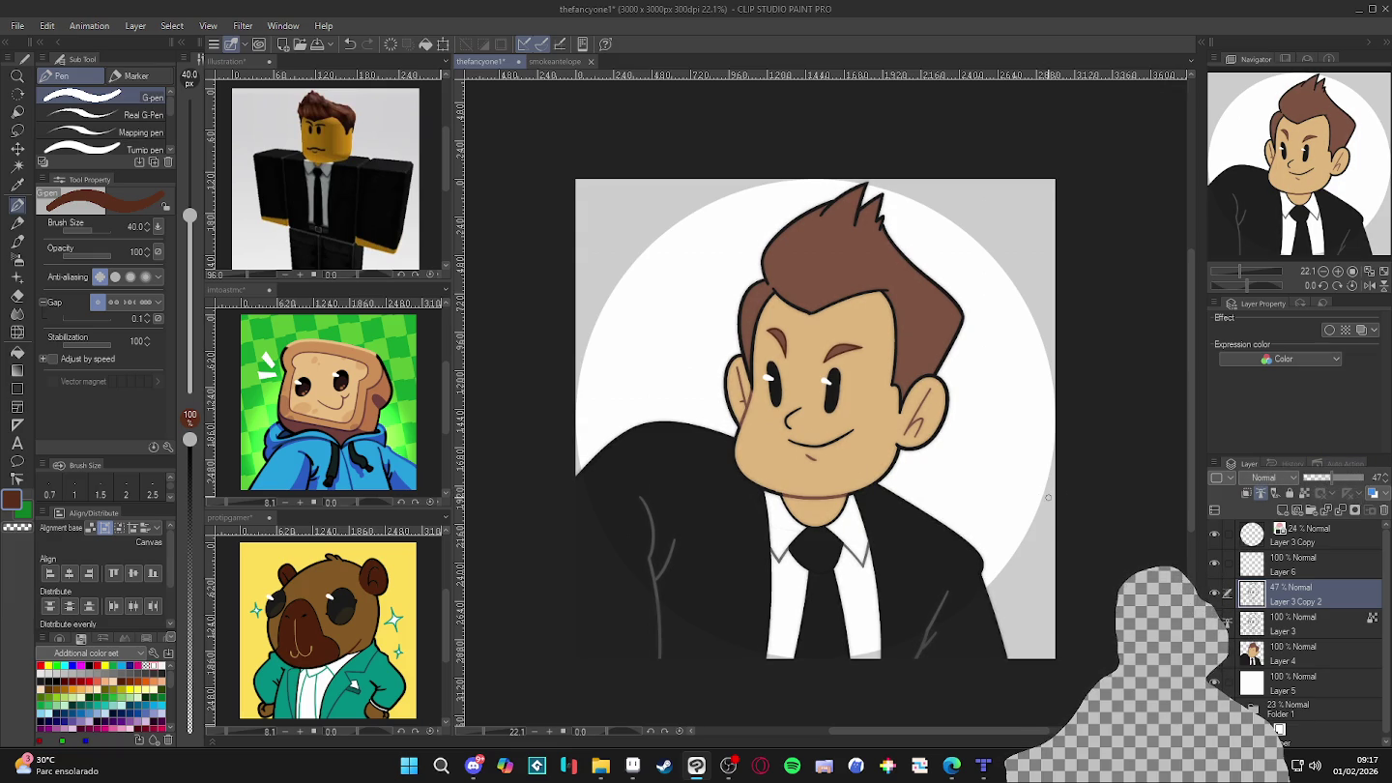
# - Hide the top layer with the grey backdrop and white circle, then save the portrait
pyautogui.scroll(2, 927, 487)
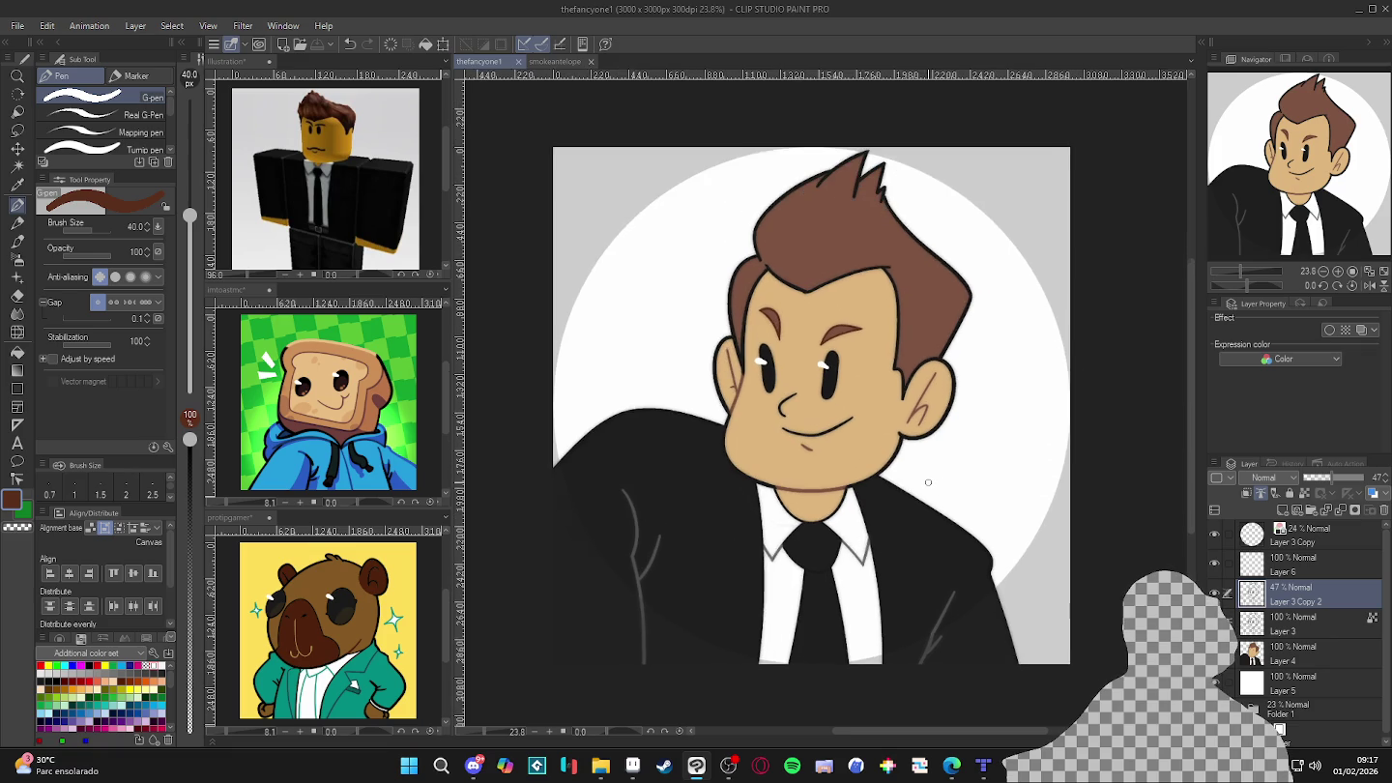
pyautogui.scroll(1, 929, 480)
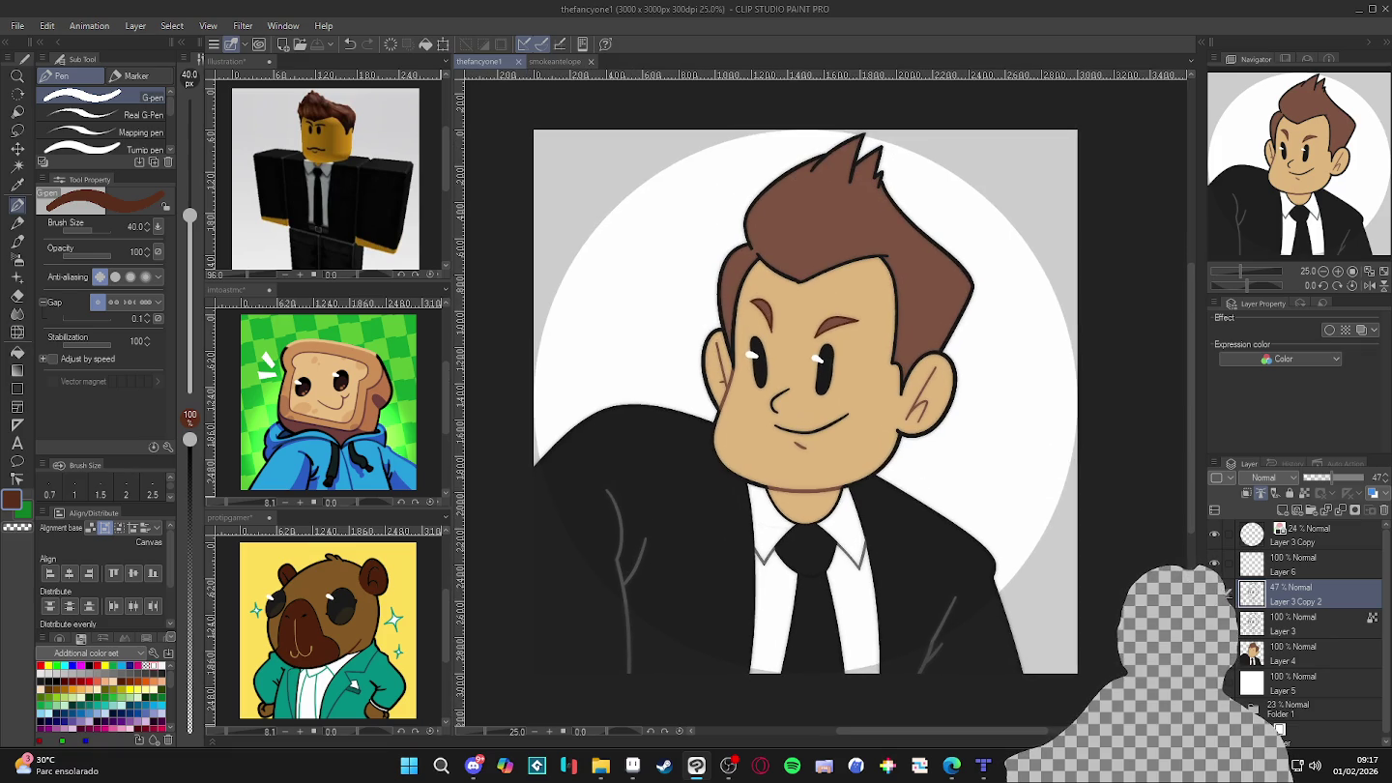
pyautogui.hotkey('alt', 'Tab')
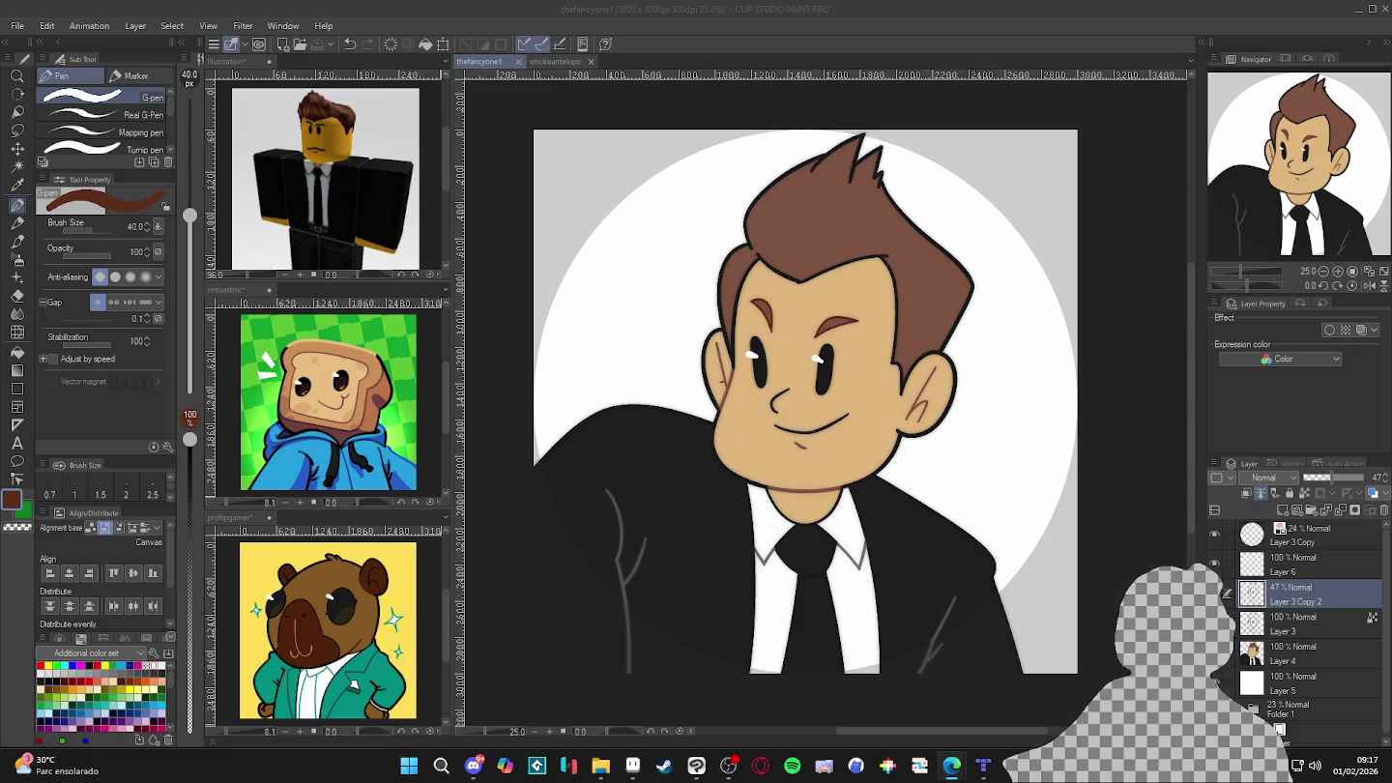
pyautogui.click(922, 31)
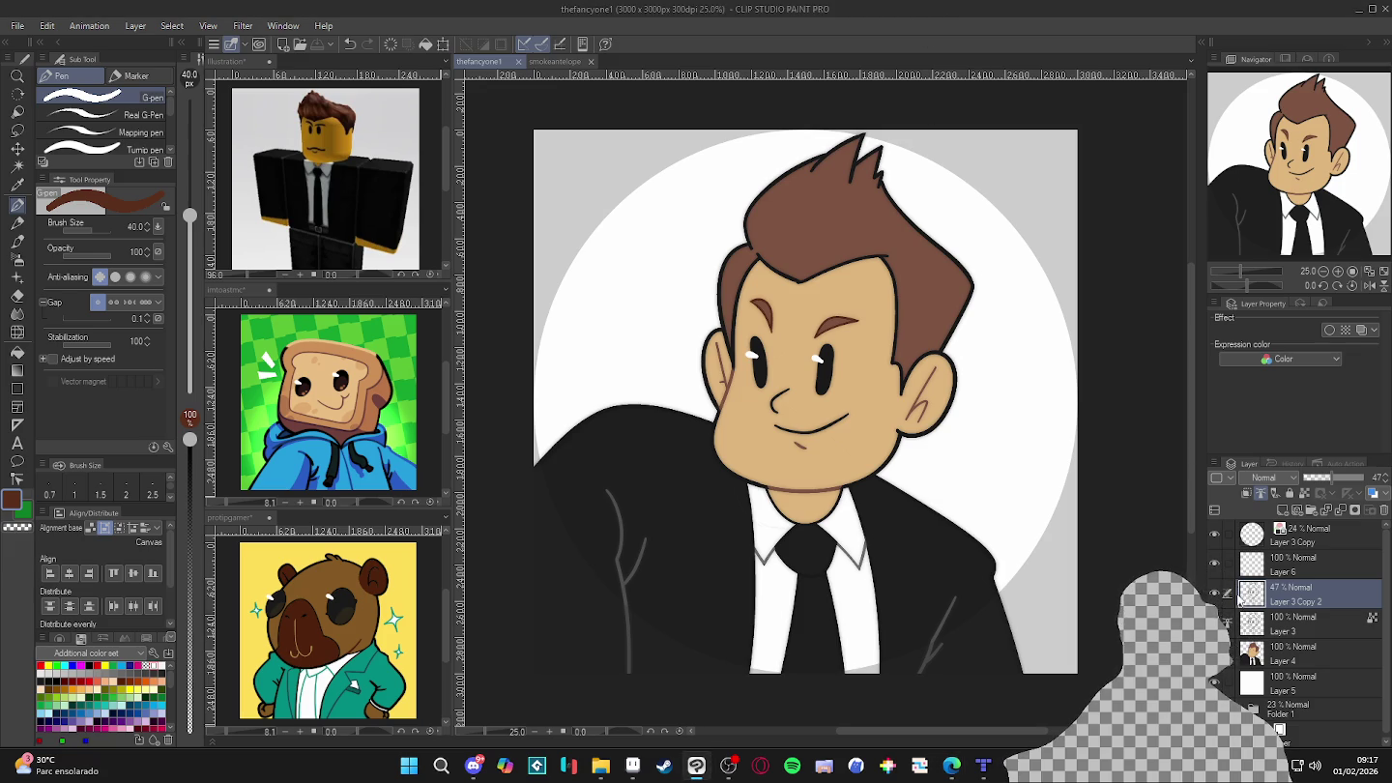
pyautogui.click(1216, 534)
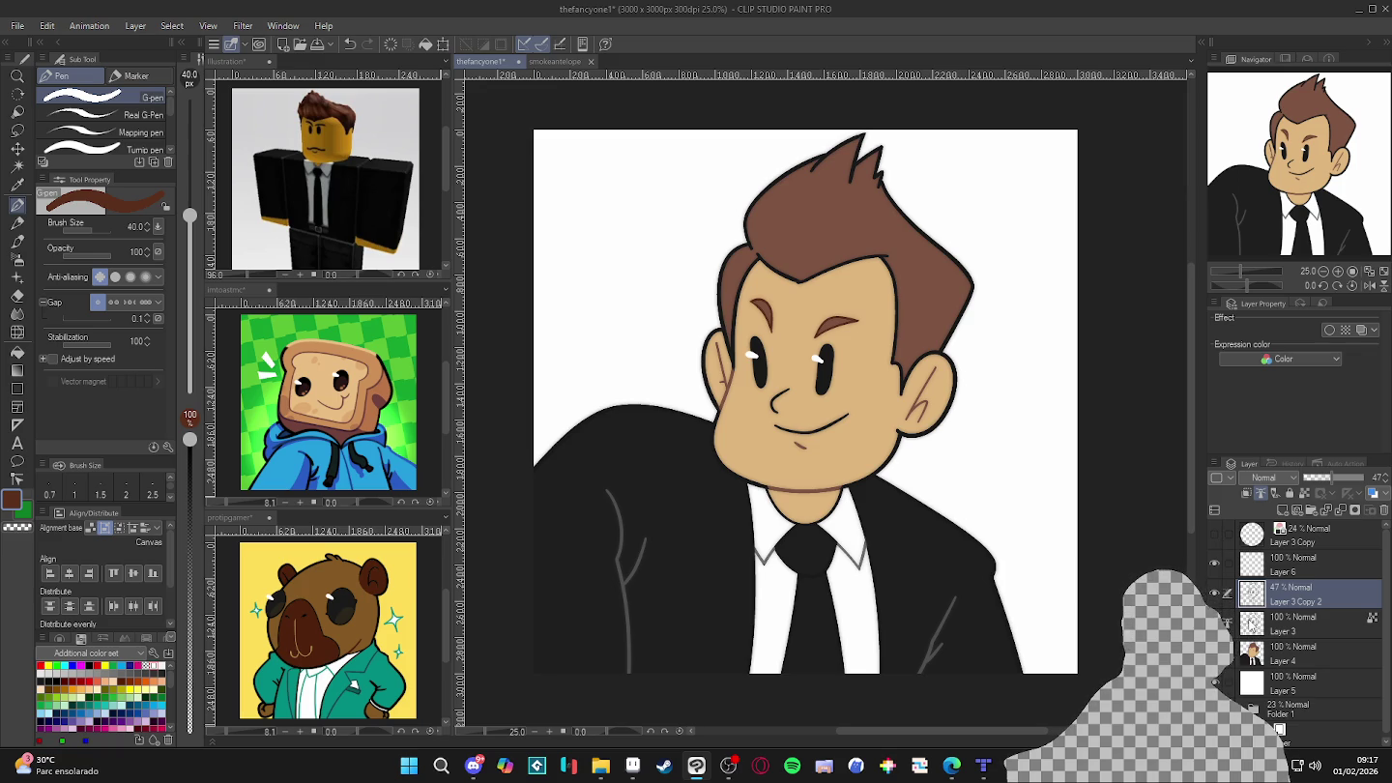
pyautogui.hotkey('ctrl', 's')
# - Save the portrait file in its current format
pyautogui.click(17, 25)
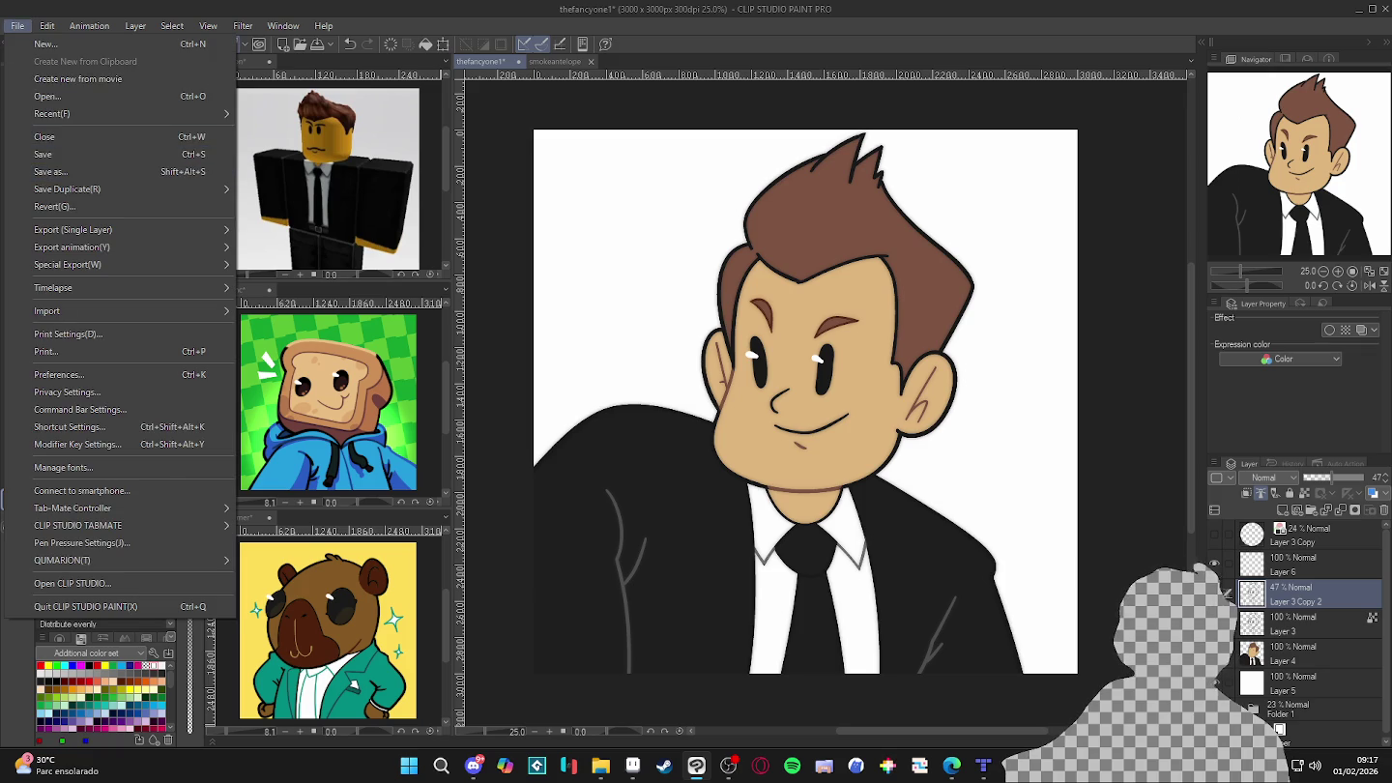
pyautogui.hotkey('alt', 'Tab')
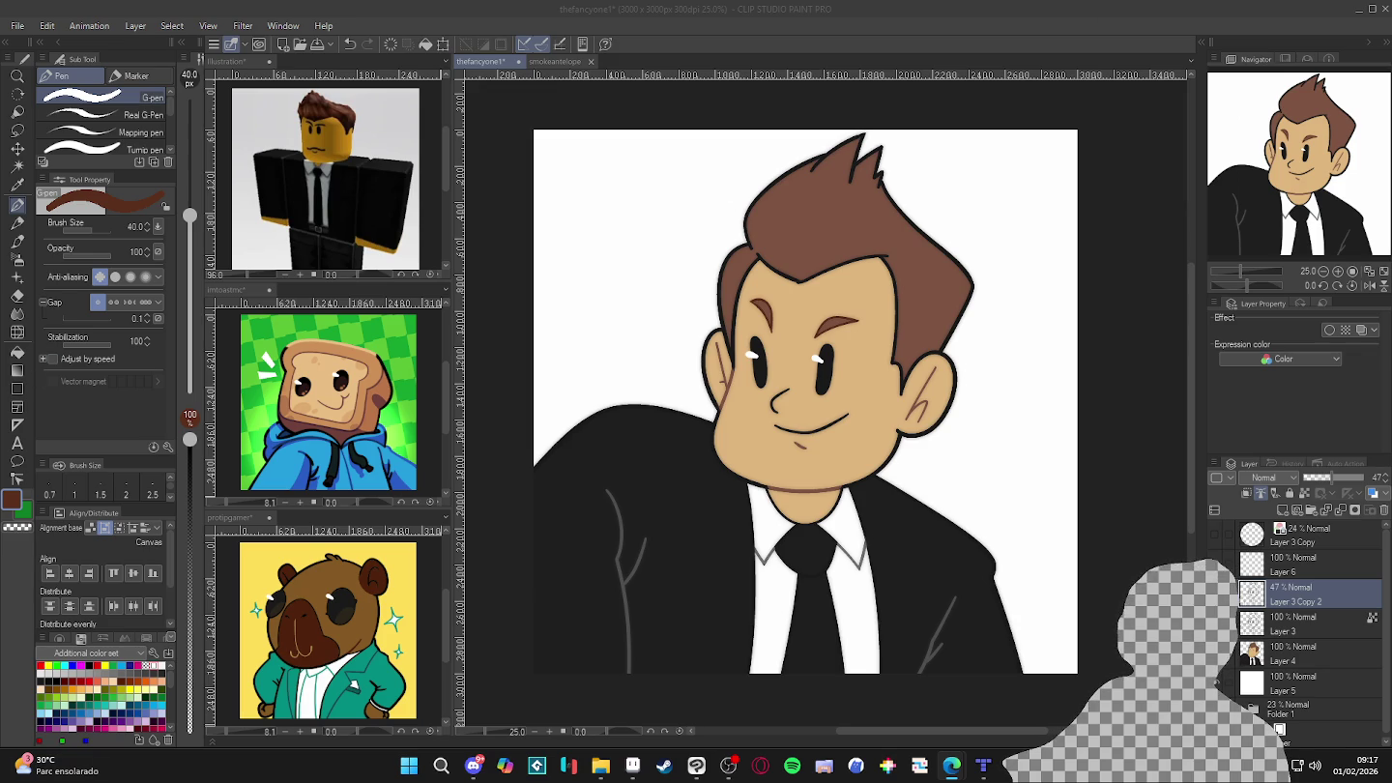
pyautogui.click(497, 60)
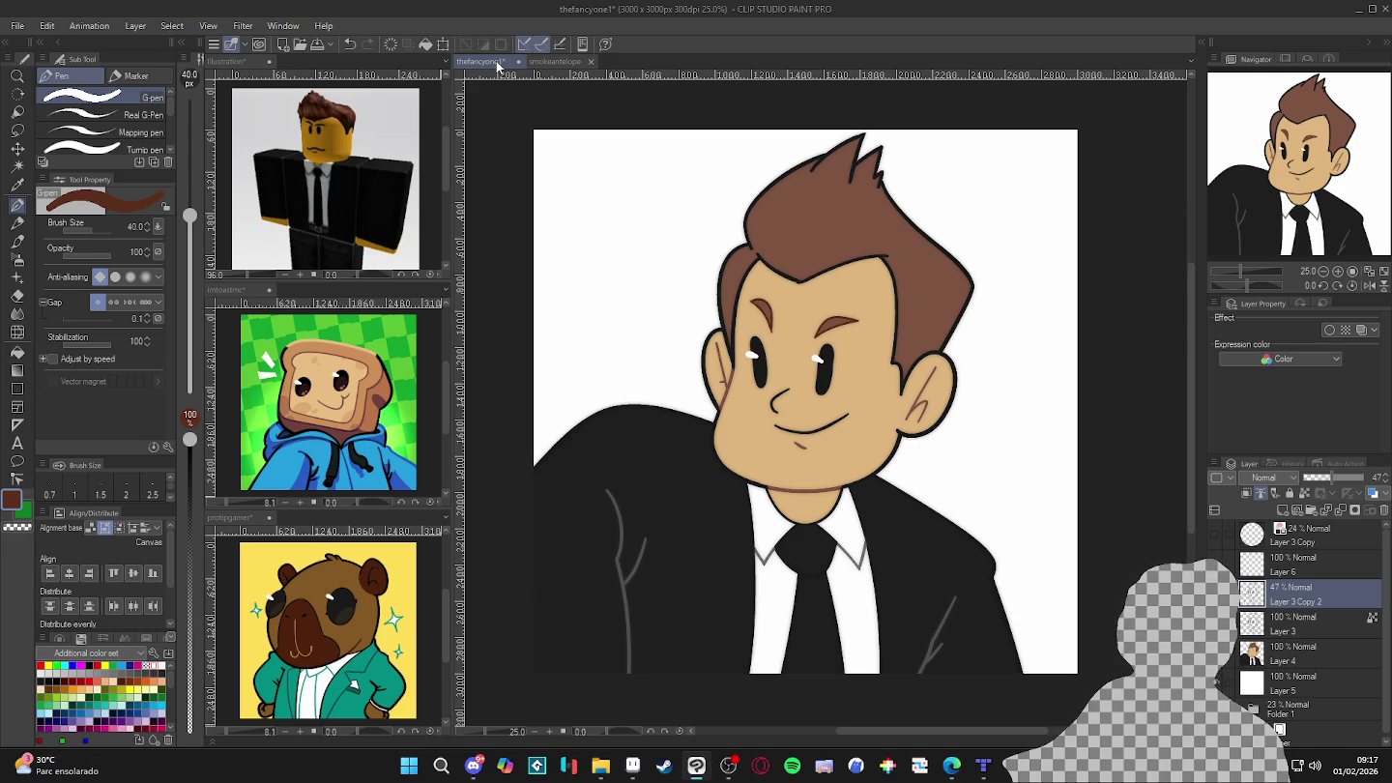
pyautogui.hotkey('ctrl', 's')
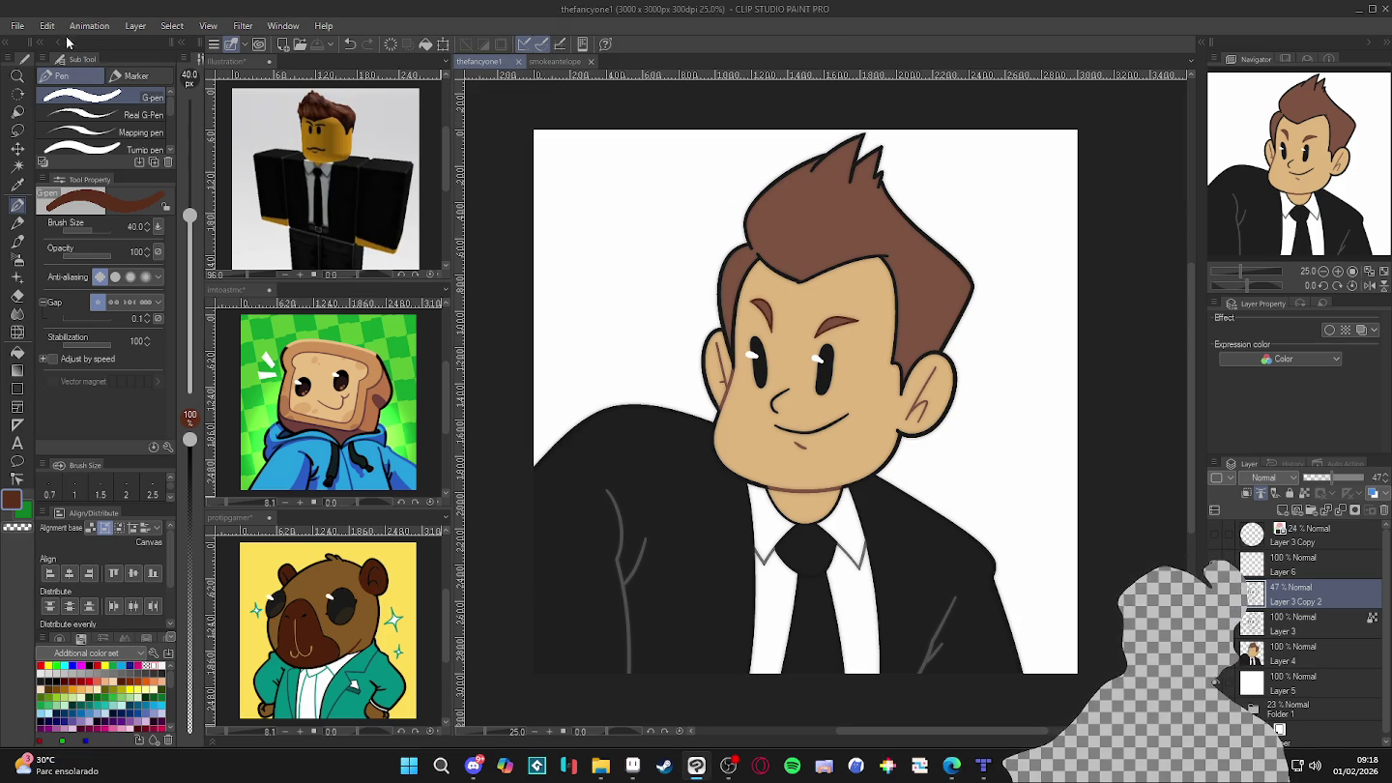
# - Save a copy as PNG named thefancyone1.png, accepting the layer-flattening warning
pyautogui.click(17, 26)
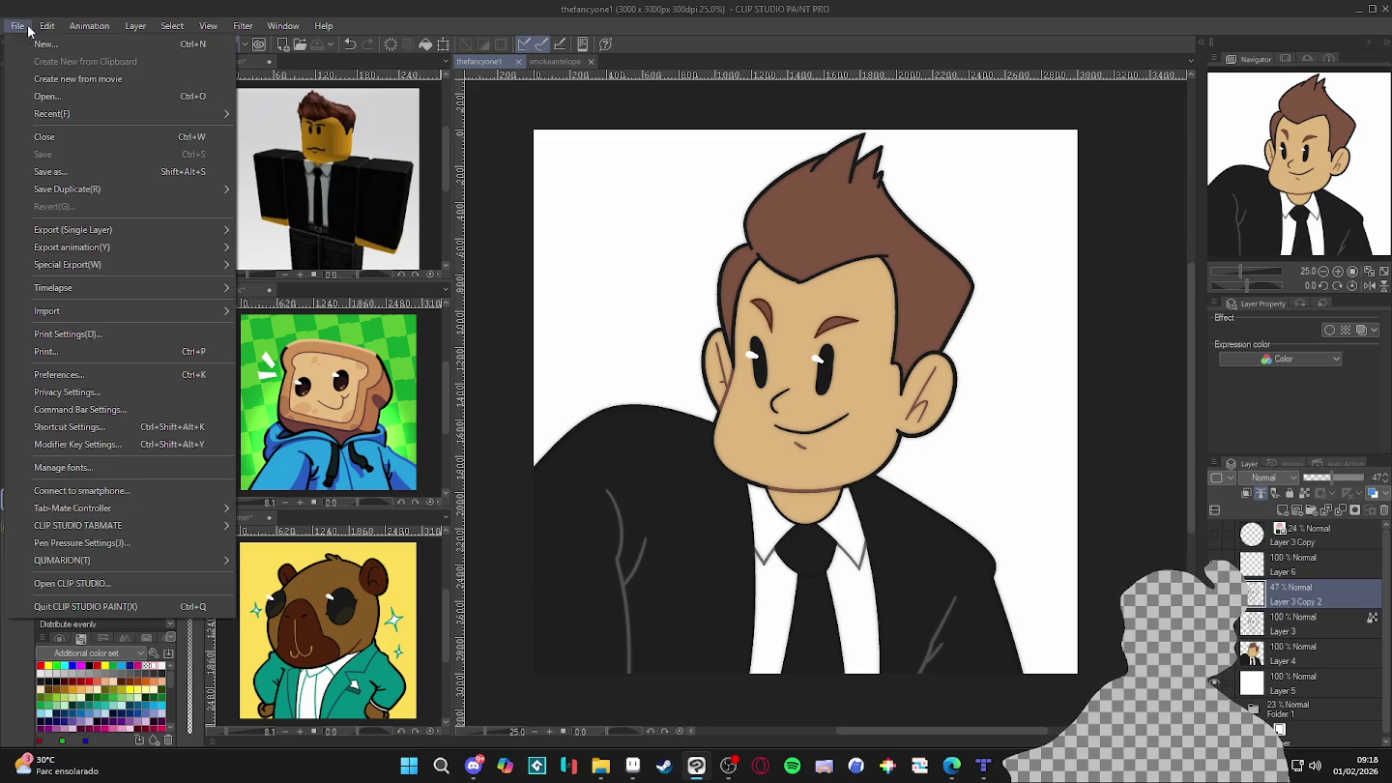
pyautogui.click(89, 172)
pyautogui.click(217, 663)
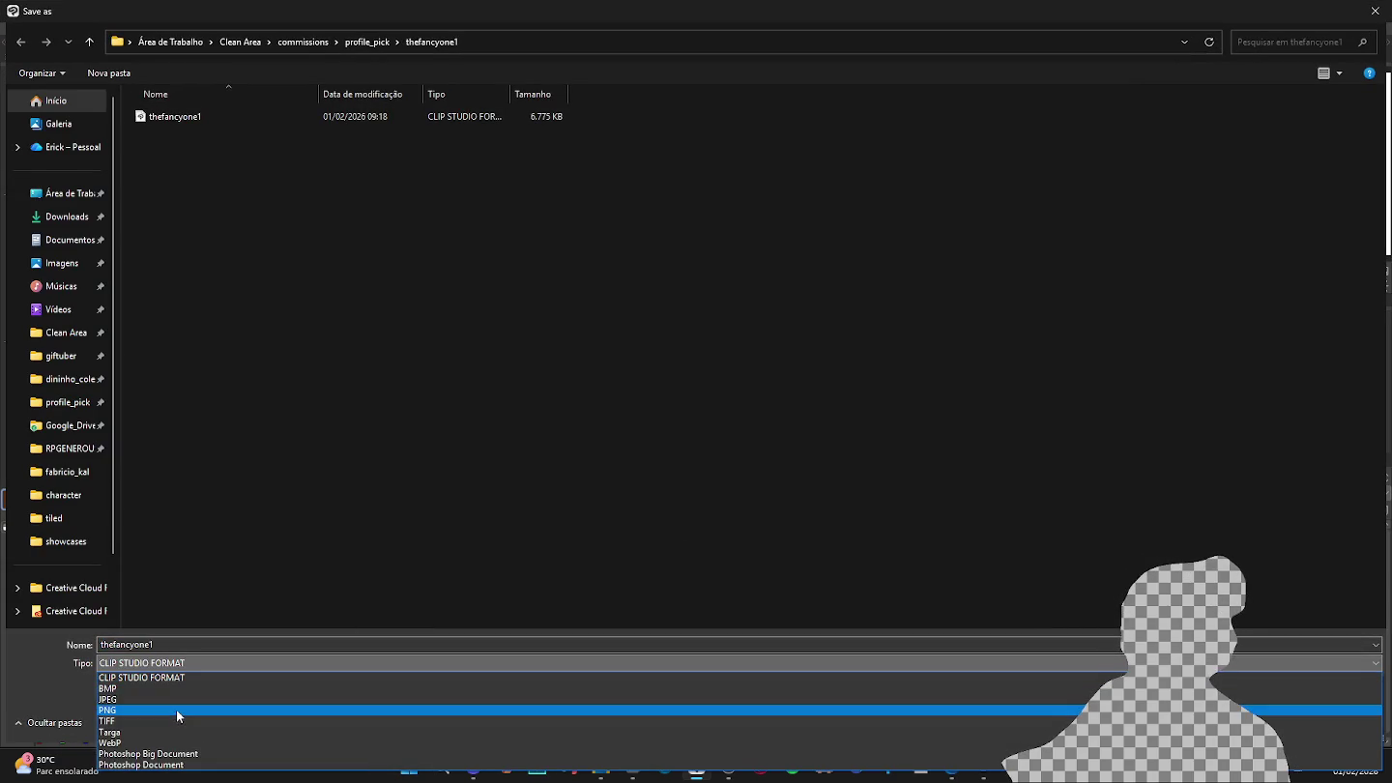
pyautogui.click(177, 709)
pyautogui.click(199, 644)
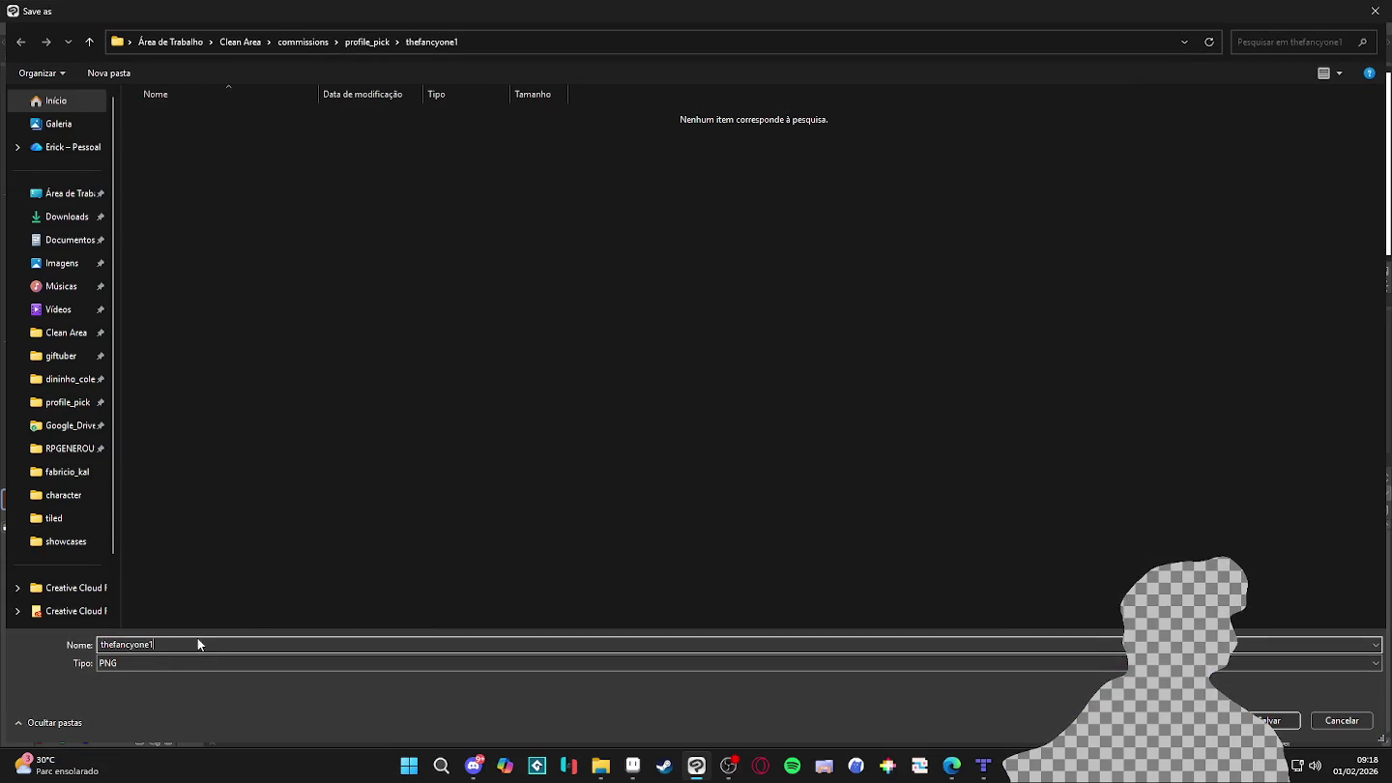
pyautogui.click(1267, 720)
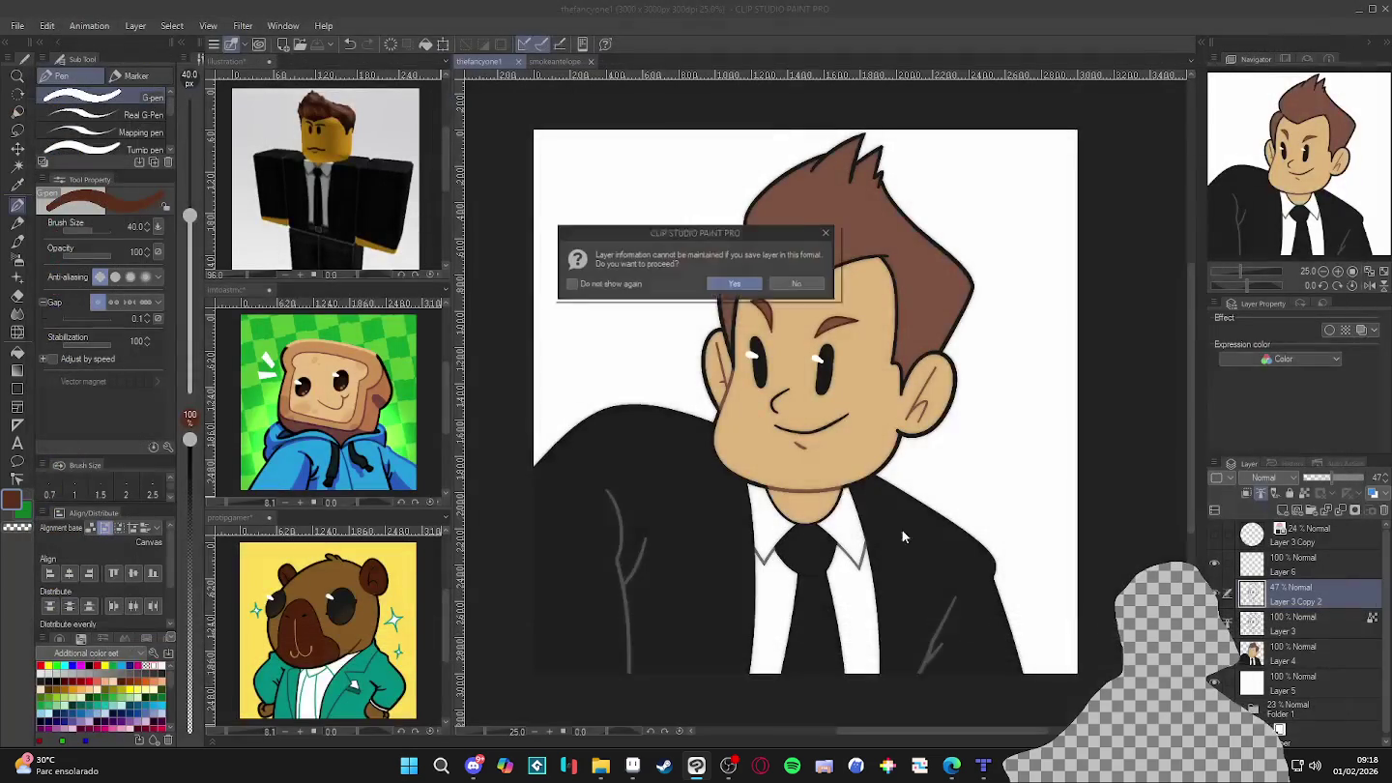
pyautogui.press('Return')
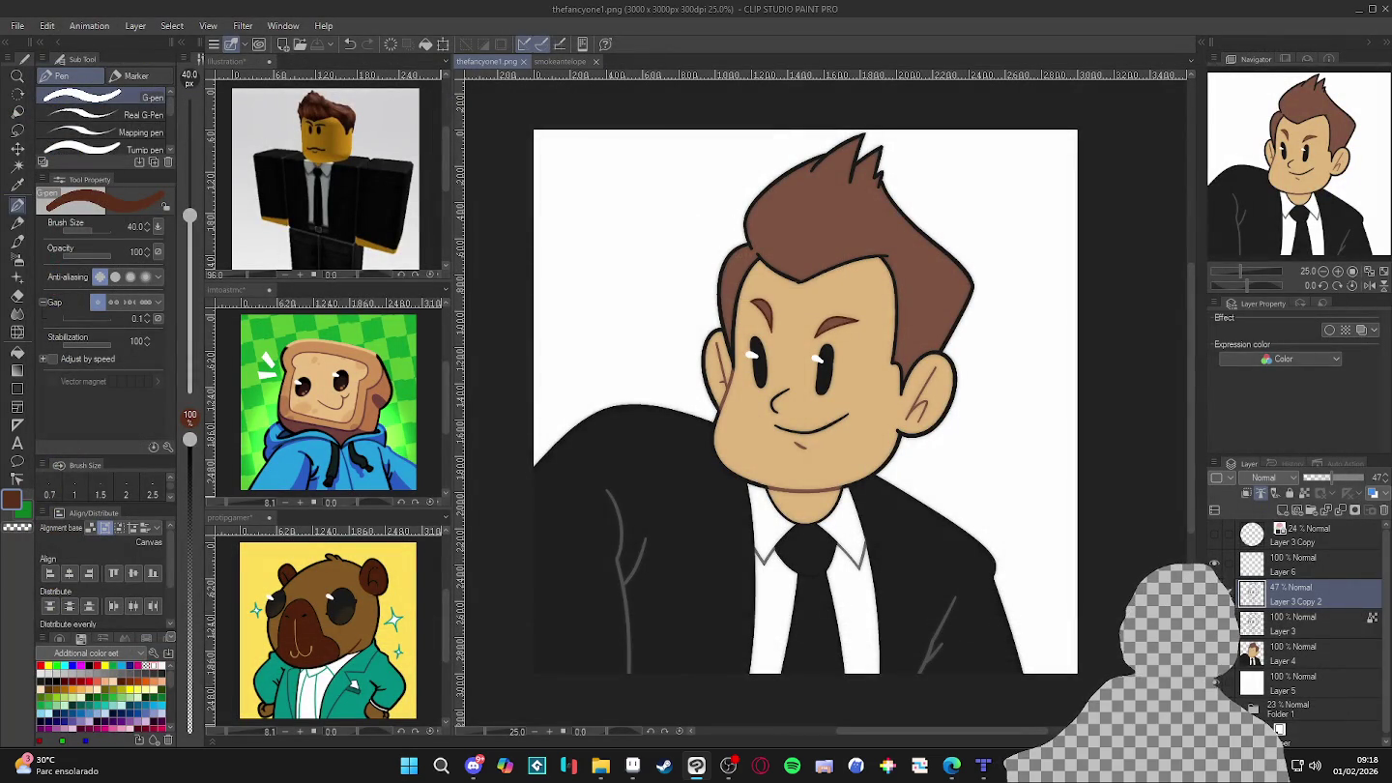
pyautogui.click(953, 766)
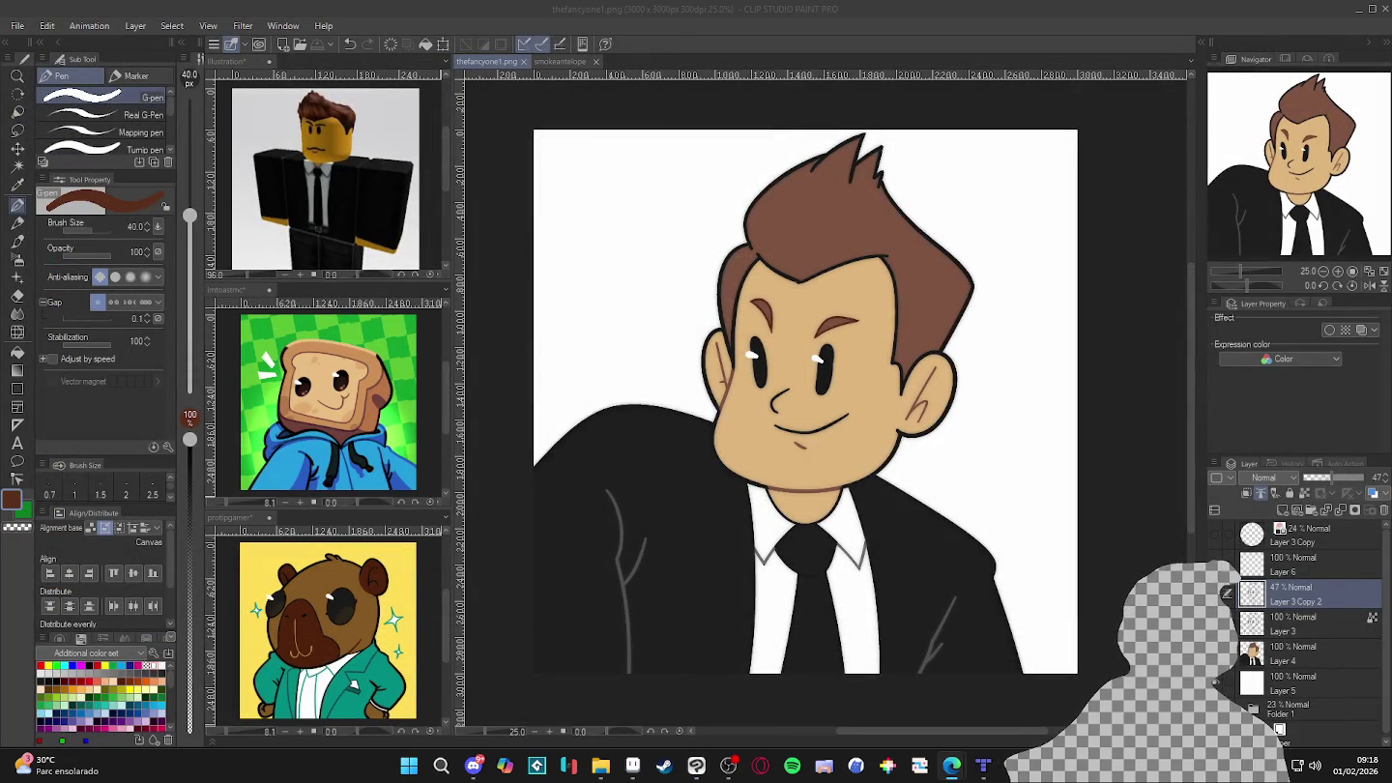